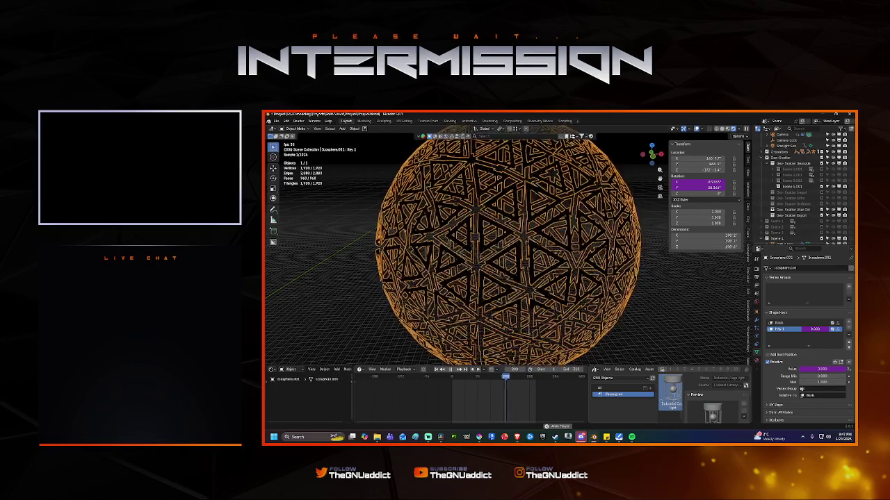
Step: Cancel the Key 1 rename, stop the shape-key playback and switch to camera view (Numpad 0)
{"action": "scroll", "coordinate": [583, 233], "scroll_direction": "down", "scroll_amount": 5}
{"action": "scroll", "coordinate": [583, 233], "scroll_direction": "up", "scroll_amount": 5}
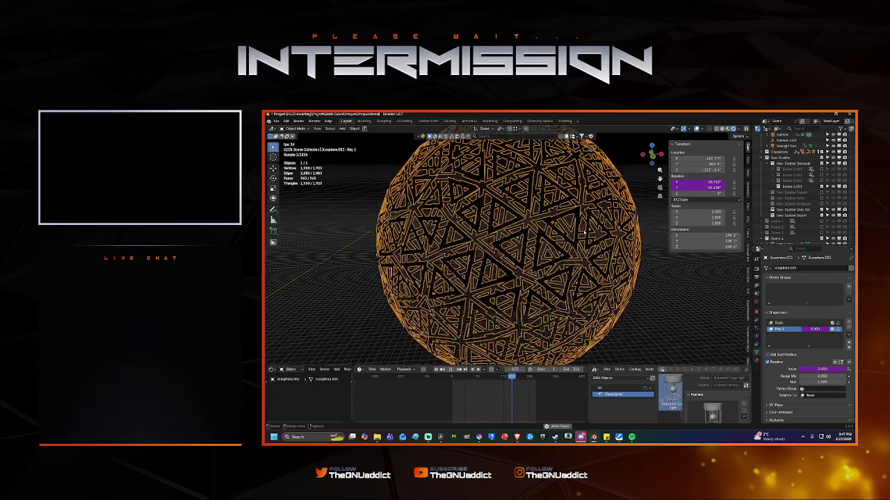
{"action": "double_click", "coordinate": [790, 329]}
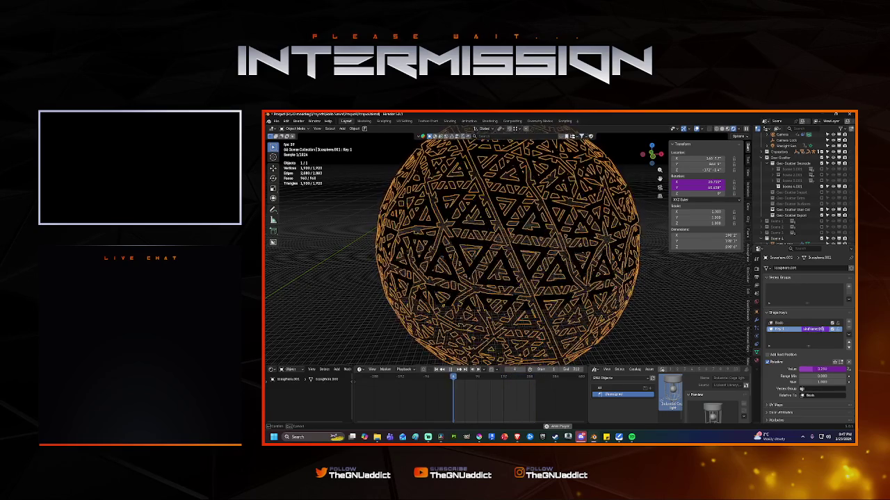
{"action": "key", "text": "Escape"}
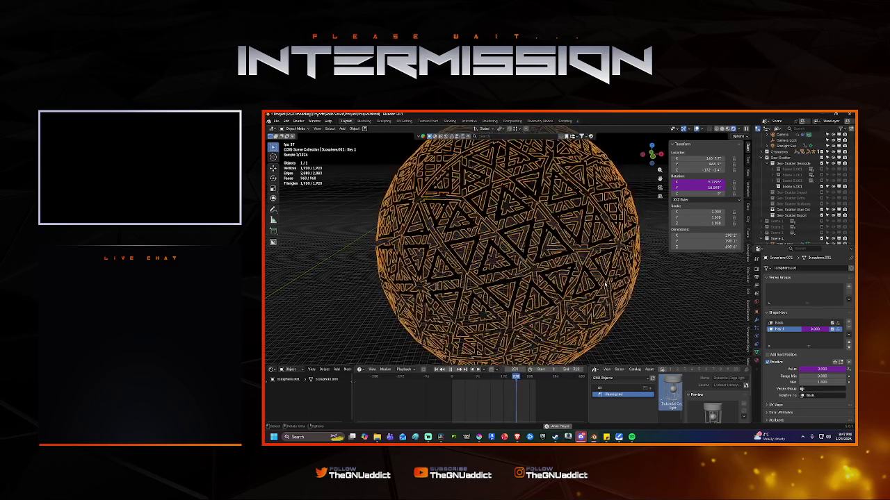
{"action": "key", "text": "space"}
{"action": "key", "text": "space"}
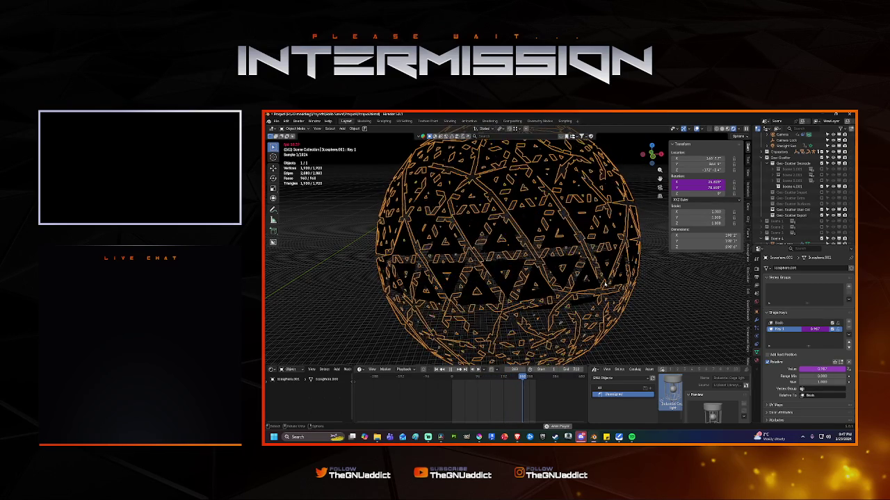
{"action": "key", "text": "KP_0"}
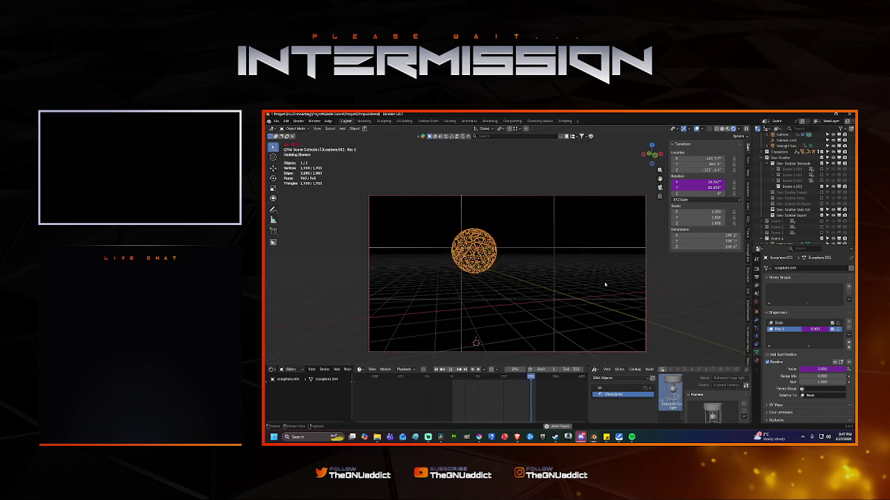
Step: Restart playback, select Cliff 3.001, stop at frame 174 and save Project.blend
{"action": "key", "text": "shift+Left"}
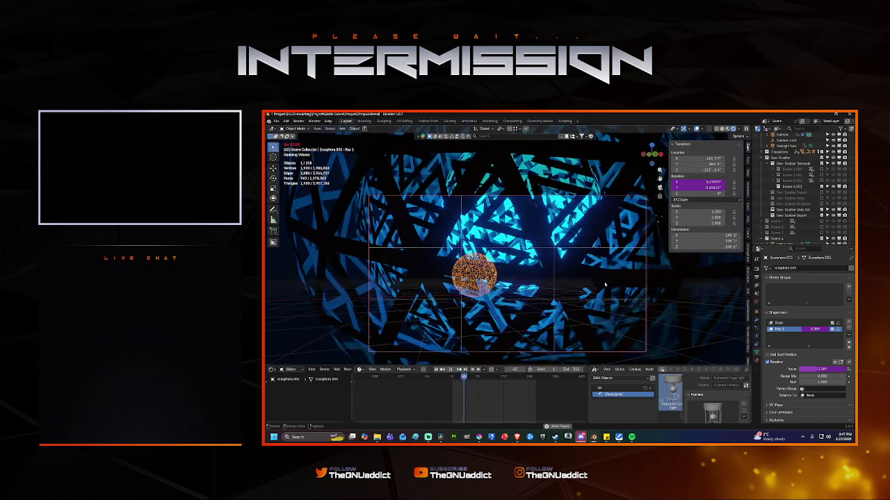
{"action": "left_click", "coordinate": [518, 321]}
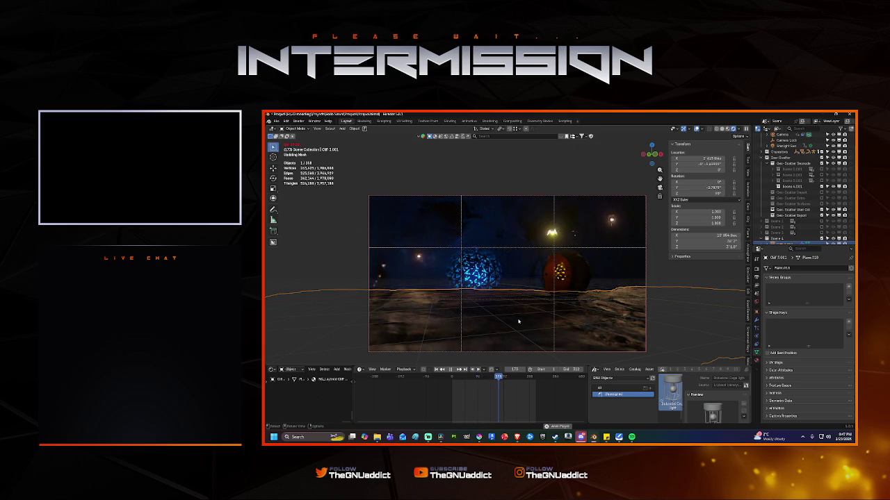
{"action": "key", "text": "space"}
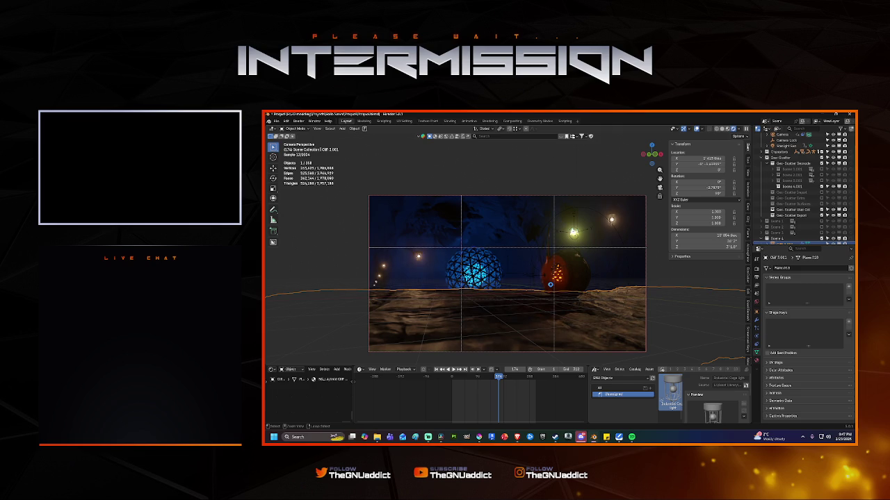
{"action": "key", "text": "ctrl+s"}
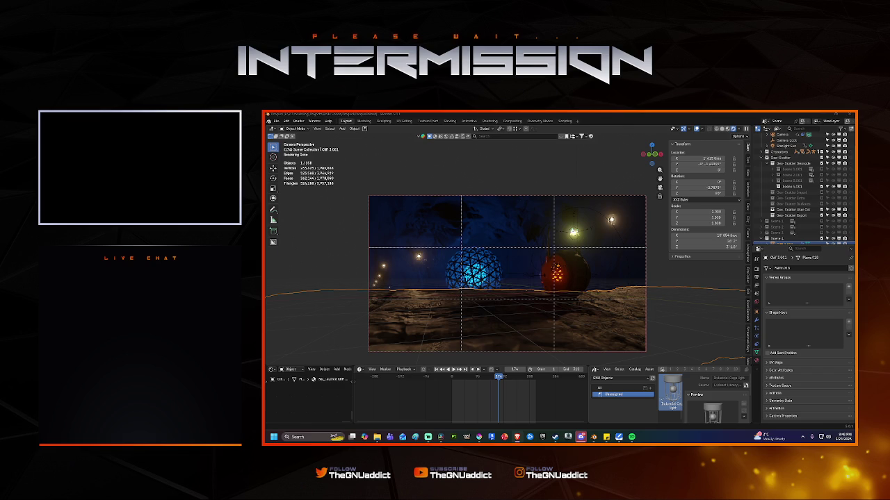
{"action": "left_click", "coordinate": [420, 258]}
Step: Switch the timeline area to an enlarged Geometry Node Editor
{"action": "left_click", "coordinate": [360, 369]}
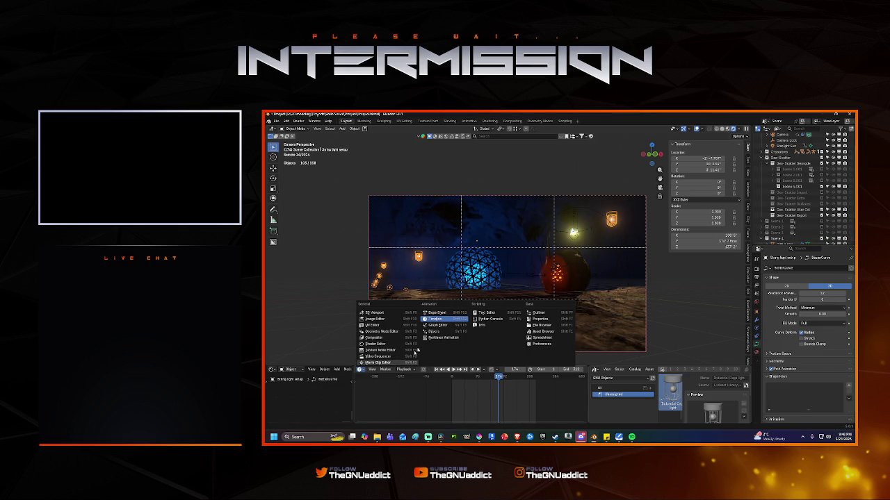
{"action": "left_click", "coordinate": [378, 331]}
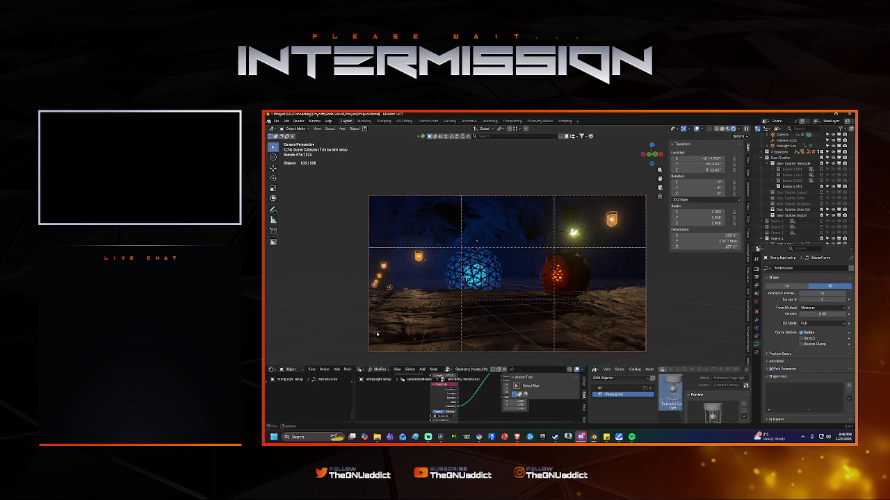
{"action": "left_click_drag", "start_coordinate": [417, 365], "coordinate": [455, 250]}
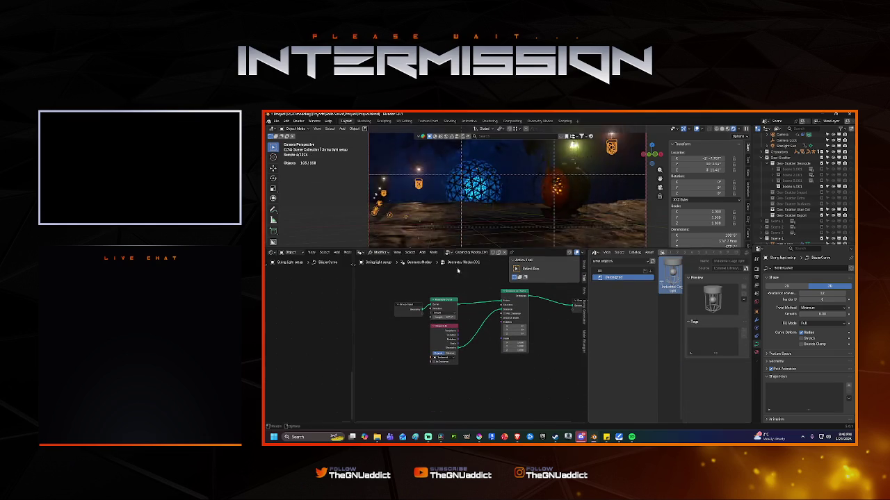
Step: Insert a Realize Instances node on the link after the lantern instancing
{"action": "key", "text": "shift+a"}
{"action": "type", "text": "r"}
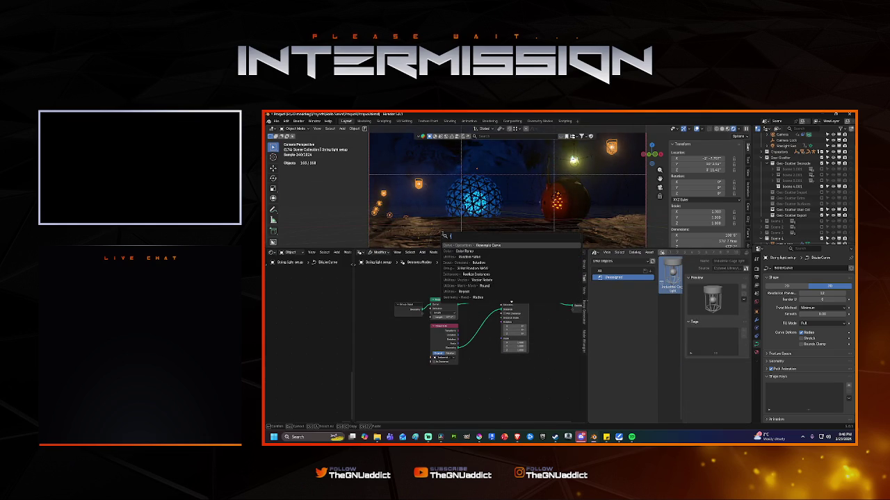
{"action": "type", "text": "e"}
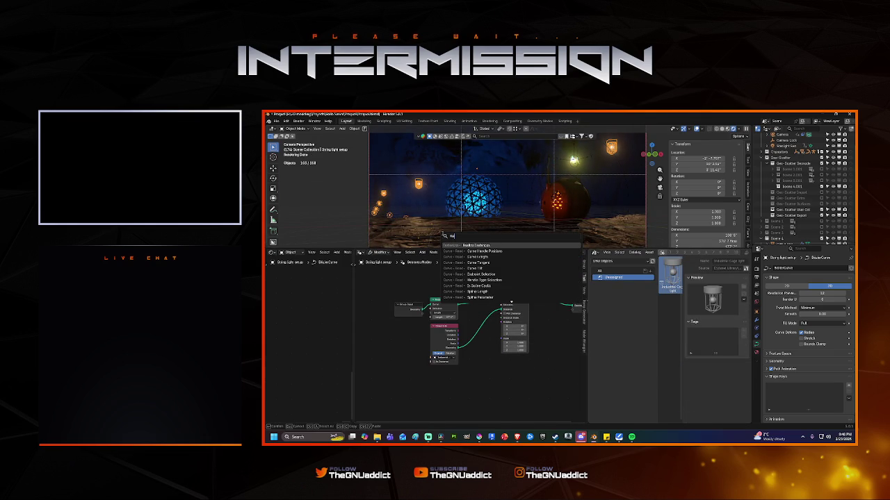
{"action": "left_click", "coordinate": [473, 245]}
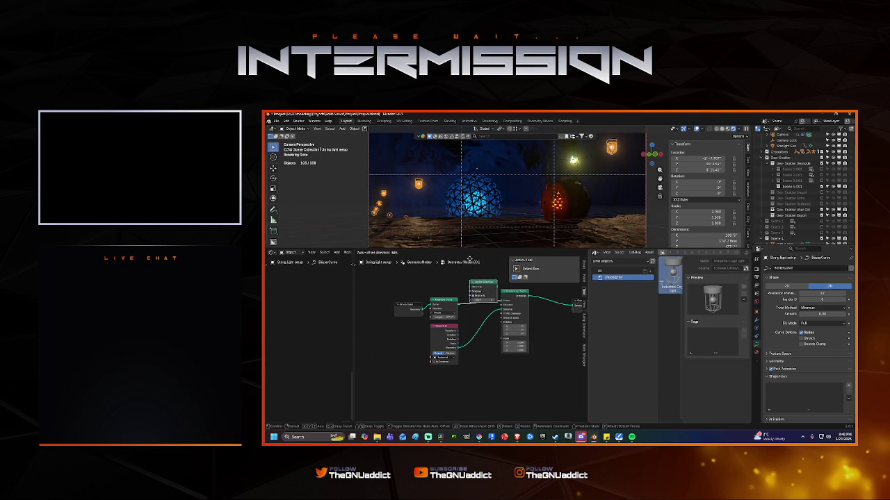
{"action": "left_click", "coordinate": [471, 262]}
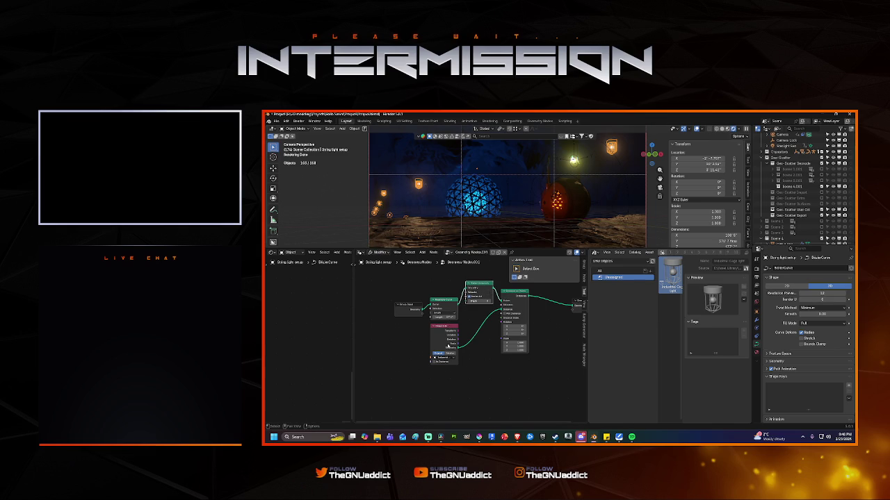
{"action": "left_click_drag", "start_coordinate": [447, 346], "coordinate": [459, 363]}
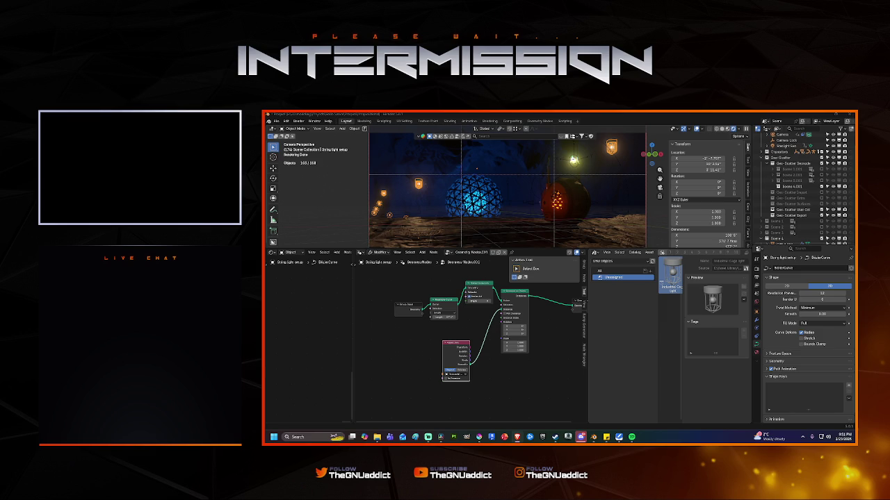
Step: Drop a Curve to Mesh node onto the link and delete Realize Instances
{"action": "key", "text": "shift+a"}
{"action": "type", "text": "c"}
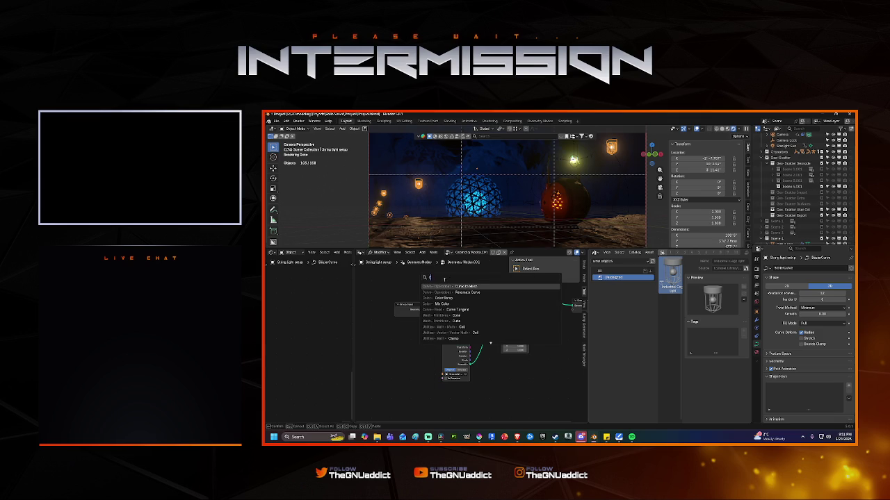
{"action": "left_click", "coordinate": [454, 287]}
{"action": "left_click", "coordinate": [455, 287]}
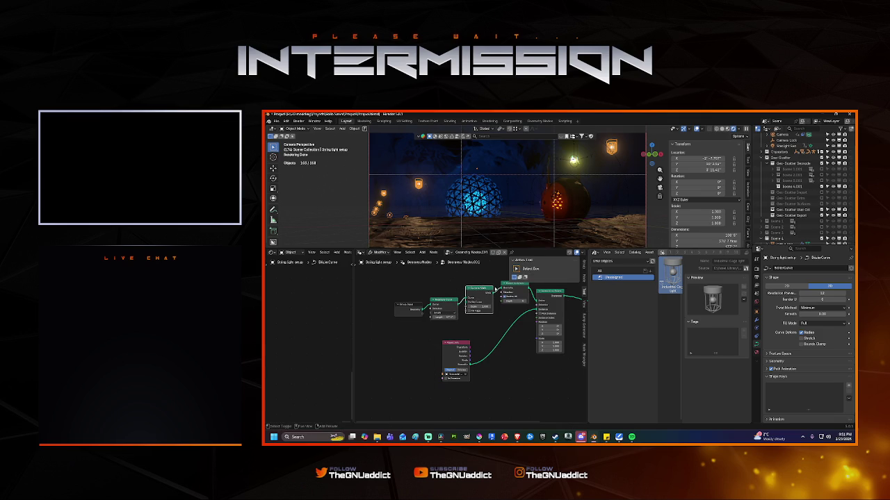
{"action": "scroll", "coordinate": [477, 284], "scroll_direction": "right", "scroll_amount": 2, "text": "ctrl"}
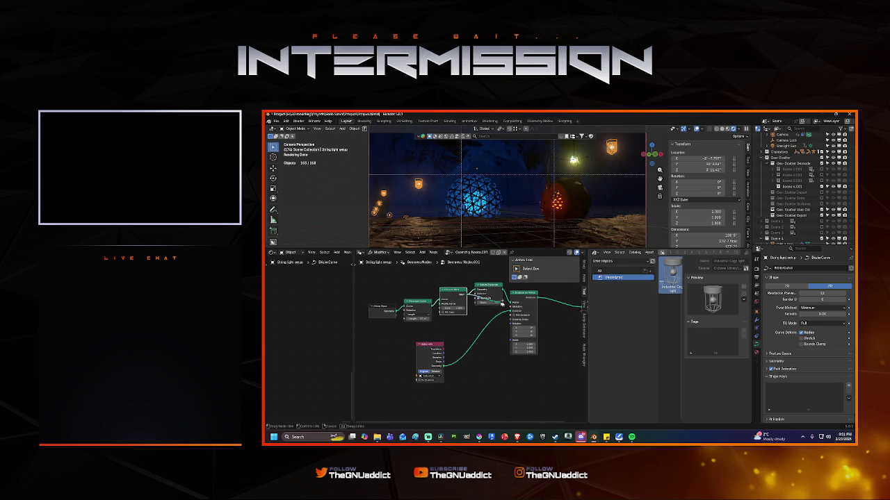
{"action": "mouse_move", "coordinate": [487, 285]}
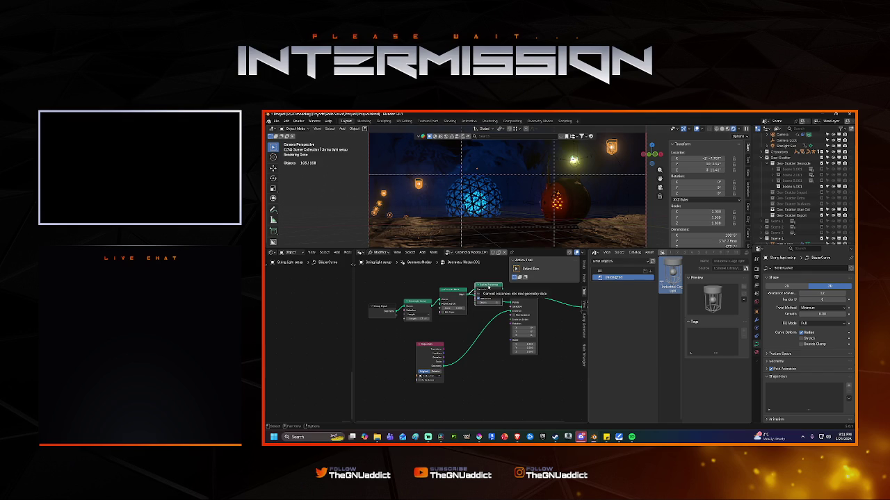
{"action": "key", "text": "ctrl+x"}
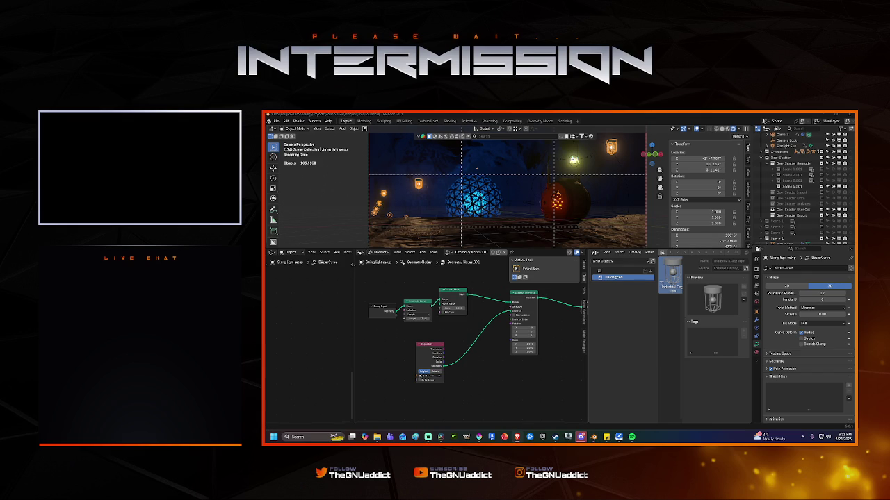
Step: Add a Curve Circle node to the tree, moving Object Info aside
{"action": "key", "text": "shift+a"}
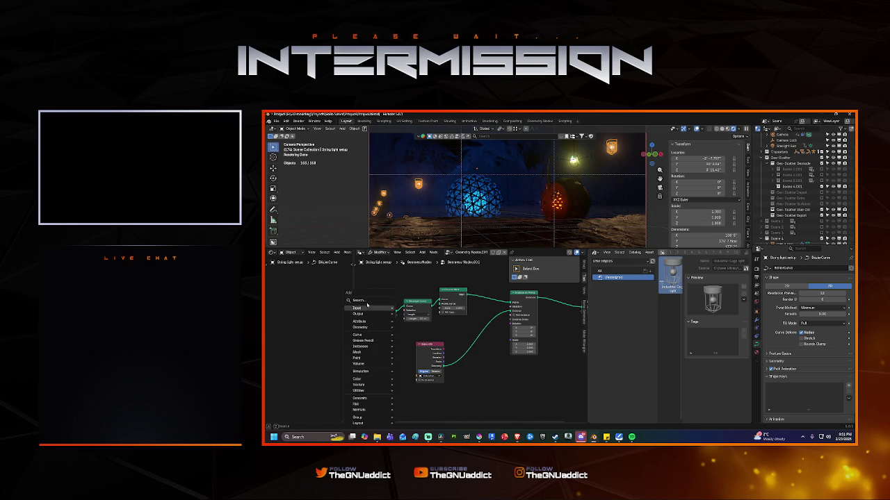
{"action": "type", "text": "curve"}
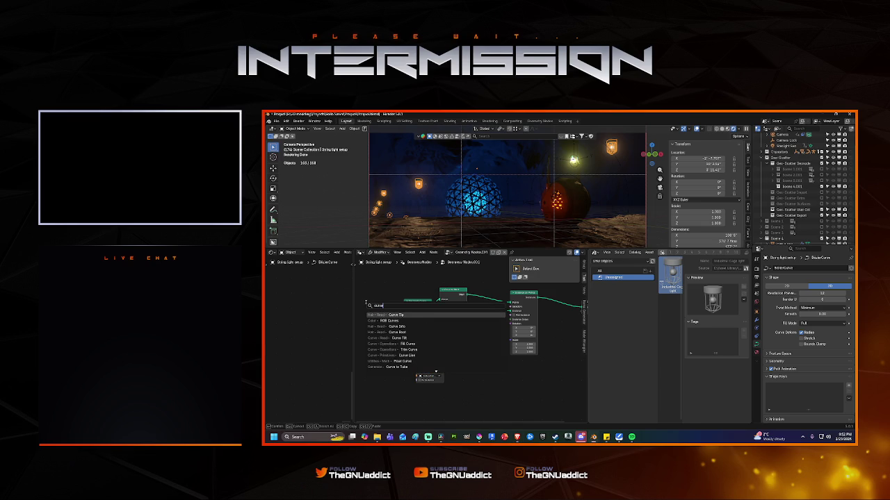
{"action": "type", "text": " c"}
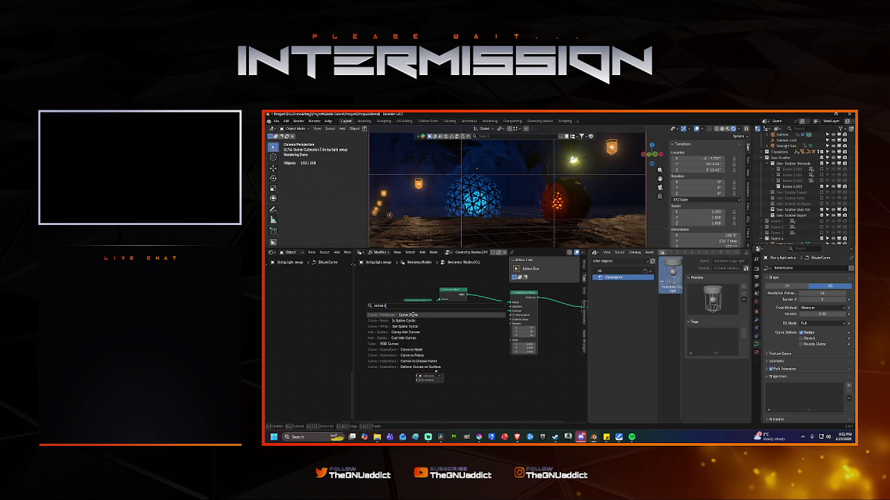
{"action": "left_click", "coordinate": [413, 315]}
{"action": "left_click", "coordinate": [433, 341]}
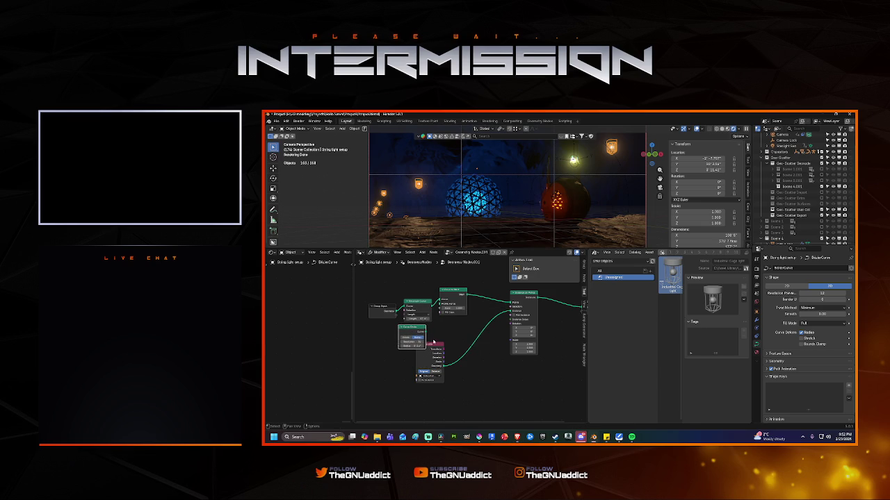
{"action": "left_click_drag", "start_coordinate": [434, 344], "coordinate": [465, 361]}
Step: Wire Curve Circle into Profile Curve, preview without overlays, then unlink the lantern Object Info
{"action": "left_click_drag", "start_coordinate": [425, 333], "coordinate": [440, 304]}
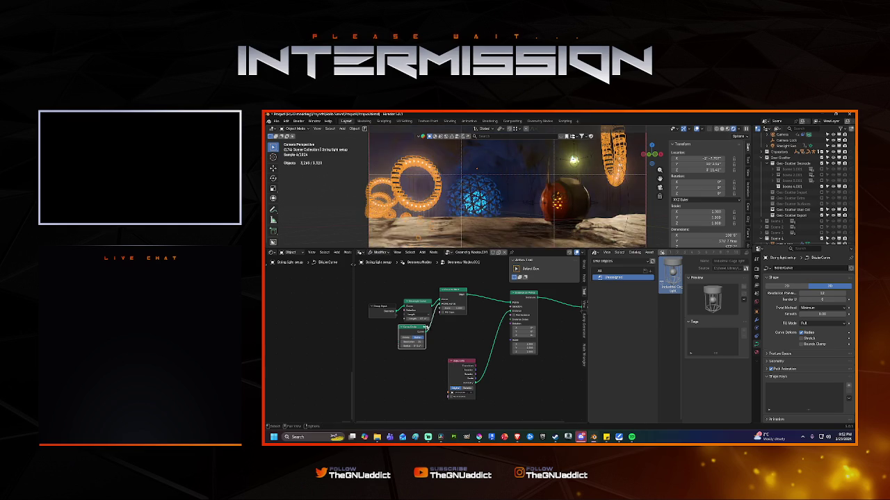
{"action": "left_click_drag", "start_coordinate": [412, 334], "coordinate": [417, 329]}
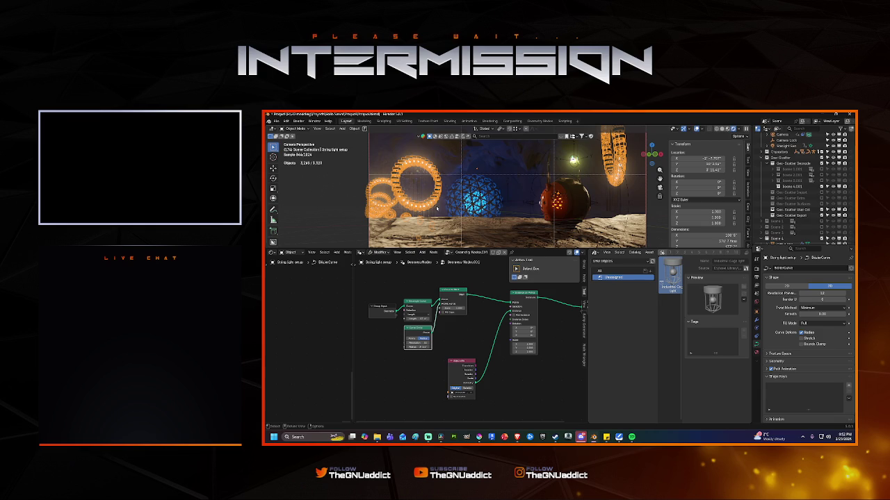
{"action": "left_click", "coordinate": [696, 129]}
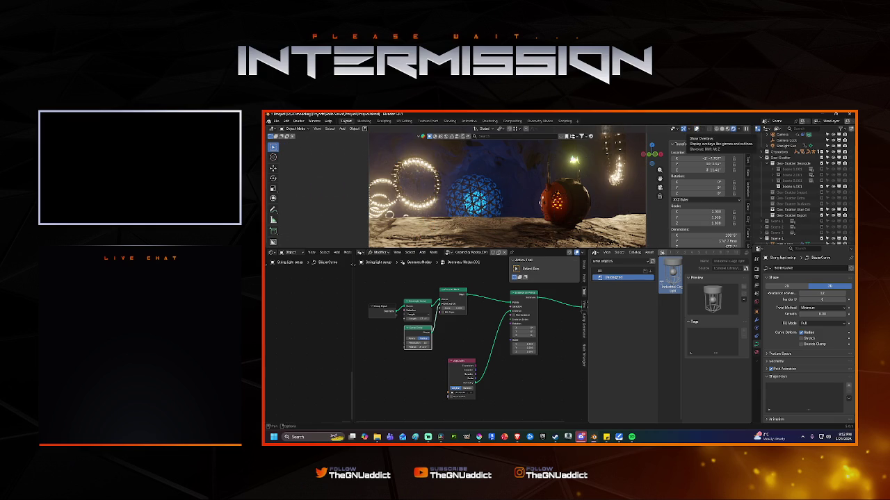
{"action": "left_click", "coordinate": [697, 129]}
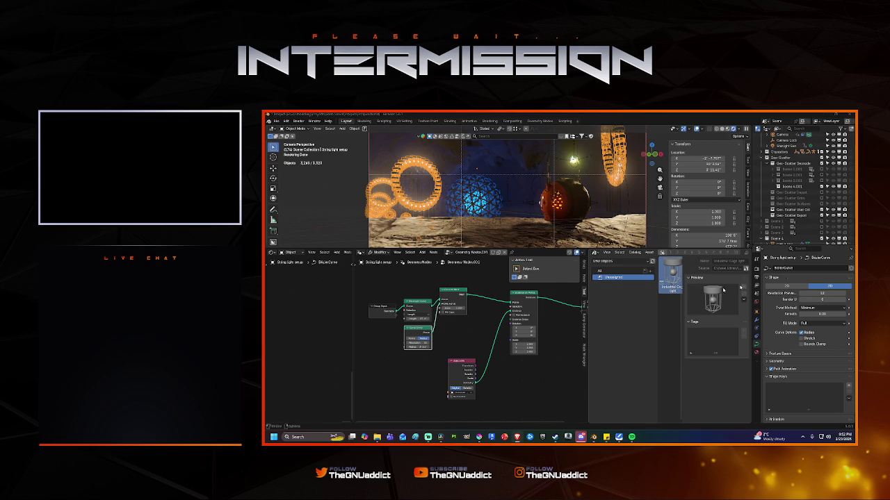
{"action": "left_click_drag", "start_coordinate": [512, 311], "coordinate": [494, 318]}
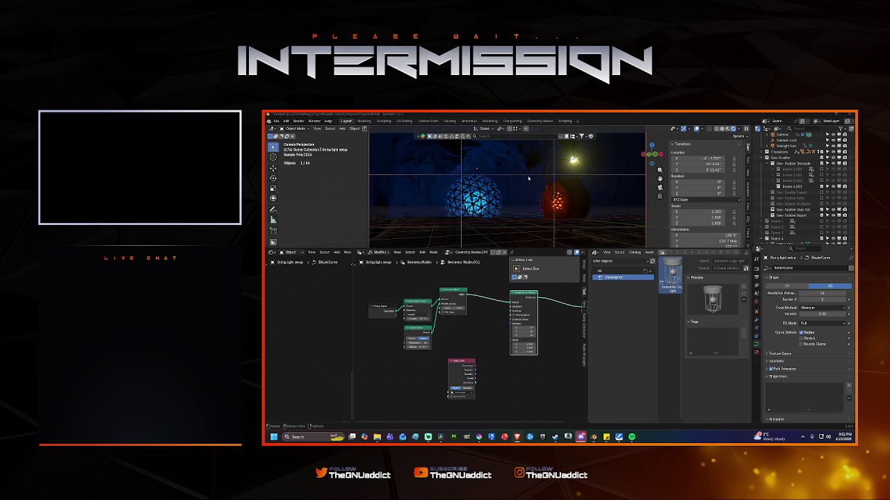
Step: Send the Curve to Mesh tube straight to the output and move Instance on Points aside
{"action": "middle_click_drag", "start_coordinate": [487, 336], "coordinate": [449, 345], "text": "shift"}
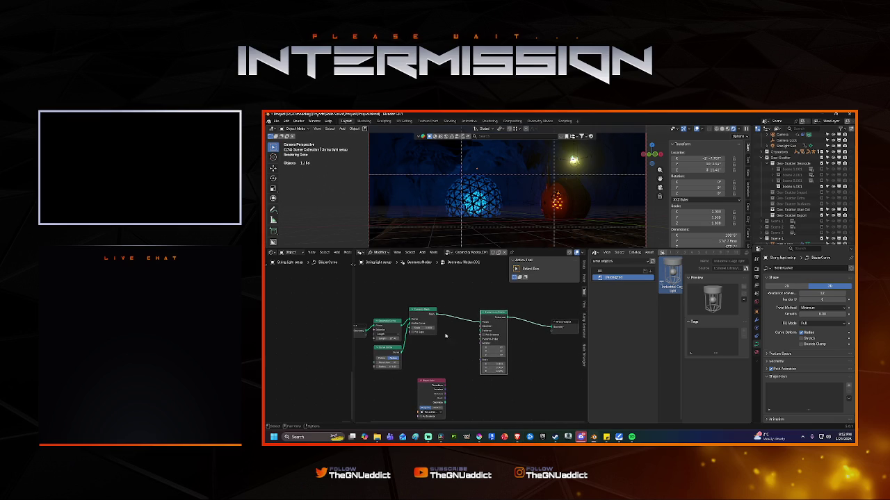
{"action": "left_click_drag", "start_coordinate": [436, 314], "coordinate": [553, 327]}
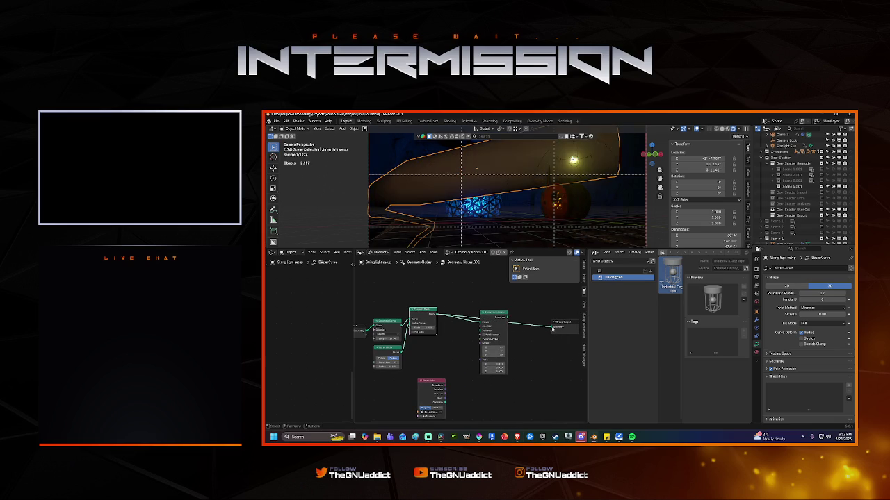
{"action": "middle_click_drag", "start_coordinate": [453, 336], "coordinate": [470, 333], "text": "shift"}
{"action": "left_click_drag", "start_coordinate": [512, 313], "coordinate": [514, 344]}
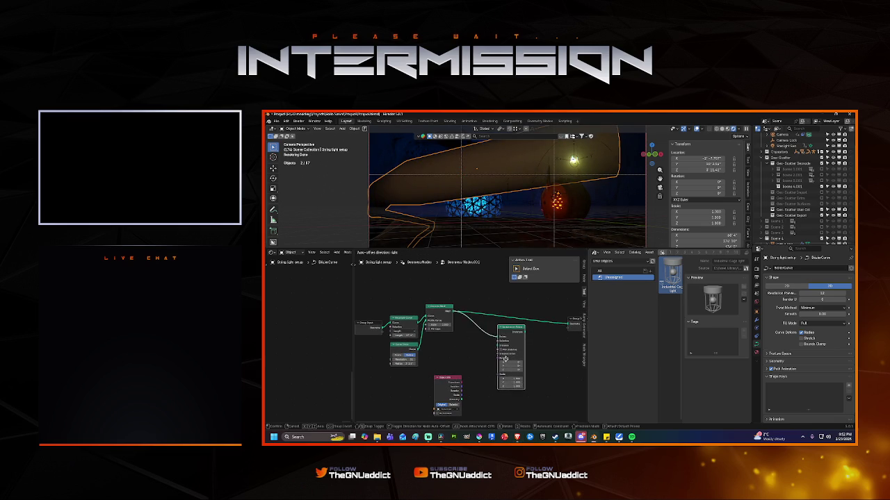
{"action": "middle_click_drag", "start_coordinate": [498, 369], "coordinate": [455, 346], "text": "shift"}
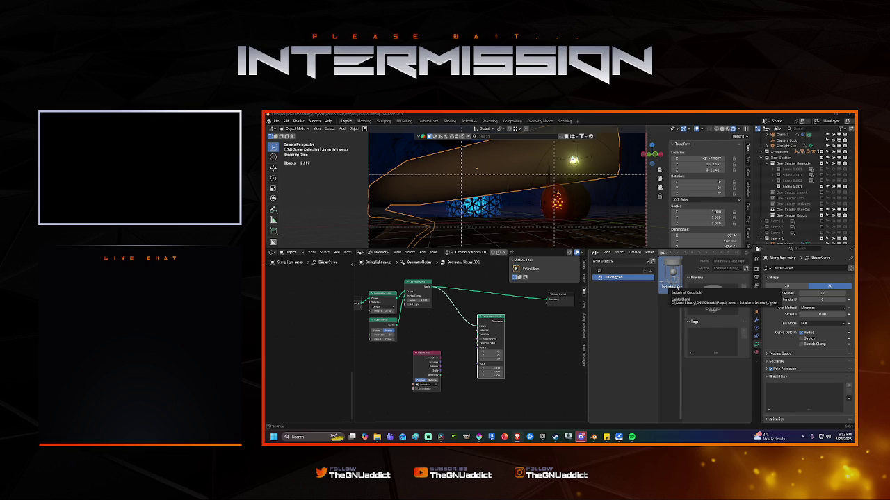
Step: Pull Resample Curve off its link and insert it before Instance on Points
{"action": "middle_click_drag", "start_coordinate": [377, 298], "coordinate": [400, 301]}
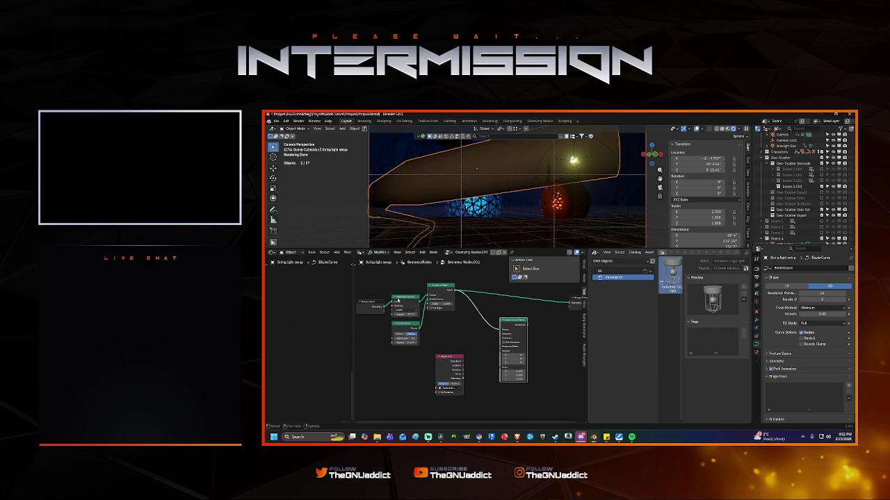
{"action": "left_click", "coordinate": [396, 304]}
{"action": "left_click_drag", "start_coordinate": [392, 304], "coordinate": [465, 288]}
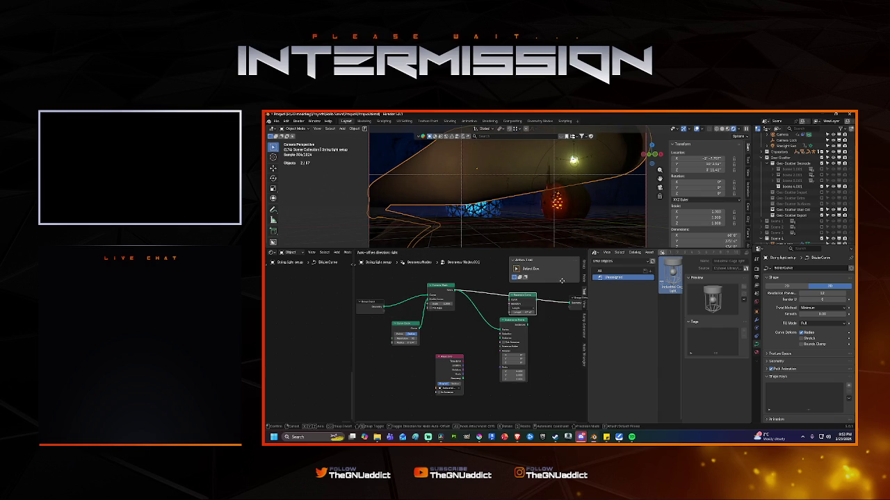
{"action": "left_click_drag", "start_coordinate": [464, 289], "coordinate": [562, 282]}
{"action": "mouse_move", "coordinate": [478, 330]}
{"action": "left_mouse_down"}
{"action": "mouse_move", "coordinate": [551, 303]}
{"action": "mouse_move", "coordinate": [508, 341]}
{"action": "mouse_move", "coordinate": [515, 336]}
{"action": "left_mouse_up"}
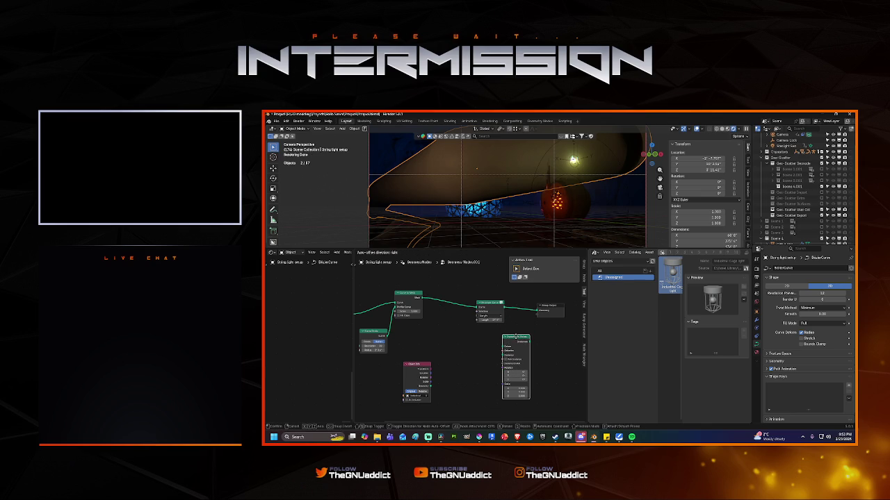
{"action": "left_click_drag", "start_coordinate": [515, 337], "coordinate": [516, 340]}
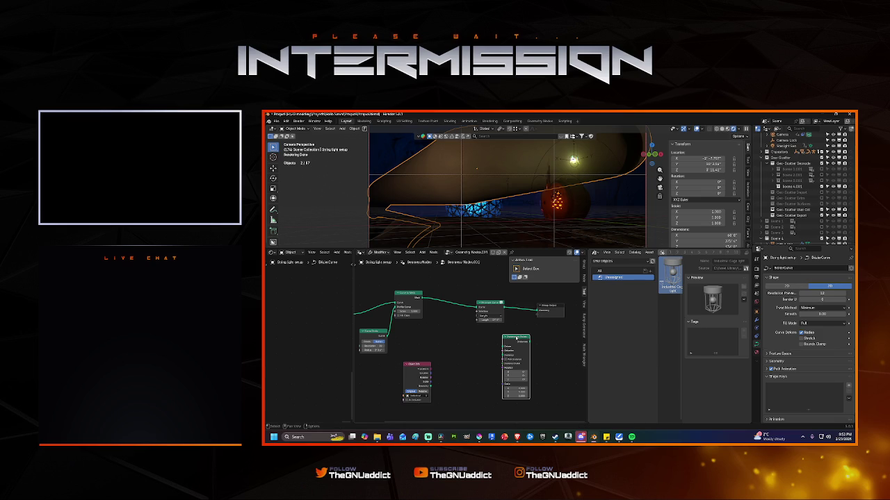
Step: Adjust the Curve Circle radius and tidy the Resample Curve and Curve Circle positions
{"action": "middle_click_drag", "start_coordinate": [424, 349], "coordinate": [457, 348]}
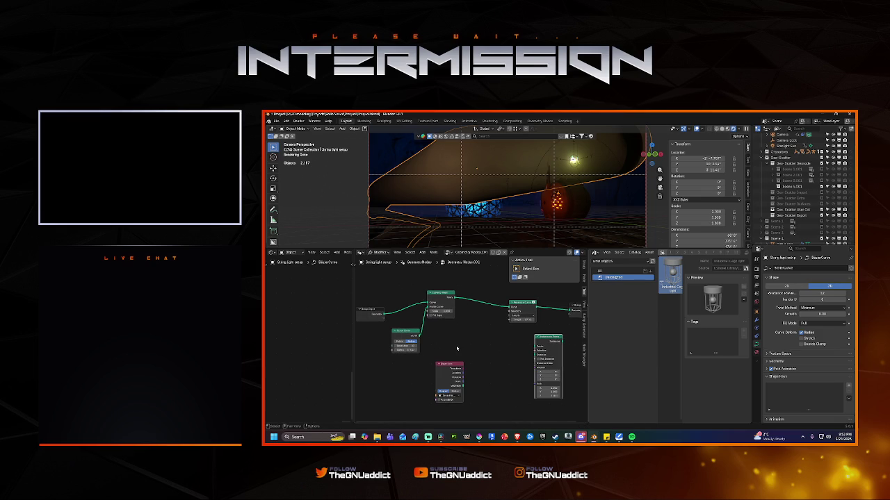
{"action": "scroll", "coordinate": [457, 349], "scroll_direction": "up", "scroll_amount": 1}
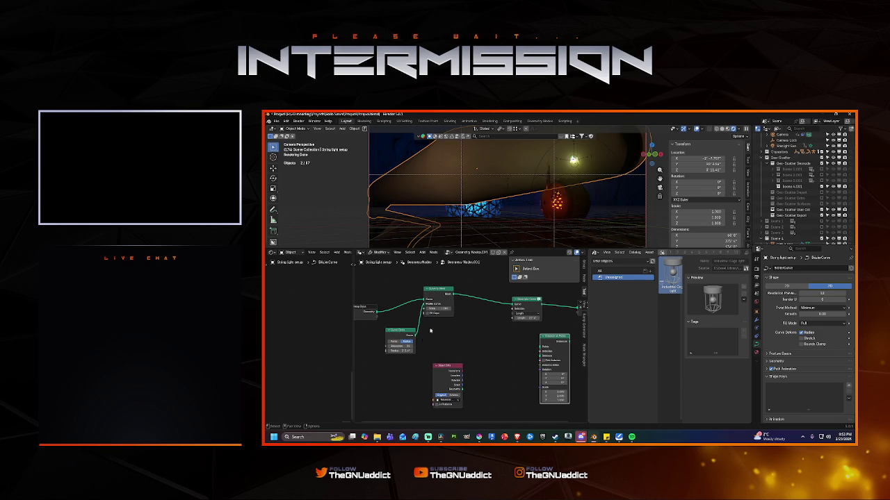
{"action": "mouse_move", "coordinate": [402, 351]}
{"action": "left_mouse_down"}
{"action": "mouse_move", "coordinate": [430, 350]}
{"action": "mouse_move", "coordinate": [401, 350]}
{"action": "left_mouse_up"}
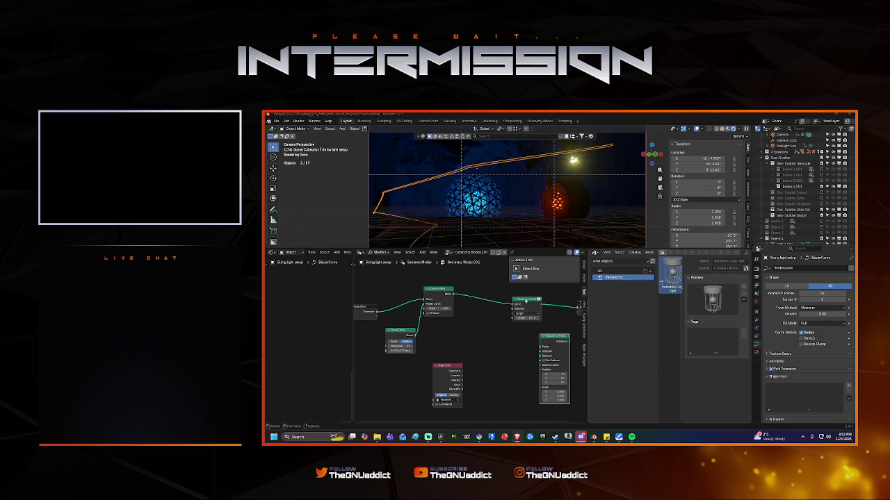
{"action": "left_click_drag", "start_coordinate": [526, 300], "coordinate": [459, 285]}
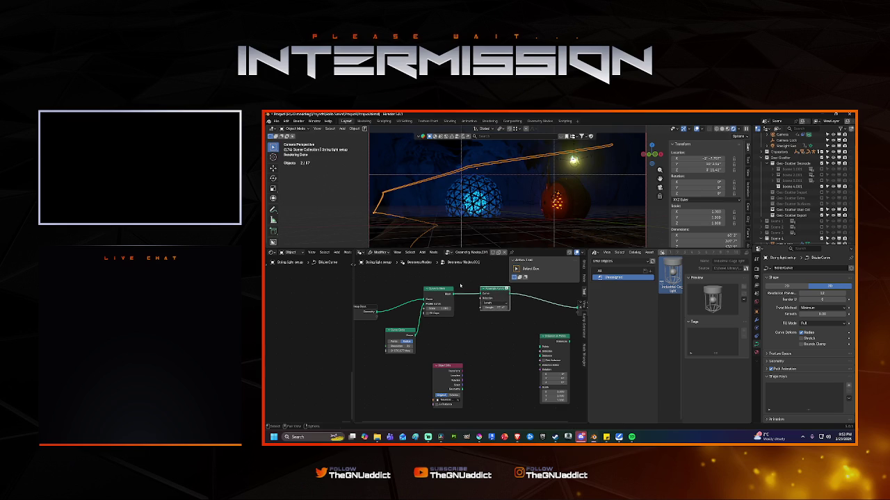
{"action": "key", "text": "ctrl+z"}
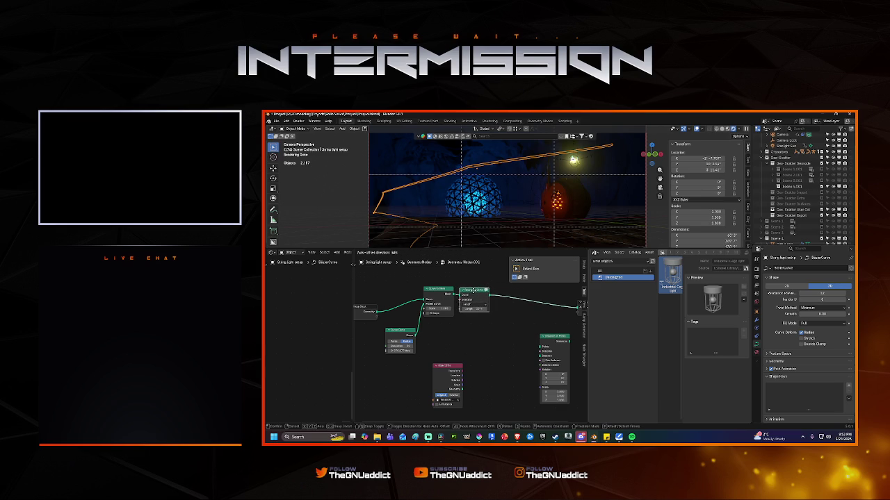
{"action": "left_click_drag", "start_coordinate": [476, 292], "coordinate": [497, 298]}
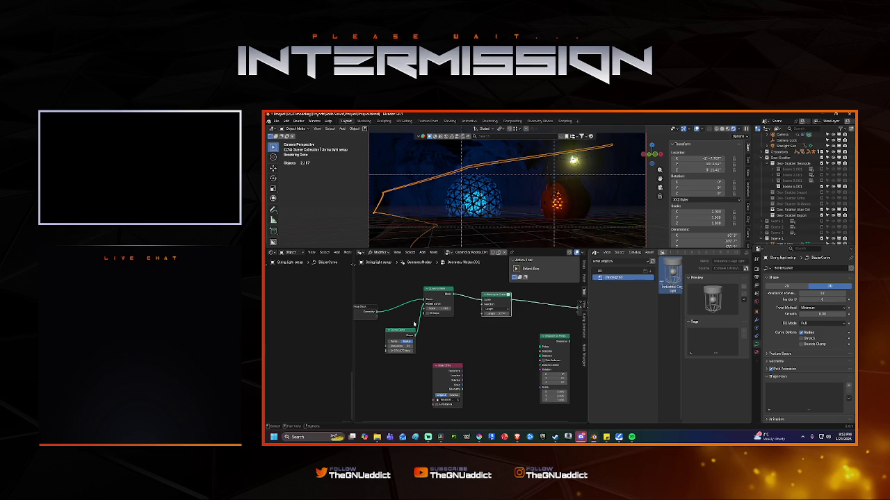
{"action": "left_click_drag", "start_coordinate": [407, 334], "coordinate": [407, 343]}
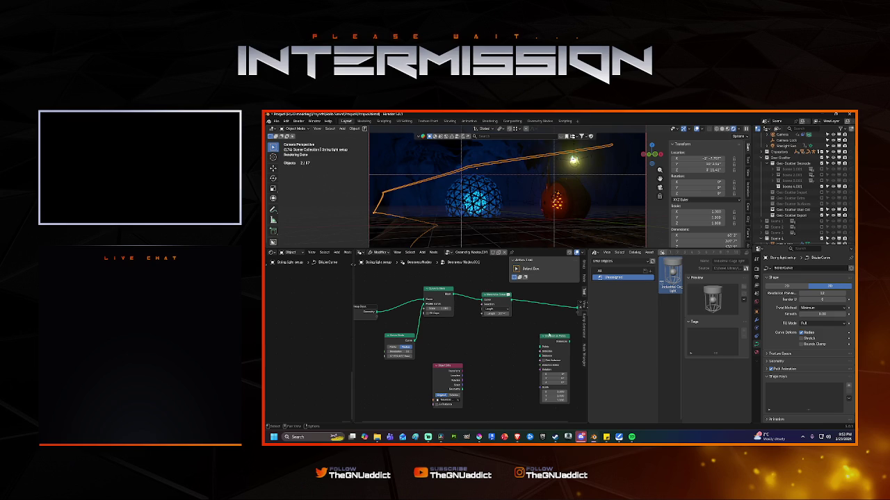
Step: Insert Instance on Points into the chain and link the middle node to Group Output
{"action": "left_click_drag", "start_coordinate": [553, 336], "coordinate": [547, 297]}
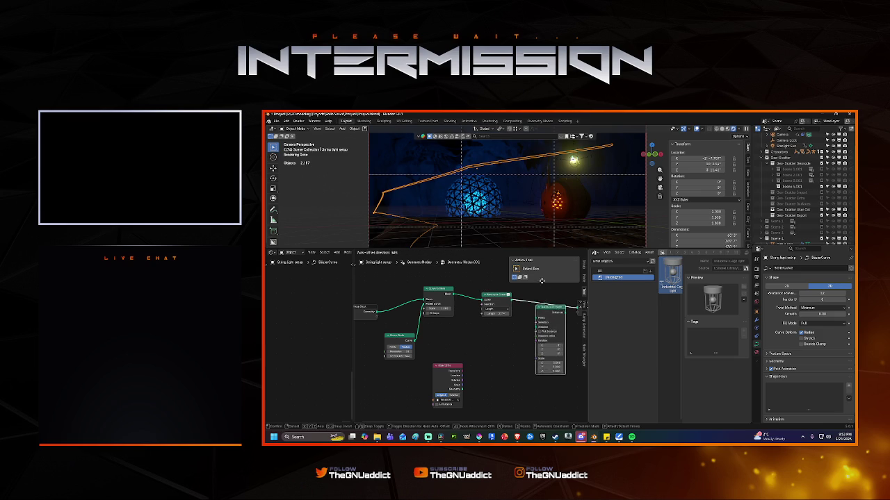
{"action": "middle_click_drag", "start_coordinate": [524, 332], "coordinate": [491, 335]}
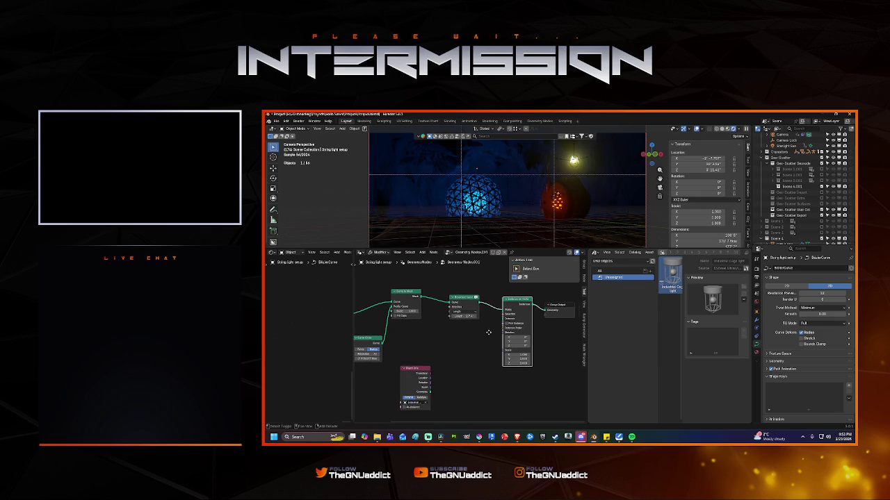
{"action": "mouse_move", "coordinate": [430, 393]}
{"action": "left_mouse_down"}
{"action": "mouse_move", "coordinate": [505, 319]}
{"action": "mouse_move", "coordinate": [463, 346]}
{"action": "left_mouse_up"}
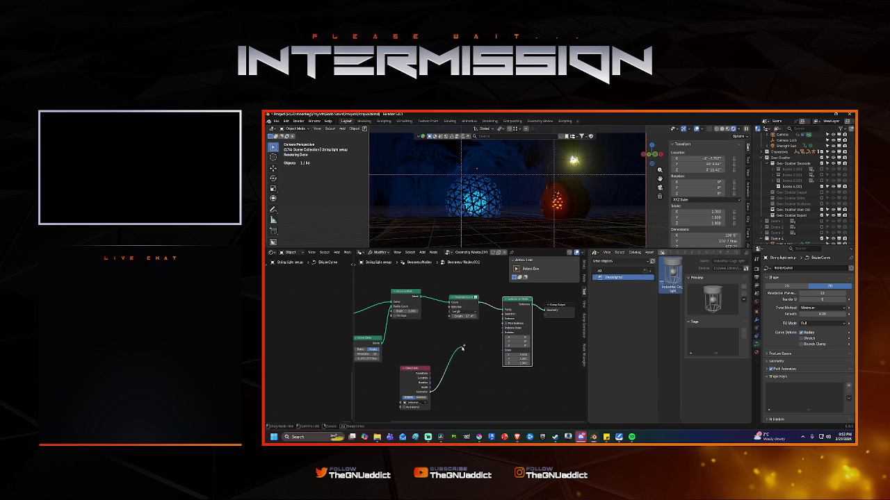
{"action": "key", "text": "Escape"}
{"action": "left_click_drag", "start_coordinate": [478, 303], "coordinate": [546, 310]}
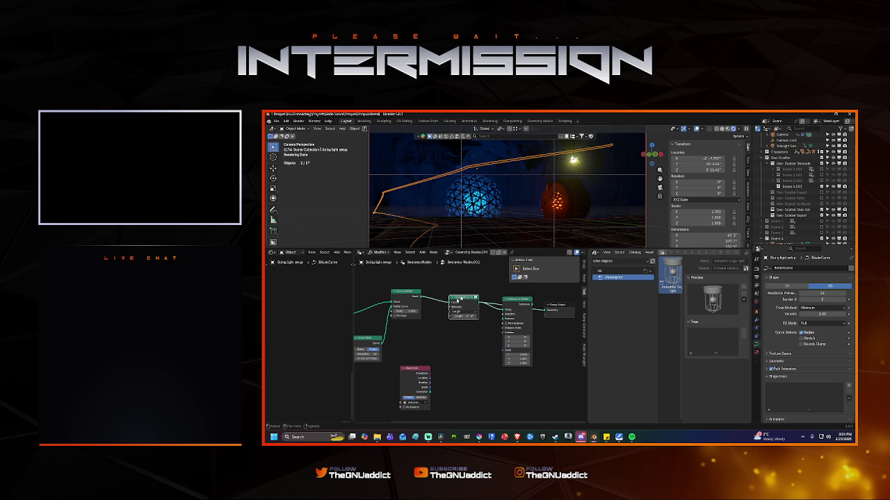
{"action": "middle_click_drag", "start_coordinate": [462, 300], "coordinate": [503, 300]}
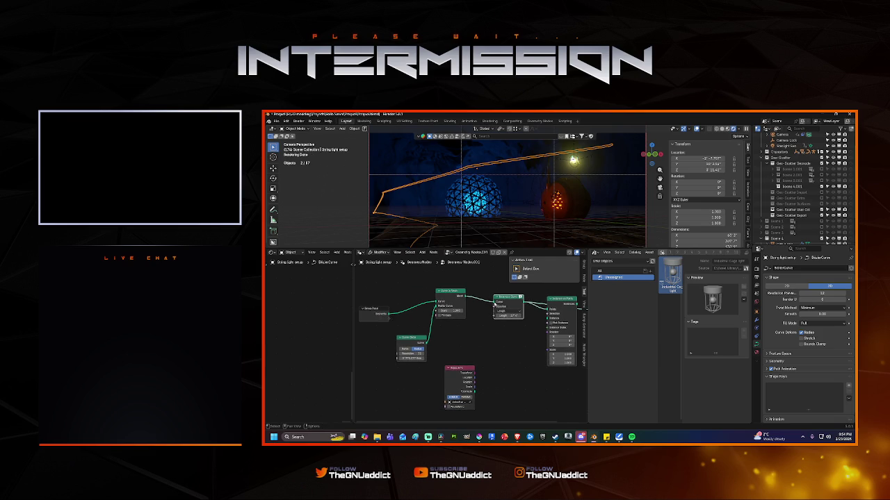
Step: Add a new Instance on Points fed by the curve mesh, using the cage-light object as instance
{"action": "mouse_move", "coordinate": [494, 303]}
{"action": "left_mouse_down"}
{"action": "mouse_move", "coordinate": [479, 295]}
{"action": "mouse_move", "coordinate": [541, 300]}
{"action": "left_mouse_up"}
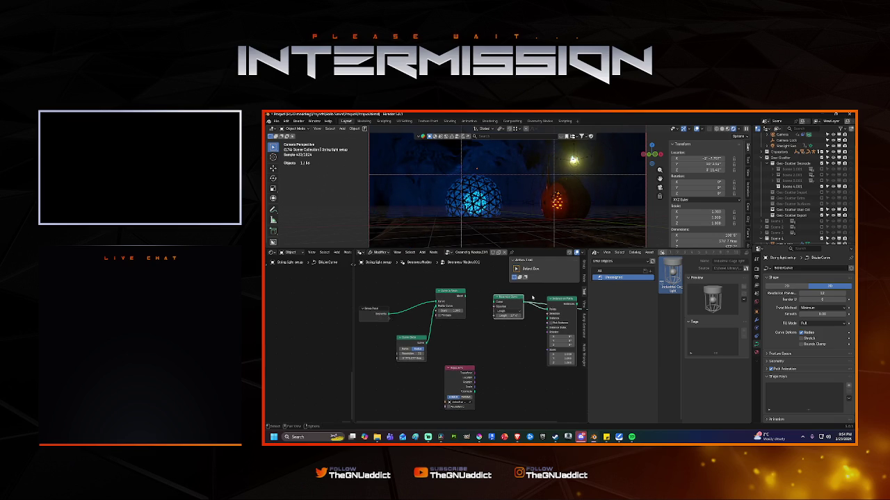
{"action": "type", "text": "instance"}
{"action": "key", "text": "Return"}
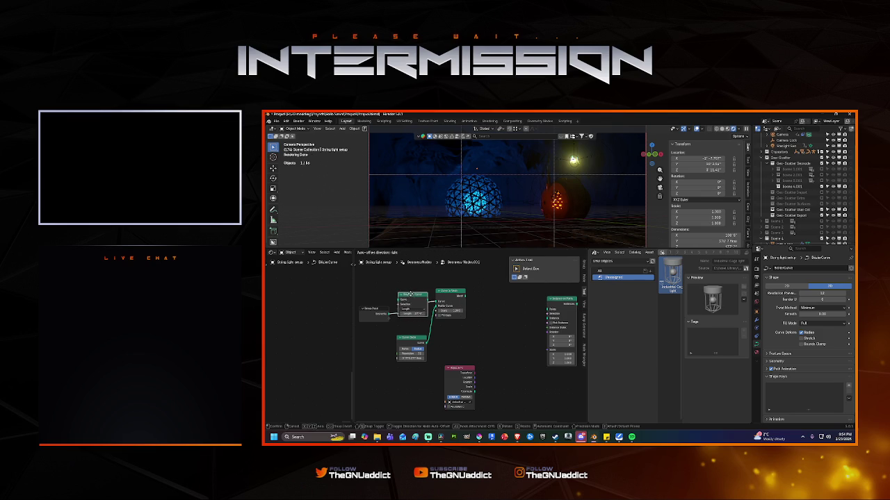
{"action": "left_click", "coordinate": [411, 296]}
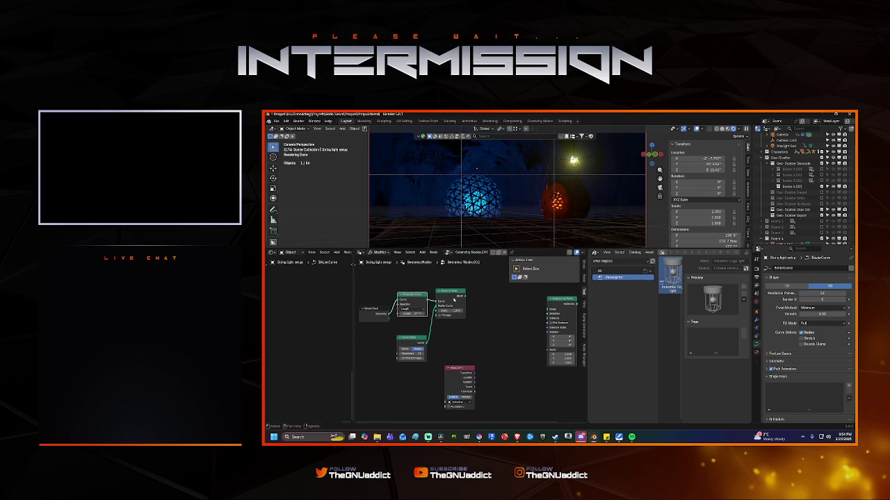
{"action": "scroll", "coordinate": [447, 298], "scroll_direction": "right", "scroll_amount": 2, "text": "ctrl"}
{"action": "left_click_drag", "start_coordinate": [435, 298], "coordinate": [518, 310]}
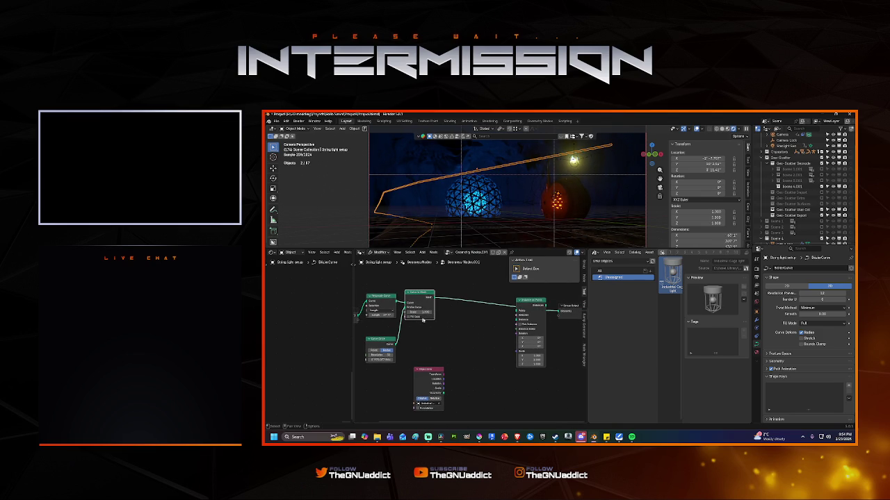
{"action": "left_click_drag", "start_coordinate": [512, 300], "coordinate": [515, 297]}
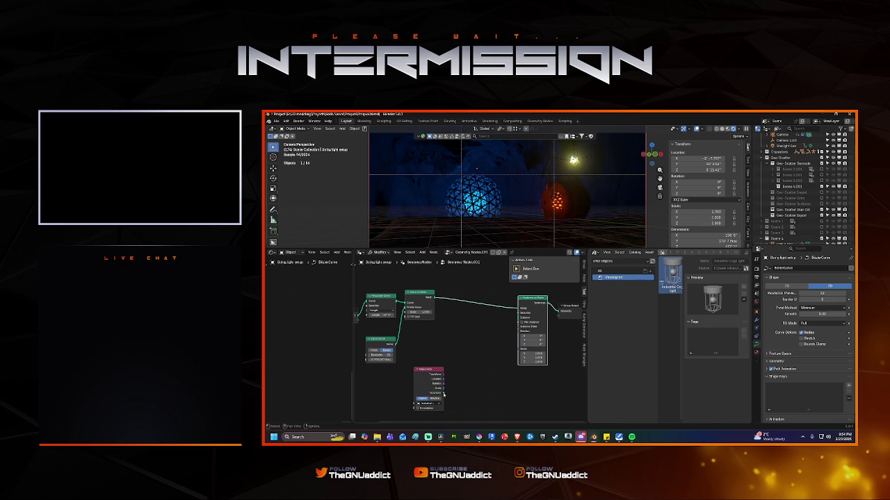
{"action": "left_click_drag", "start_coordinate": [443, 392], "coordinate": [520, 317]}
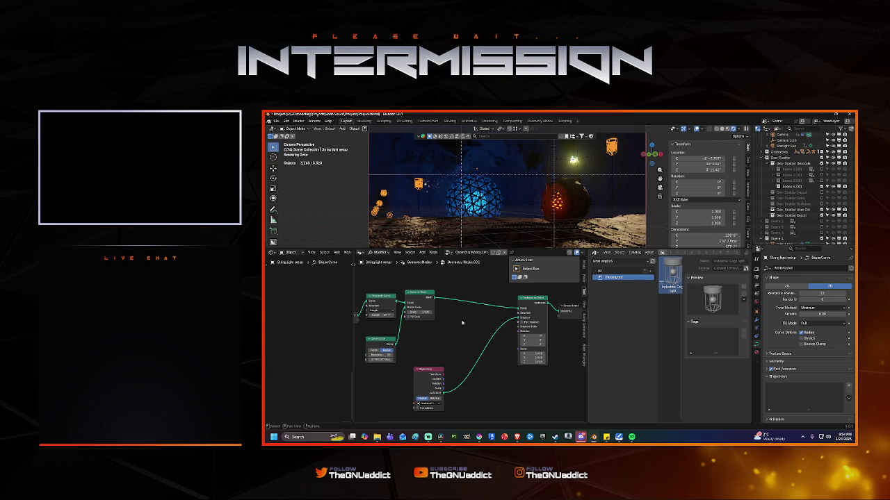
Step: Insert Realize Instances after Resample Curve and carry Resample Curve toward the Group Output side
{"action": "left_click_drag", "start_coordinate": [527, 302], "coordinate": [487, 303]}
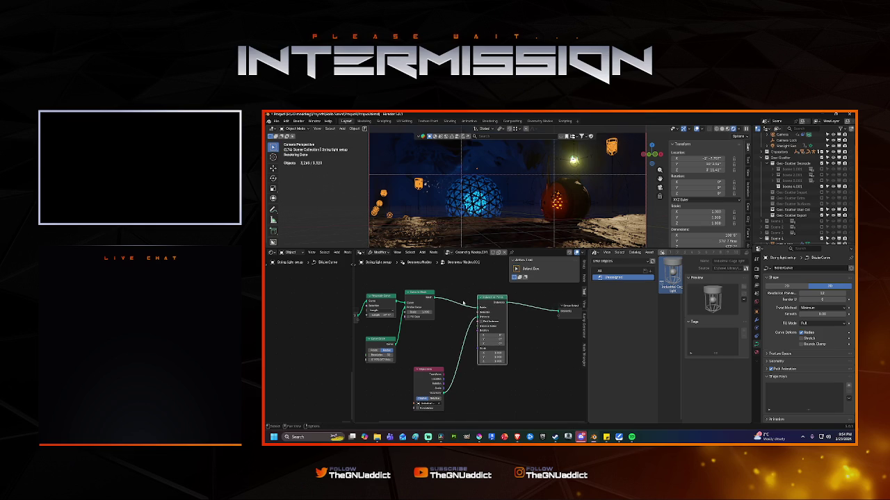
{"action": "key", "text": "shift+a"}
{"action": "type", "text": "rea"}
{"action": "left_click", "coordinate": [479, 295]}
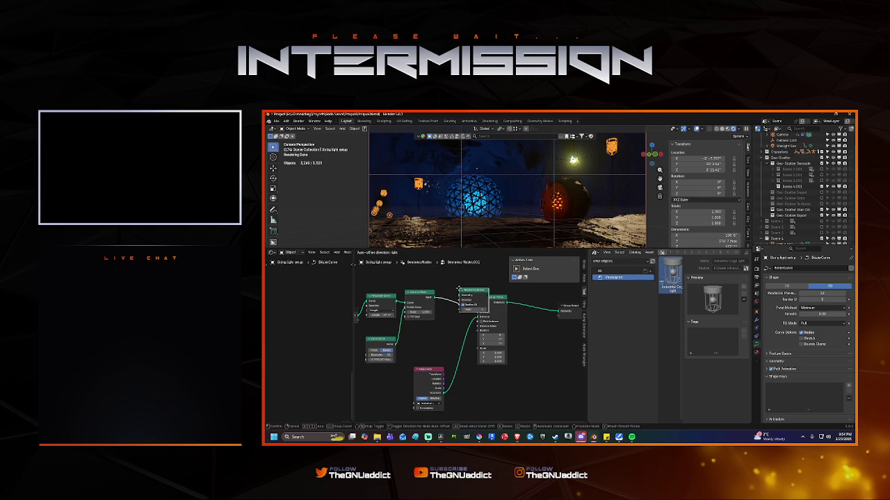
{"action": "left_click_drag", "start_coordinate": [457, 288], "coordinate": [454, 273]}
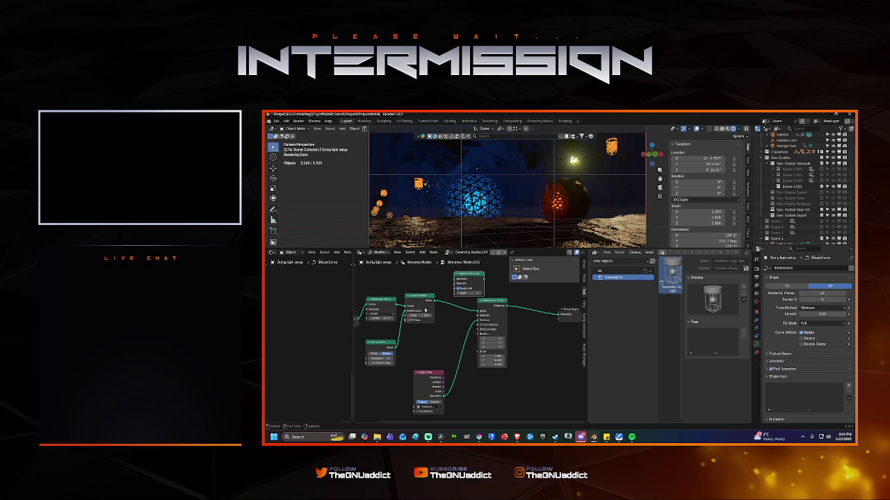
{"action": "left_click_drag", "start_coordinate": [457, 275], "coordinate": [415, 326]}
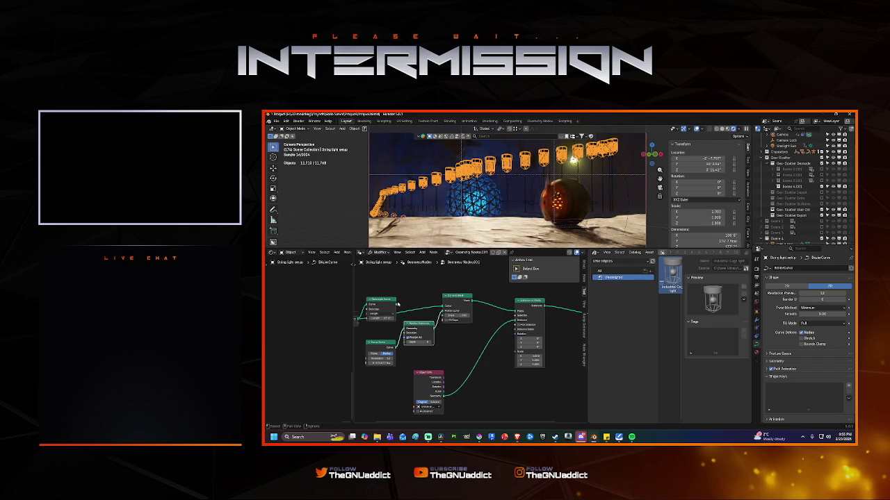
{"action": "left_click_drag", "start_coordinate": [382, 301], "coordinate": [419, 277]}
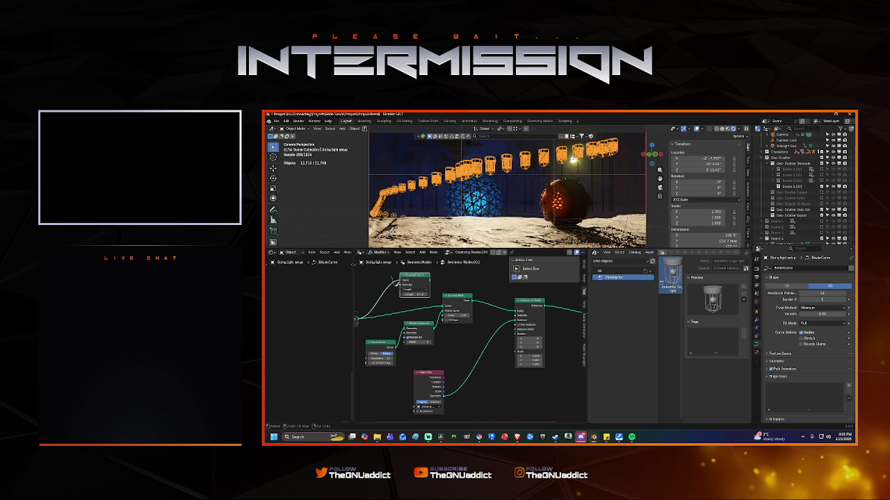
{"action": "left_click_drag", "start_coordinate": [409, 278], "coordinate": [568, 302]}
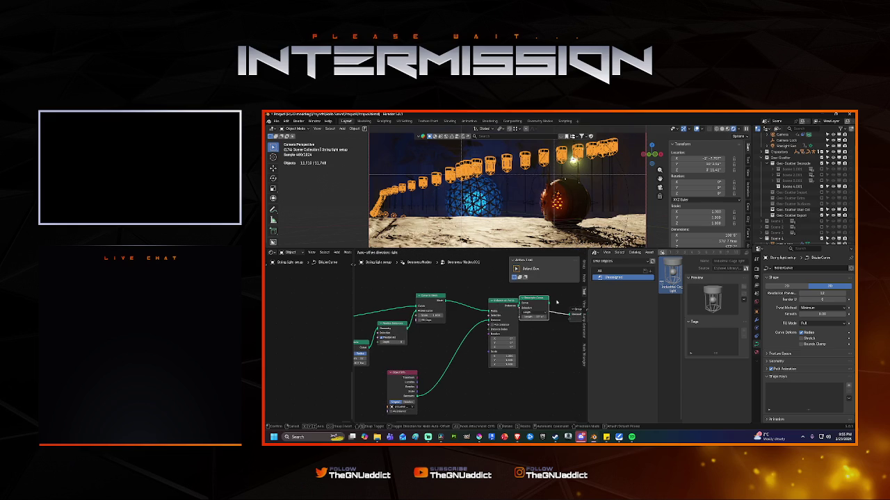
Step: Drop Resample Curve before the output, set its Length, and unlink the lantern Object Info
{"action": "left_click_drag", "start_coordinate": [568, 301], "coordinate": [556, 302]}
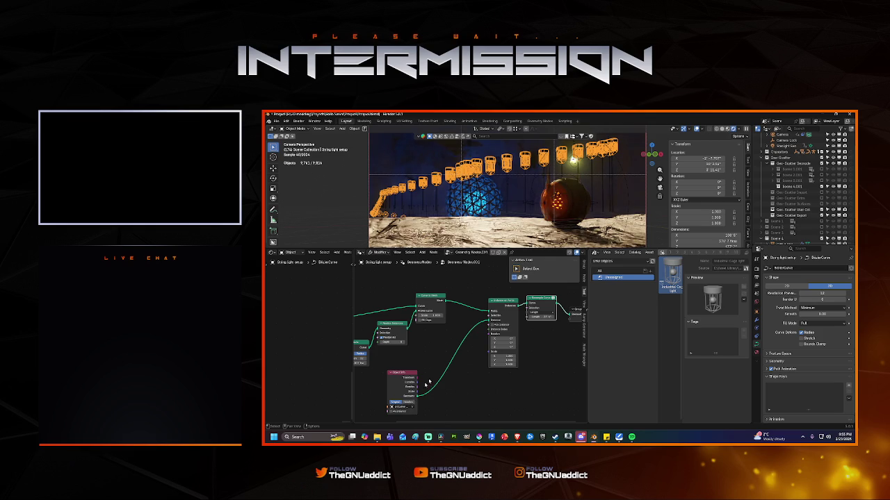
{"action": "left_click", "coordinate": [541, 317]}
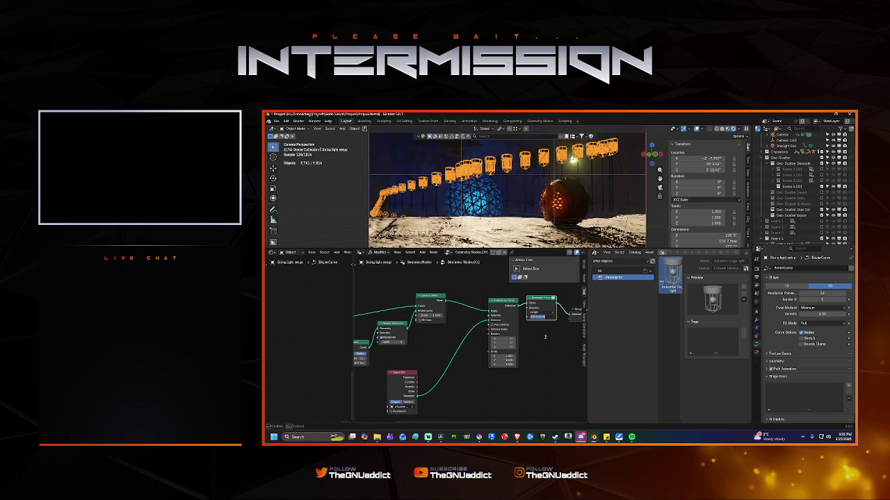
{"action": "key", "text": "Return"}
{"action": "middle_click_drag", "start_coordinate": [524, 308], "coordinate": [475, 306]}
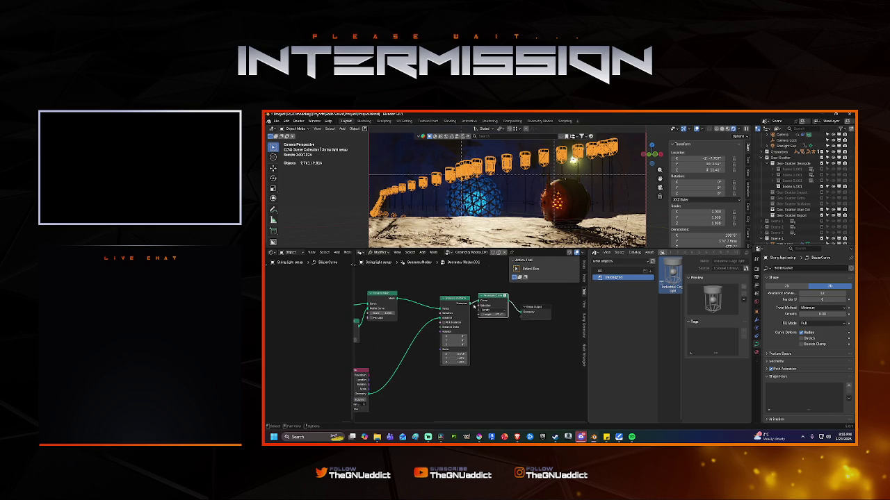
{"action": "left_click_drag", "start_coordinate": [488, 307], "coordinate": [521, 314]}
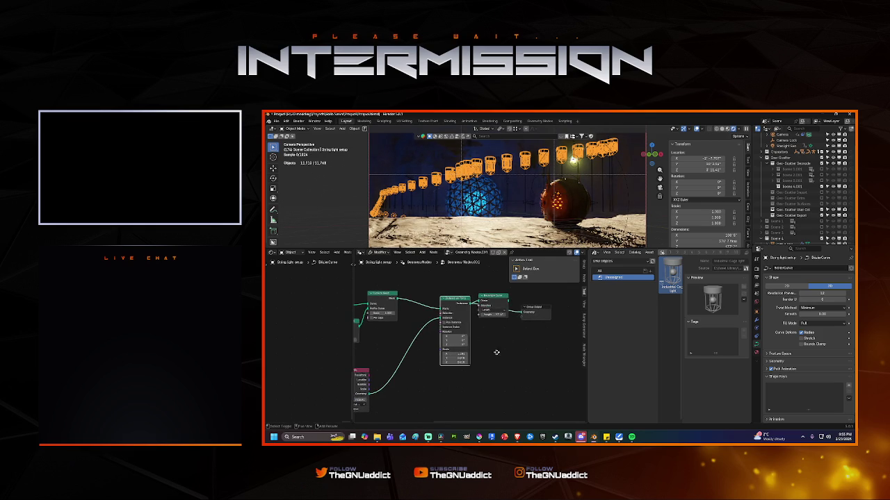
{"action": "middle_click_drag", "start_coordinate": [496, 353], "coordinate": [539, 340]}
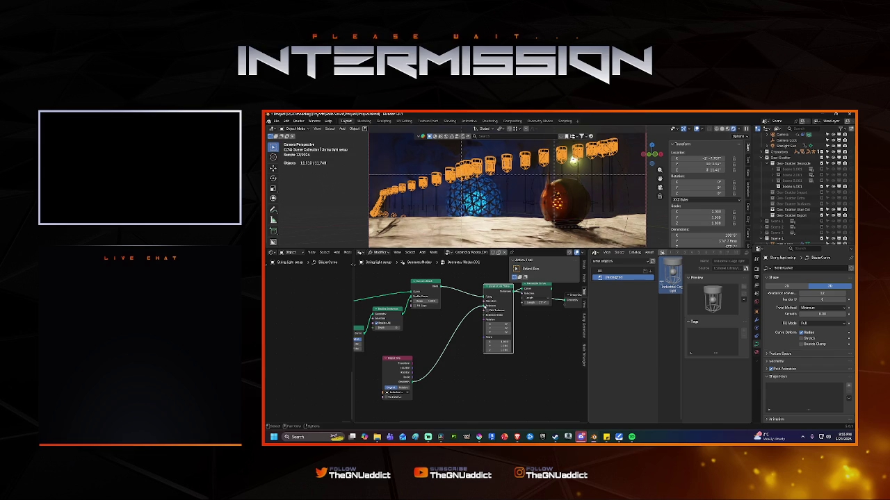
{"action": "left_click_drag", "start_coordinate": [487, 306], "coordinate": [464, 343]}
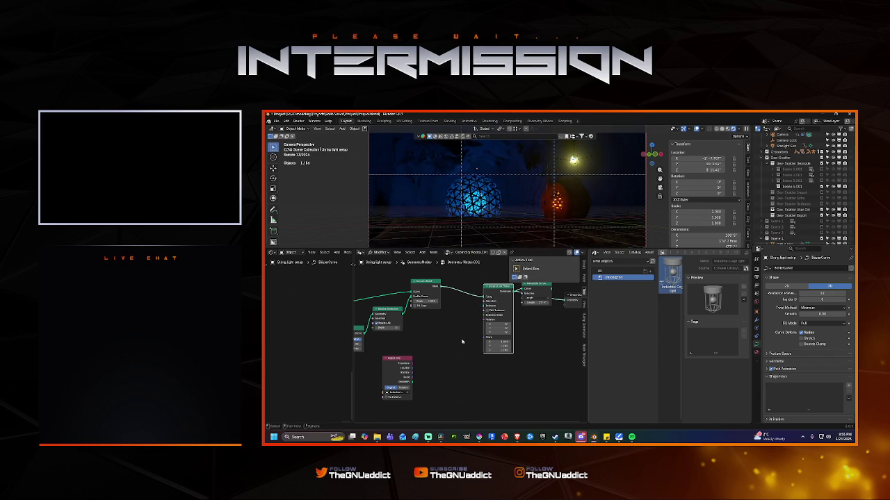
Step: Wire Resample Curve directly into Group Output, then reroute Instance on Points onto that link
{"action": "mouse_move", "coordinate": [458, 320]}
{"action": "middle_mouse_down"}
{"action": "mouse_move", "coordinate": [490, 326]}
{"action": "mouse_move", "coordinate": [467, 328]}
{"action": "middle_mouse_up"}
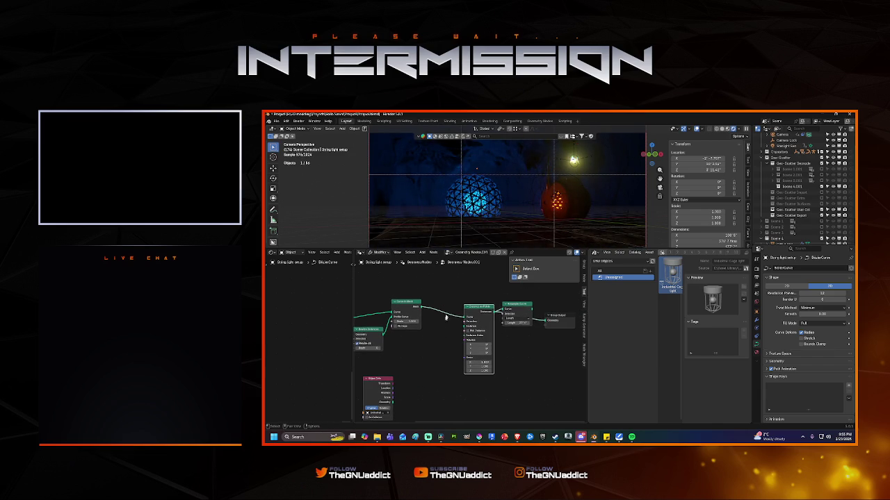
{"action": "mouse_move", "coordinate": [498, 300]}
{"action": "left_mouse_down"}
{"action": "mouse_move", "coordinate": [447, 324]}
{"action": "mouse_move", "coordinate": [501, 312]}
{"action": "left_mouse_up"}
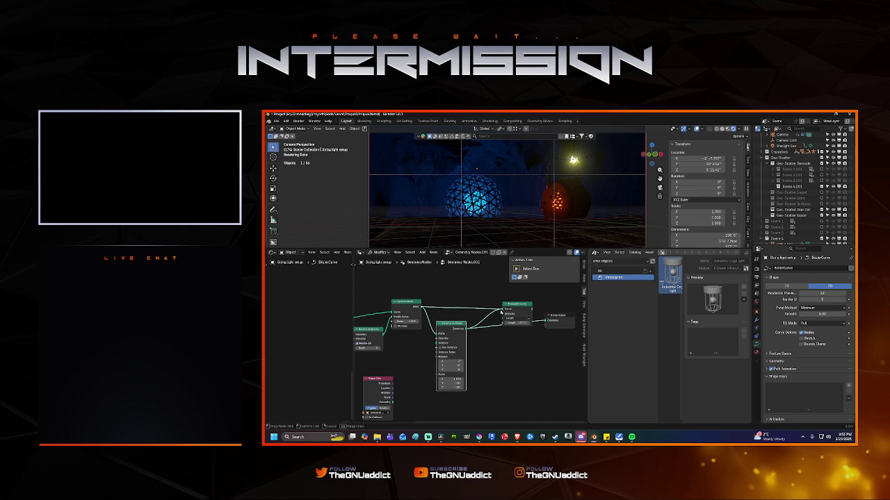
{"action": "left_click_drag", "start_coordinate": [533, 309], "coordinate": [547, 321]}
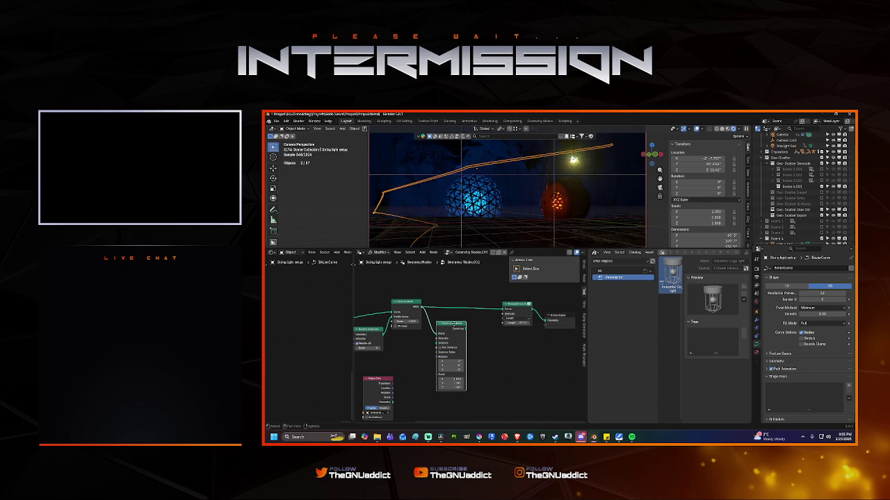
{"action": "left_click_drag", "start_coordinate": [452, 324], "coordinate": [488, 332]}
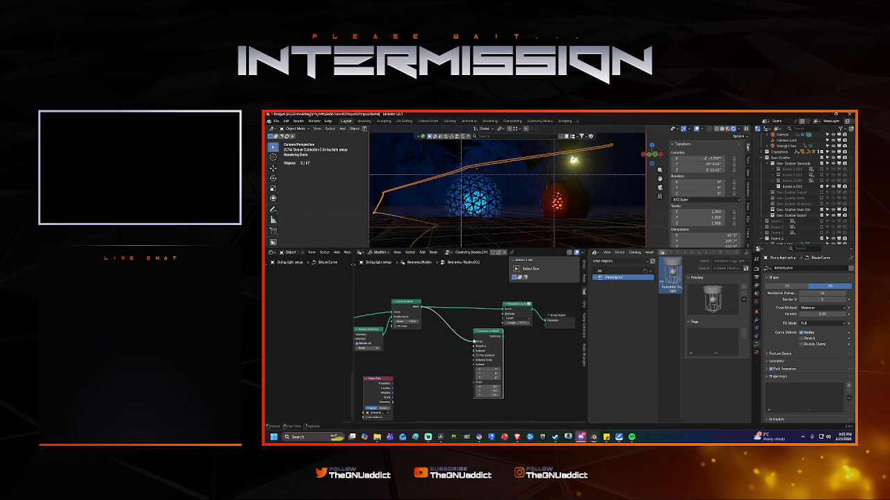
{"action": "left_click_drag", "start_coordinate": [485, 331], "coordinate": [547, 300]}
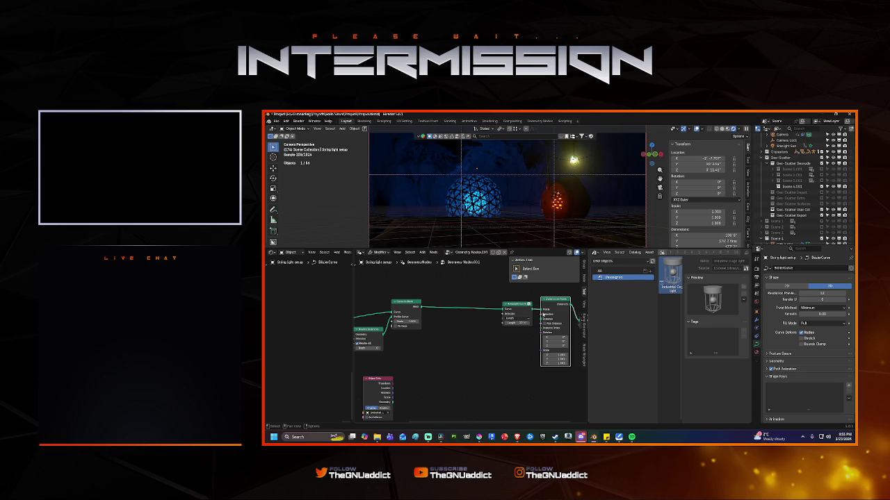
{"action": "middle_click_drag", "start_coordinate": [543, 315], "coordinate": [487, 309]}
{"action": "mouse_move", "coordinate": [517, 300]}
{"action": "left_mouse_down"}
{"action": "mouse_move", "coordinate": [528, 317]}
{"action": "mouse_move", "coordinate": [459, 353]}
{"action": "left_mouse_up"}
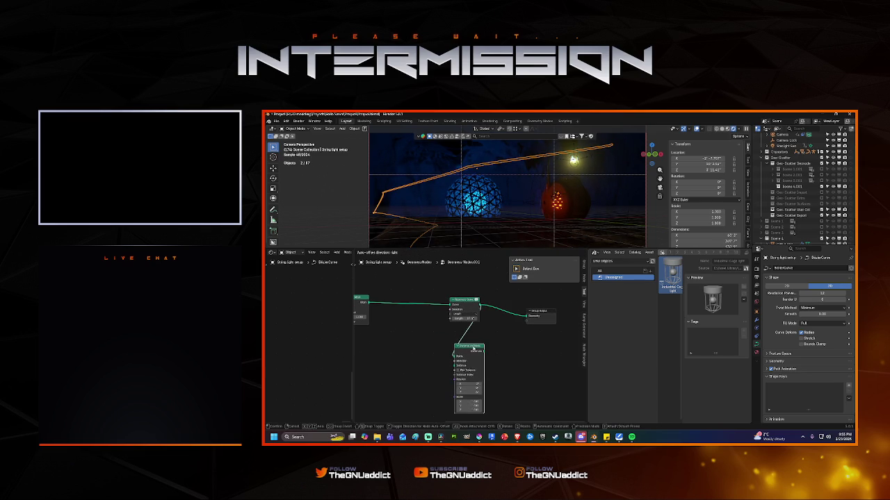
{"action": "middle_click_drag", "start_coordinate": [429, 329], "coordinate": [503, 313]}
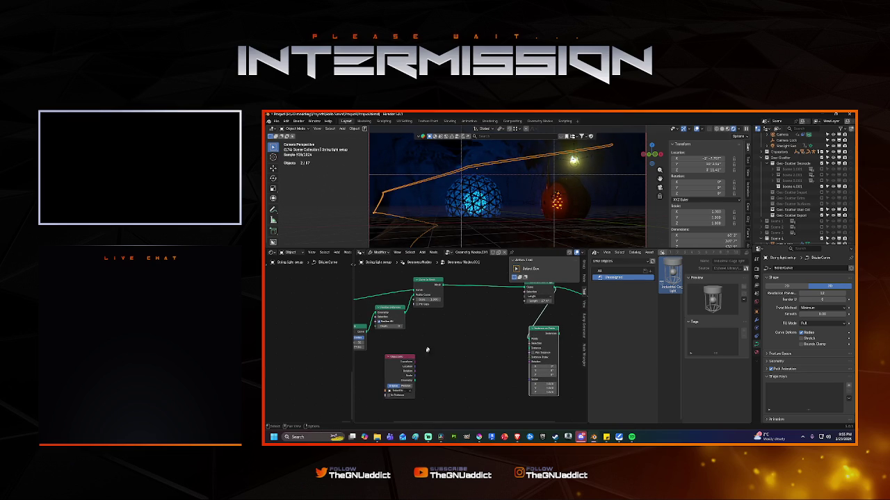
{"action": "middle_click_drag", "start_coordinate": [416, 332], "coordinate": [463, 328]}
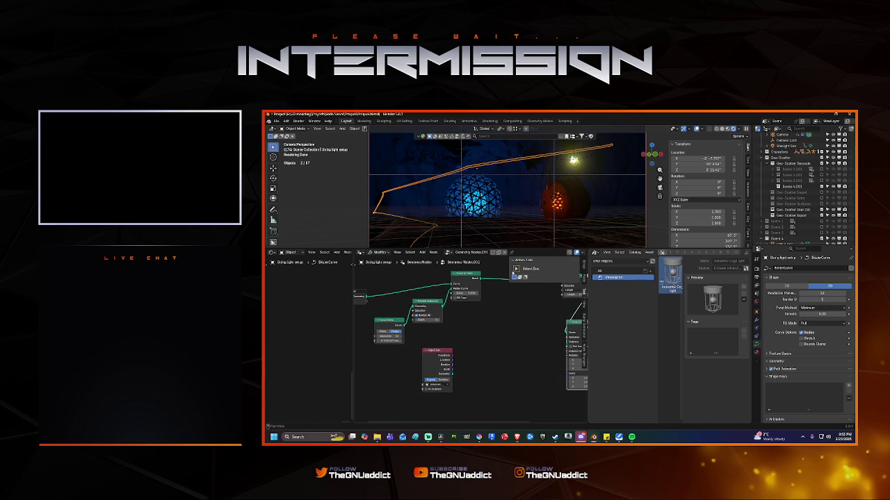
Step: Enter Edit Mode on the curve in solid shading and frame it in a free view
{"action": "key", "text": "Tab"}
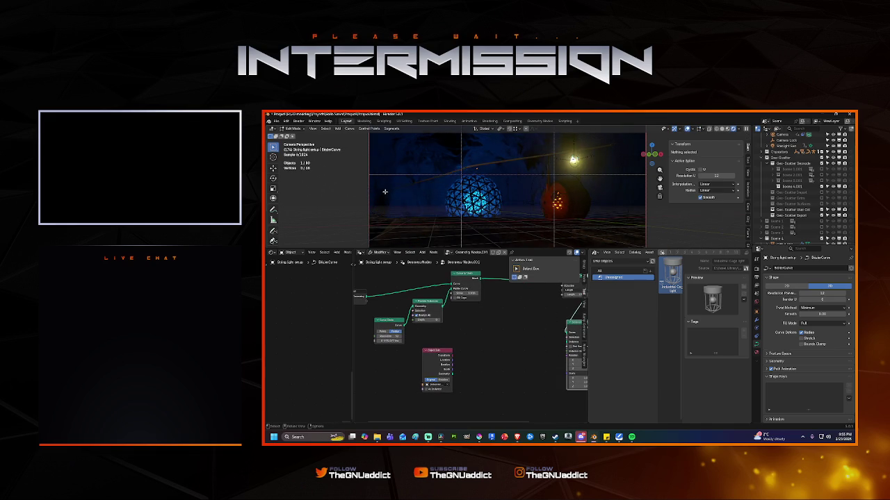
{"action": "left_click", "coordinate": [722, 129]}
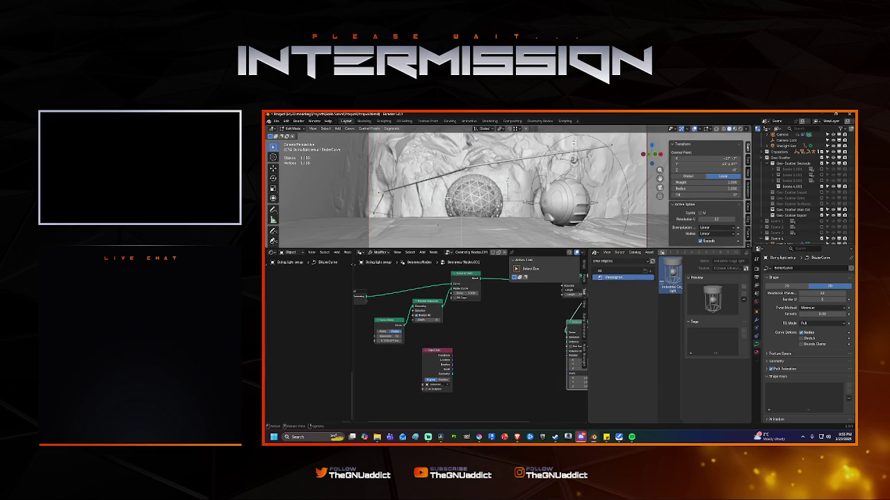
{"action": "key", "text": "KP_Decimal"}
{"action": "key", "text": "f"}
{"action": "scroll", "coordinate": [438, 194], "scroll_direction": "down", "scroll_amount": 3}
{"action": "scroll", "coordinate": [448, 193], "scroll_direction": "down", "scroll_amount": 3}
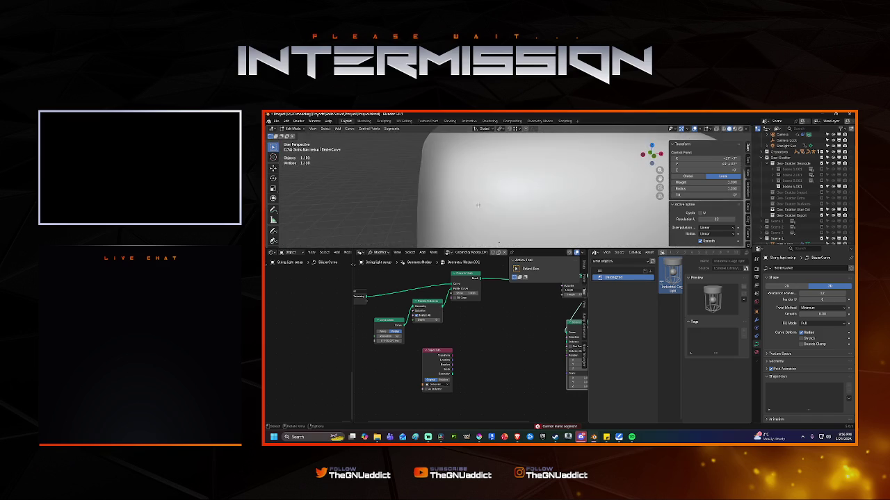
{"action": "scroll", "coordinate": [459, 194], "scroll_direction": "down", "scroll_amount": 3}
{"action": "scroll", "coordinate": [461, 193], "scroll_direction": "up", "scroll_amount": 5}
{"action": "scroll", "coordinate": [462, 193], "scroll_direction": "up", "scroll_amount": 4}
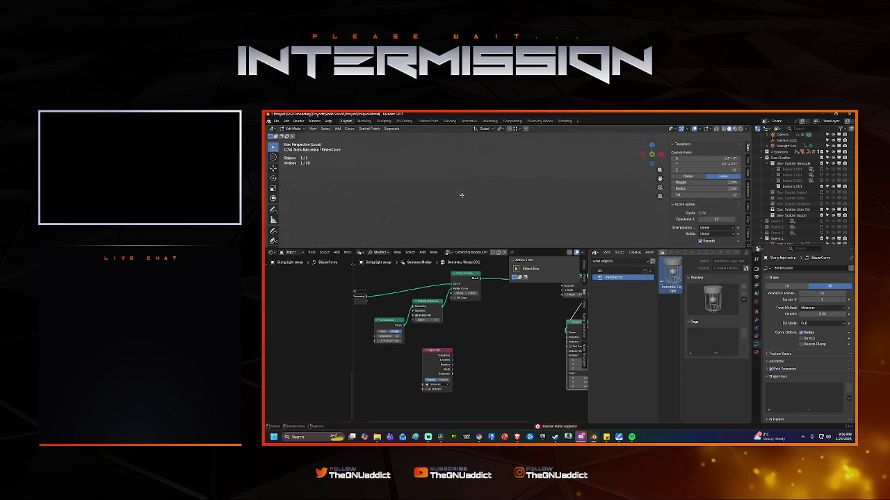
{"action": "middle_click_drag", "start_coordinate": [526, 166], "coordinate": [493, 191]}
{"action": "scroll", "coordinate": [488, 195], "scroll_direction": "up", "scroll_amount": 2}
Step: Select all the curve points and scale the whole curve up
{"action": "key", "text": "a"}
{"action": "key", "text": "s"}
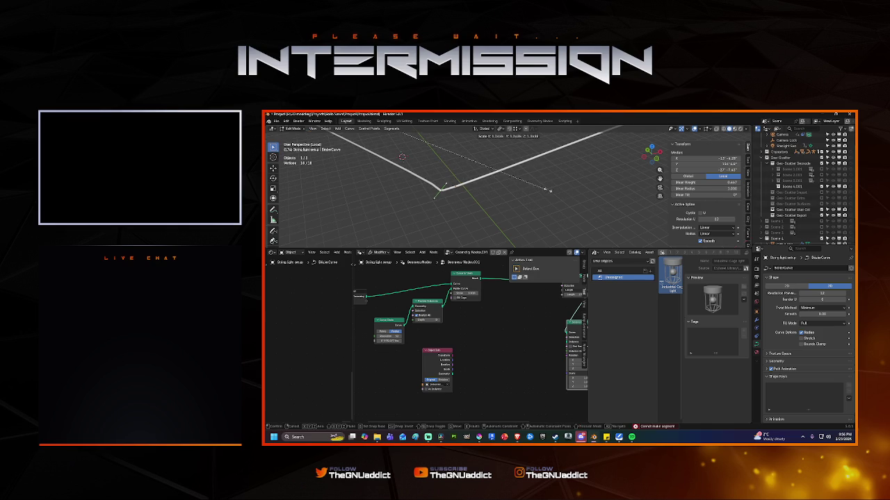
{"action": "left_click", "coordinate": [486, 173]}
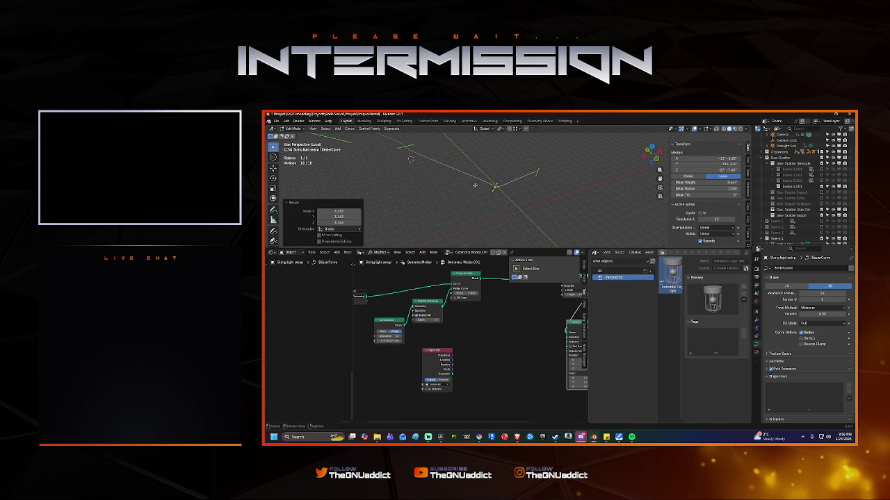
{"action": "key", "text": "r"}
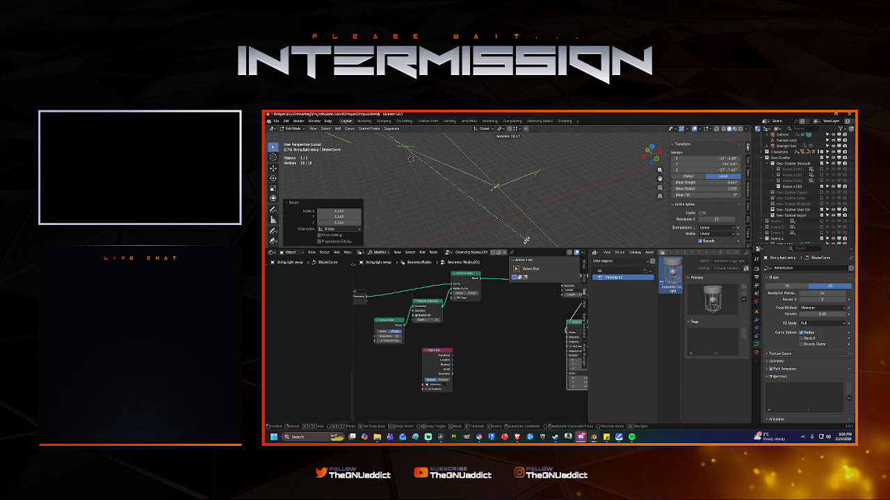
{"action": "right_click", "coordinate": [499, 182]}
Step: Box-select the three points at the curve's corner and scale them
{"action": "left_click", "coordinate": [498, 182]}
{"action": "key", "text": "KP_Decimal"}
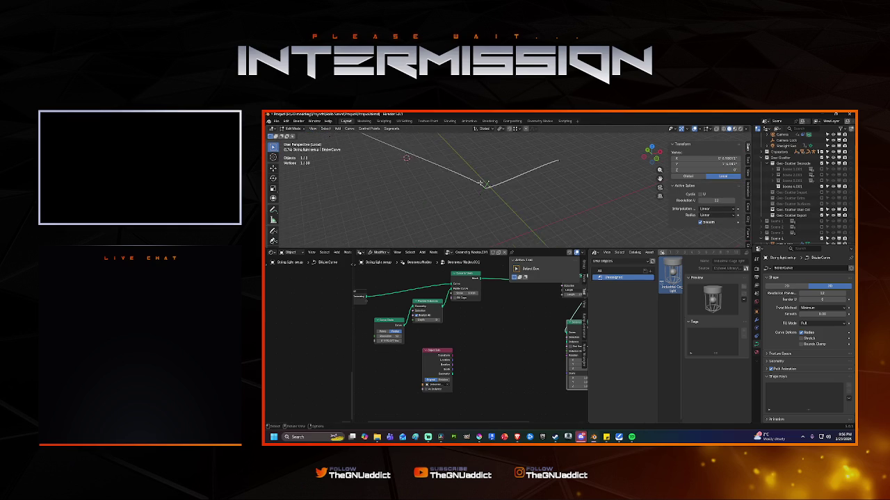
{"action": "left_click", "coordinate": [439, 191]}
{"action": "left_click_drag", "start_coordinate": [410, 159], "coordinate": [484, 237]}
{"action": "key", "text": "s"}
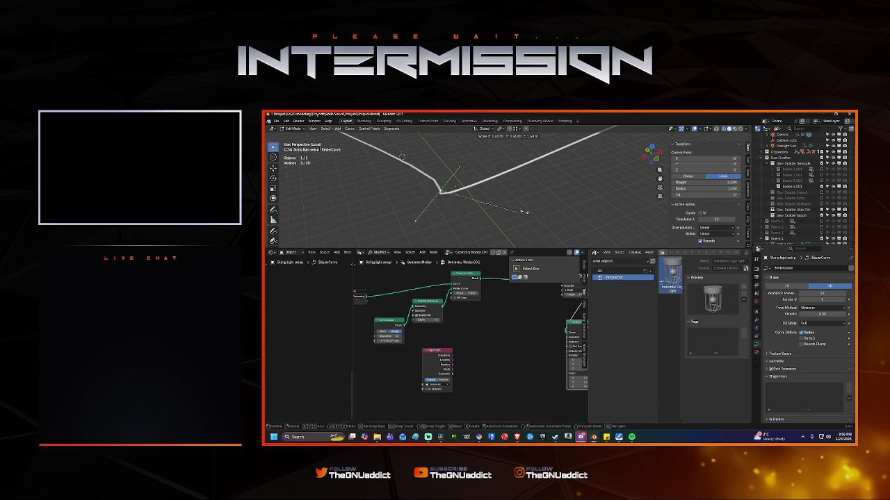
{"action": "left_click", "coordinate": [498, 199]}
Step: Move two curve vertices to new positions to reshape the sweep
{"action": "scroll", "coordinate": [501, 180], "scroll_direction": "down", "scroll_amount": 3}
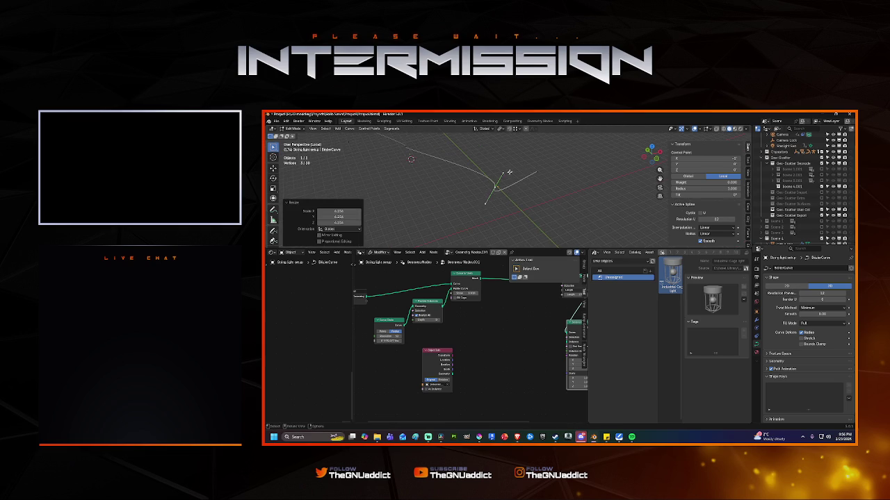
{"action": "left_click", "coordinate": [503, 173]}
{"action": "key", "text": "g"}
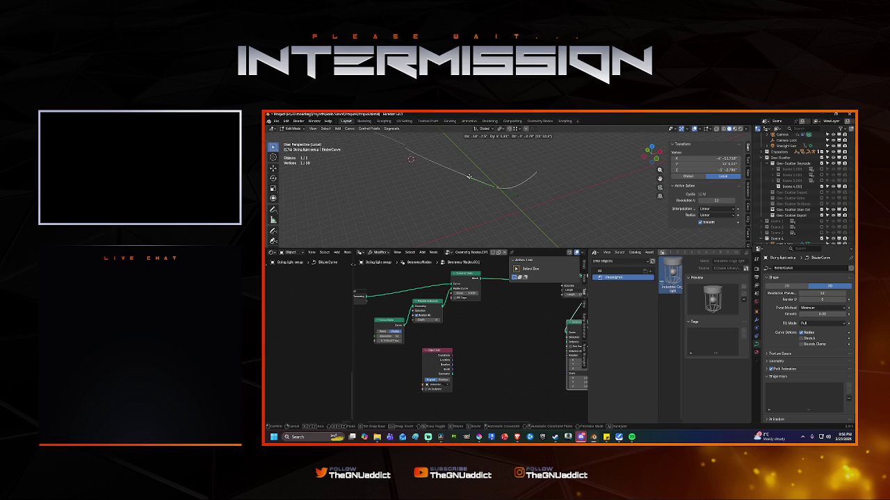
{"action": "left_click", "coordinate": [435, 171]}
{"action": "middle_click_drag", "start_coordinate": [435, 171], "coordinate": [467, 189]}
{"action": "left_click", "coordinate": [479, 205]}
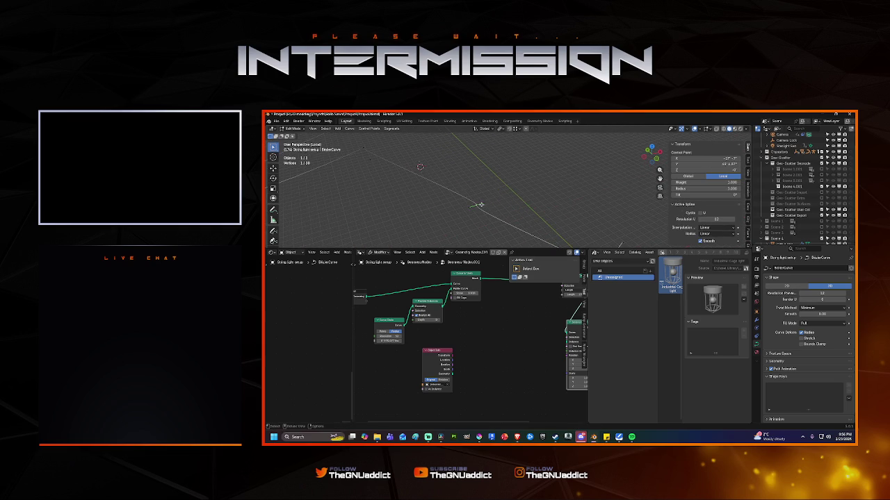
{"action": "key", "text": "g"}
{"action": "left_click", "coordinate": [499, 197]}
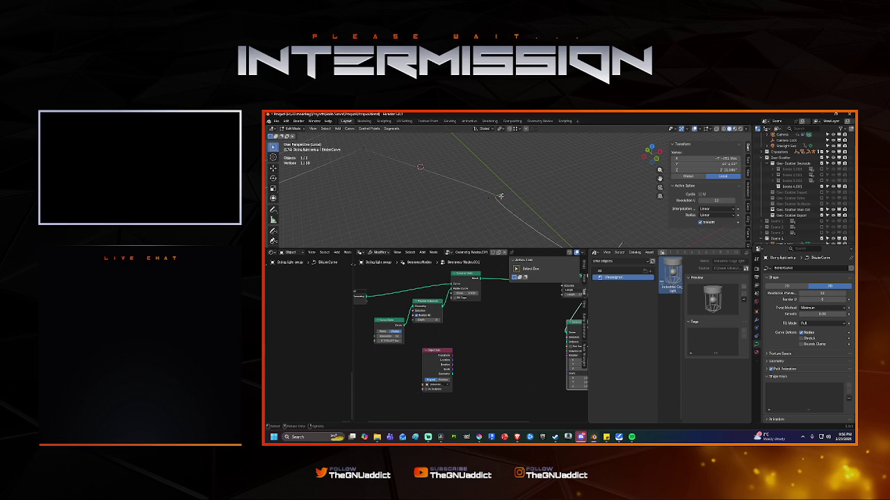
Step: Move the curve's end point and neighbouring points higher to form a loop
{"action": "key", "text": "g"}
{"action": "left_click", "coordinate": [559, 198]}
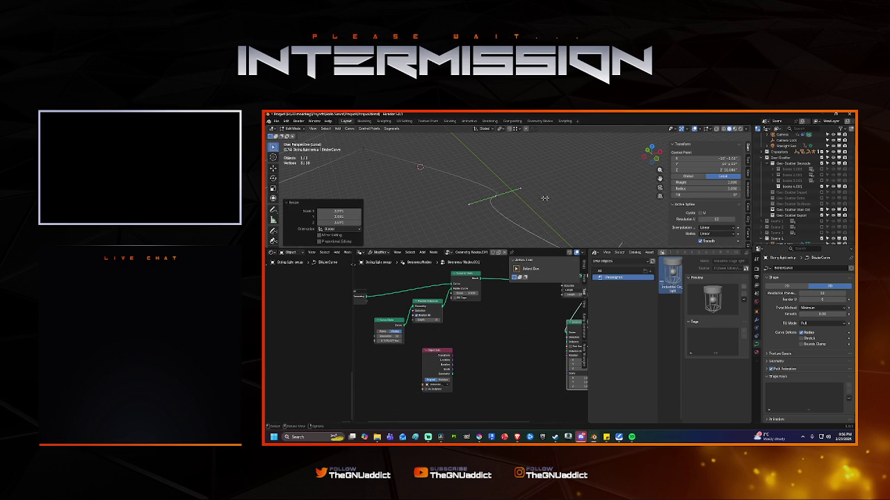
{"action": "key", "text": "g"}
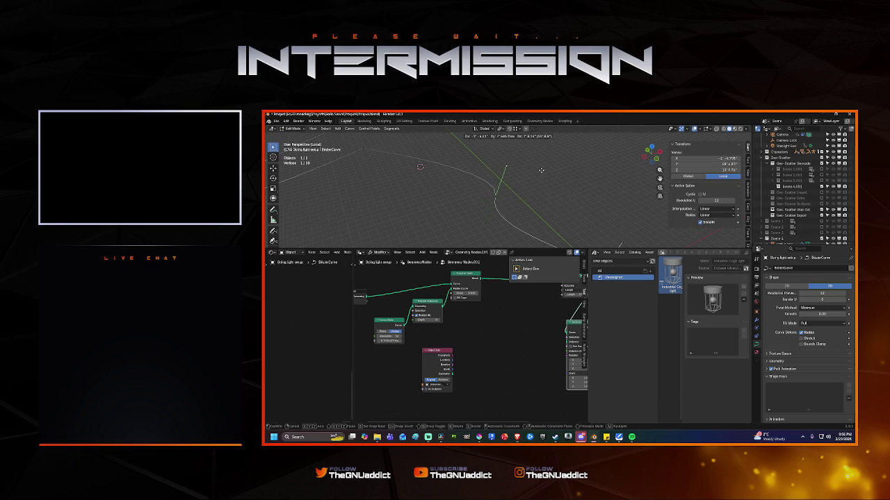
{"action": "left_click", "coordinate": [535, 166]}
{"action": "left_click", "coordinate": [366, 150]}
{"action": "middle_click_drag", "start_coordinate": [366, 150], "coordinate": [484, 184]}
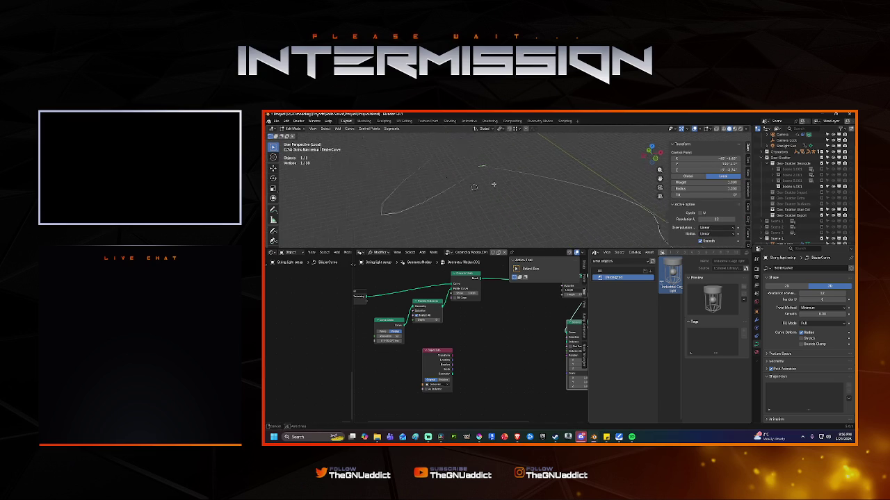
{"action": "key", "text": "g"}
{"action": "left_click", "coordinate": [532, 189]}
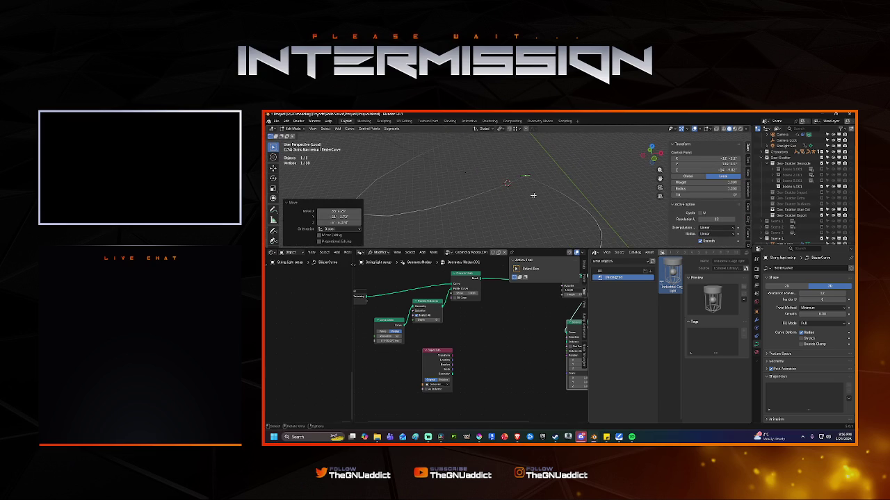
Step: Delete the unwanted extra vertex at the curve's end
{"action": "key", "text": "g"}
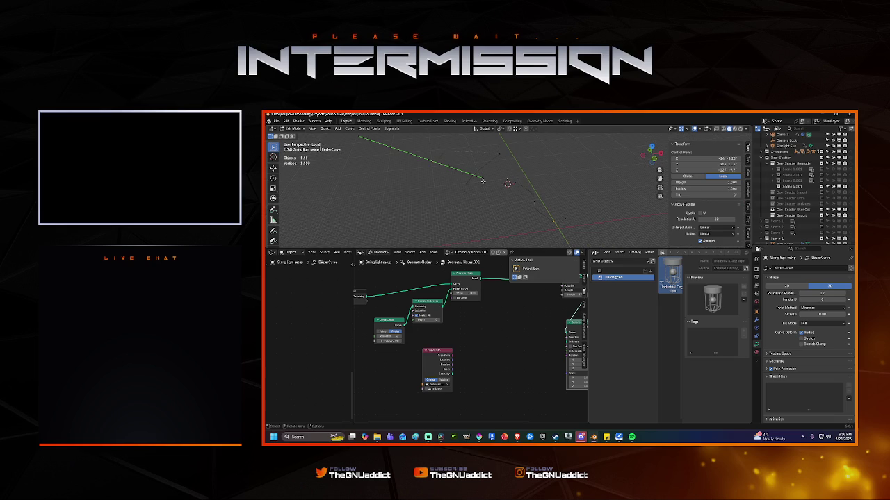
{"action": "key", "text": "x"}
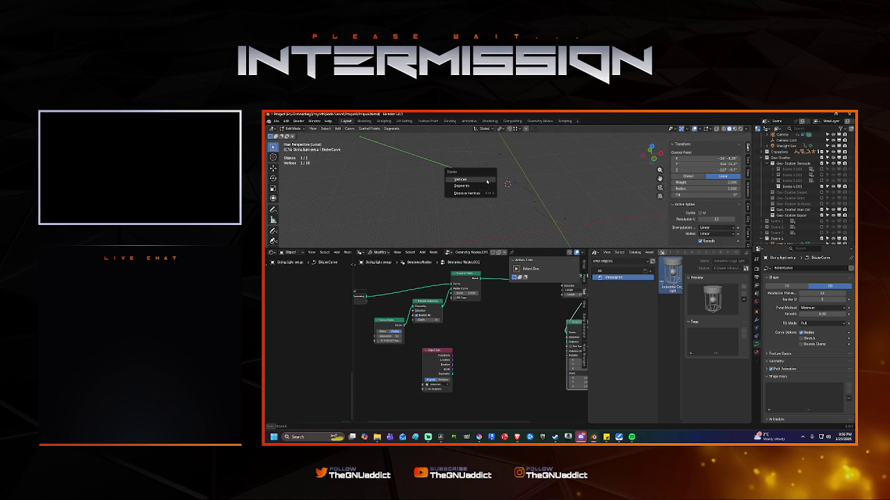
{"action": "left_click", "coordinate": [485, 179]}
{"action": "key", "text": "ctrl+z"}
{"action": "key", "text": "x"}
{"action": "left_click", "coordinate": [483, 154]}
Step: Extrude a new curve point and place it higher and to the left
{"action": "left_click", "coordinate": [518, 183]}
{"action": "key", "text": "e"}
{"action": "key", "text": "KP_0"}
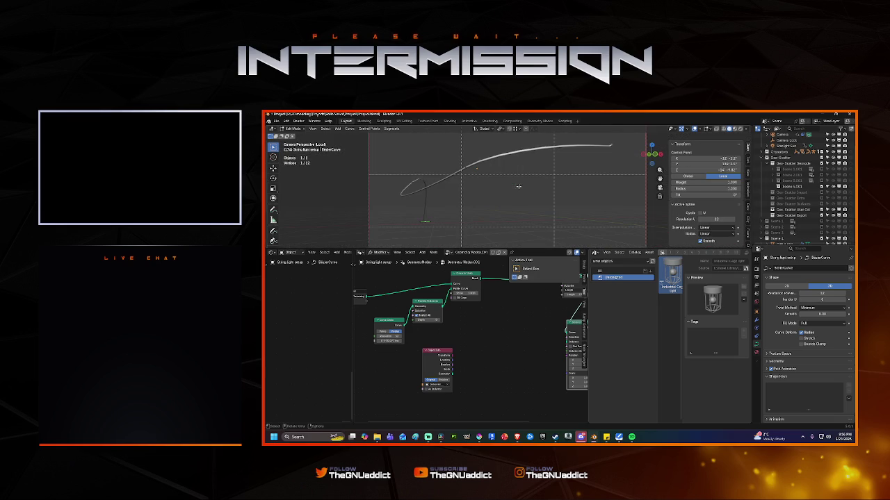
{"action": "key", "text": "g"}
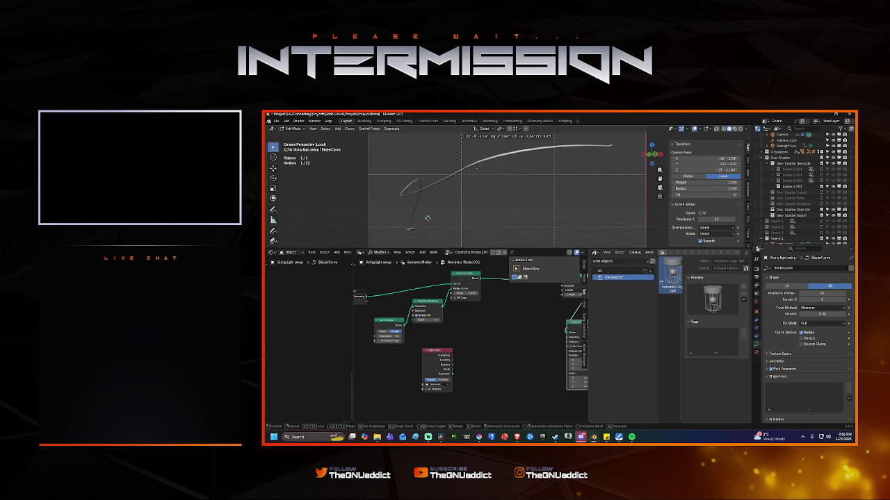
{"action": "left_click", "coordinate": [434, 178]}
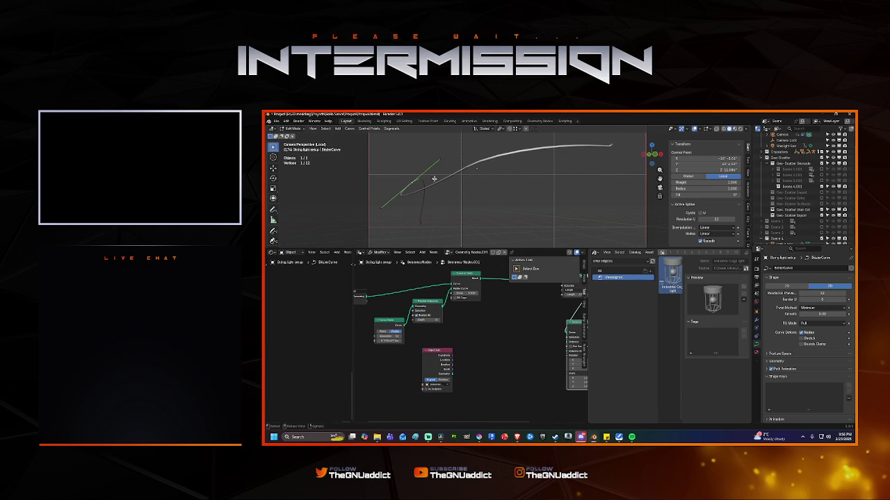
Step: Lengthen the bottom point's and end point's handles and reposition a curve point
{"action": "left_click", "coordinate": [420, 223]}
{"action": "key", "text": "s"}
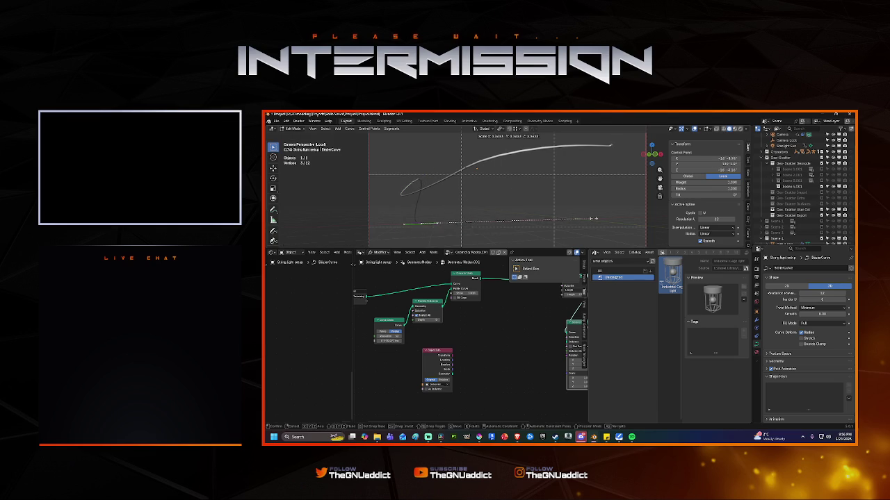
{"action": "left_click", "coordinate": [542, 213]}
{"action": "key", "text": "ctrl+Tab"}
{"action": "left_click", "coordinate": [533, 203]}
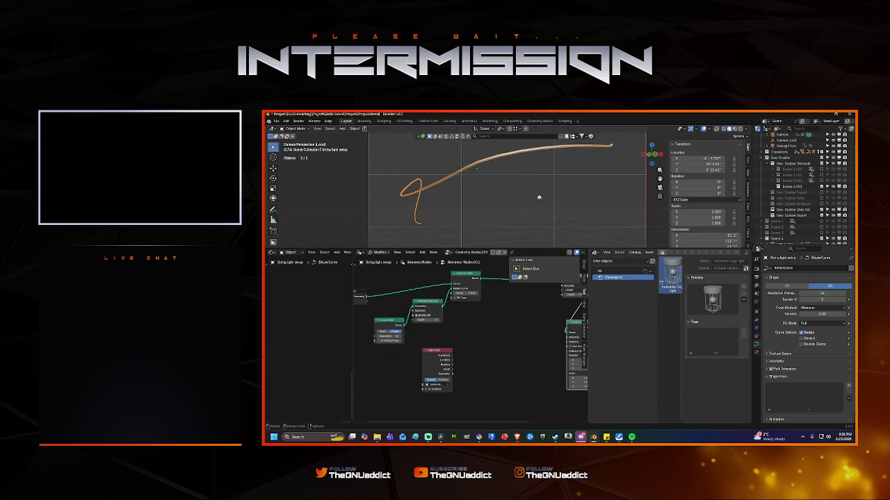
{"action": "key", "text": "ctrl+Tab"}
{"action": "left_click", "coordinate": [570, 155]}
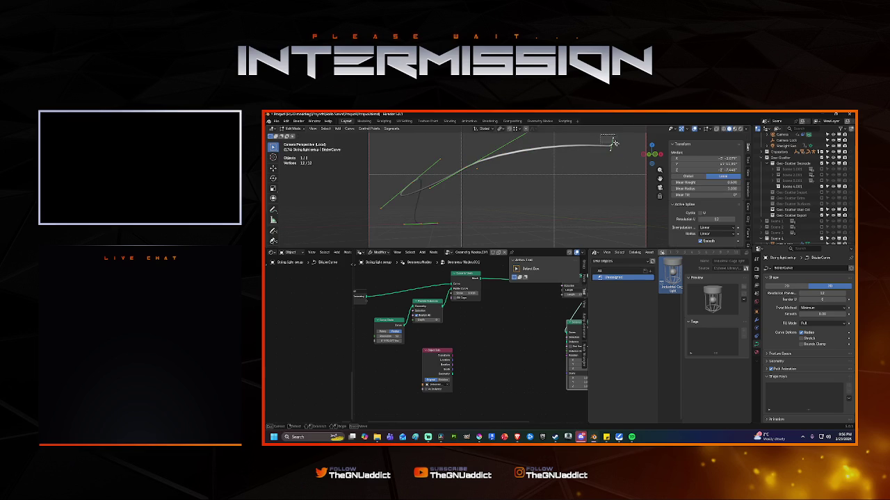
{"action": "key", "text": "s"}
{"action": "left_click", "coordinate": [646, 166]}
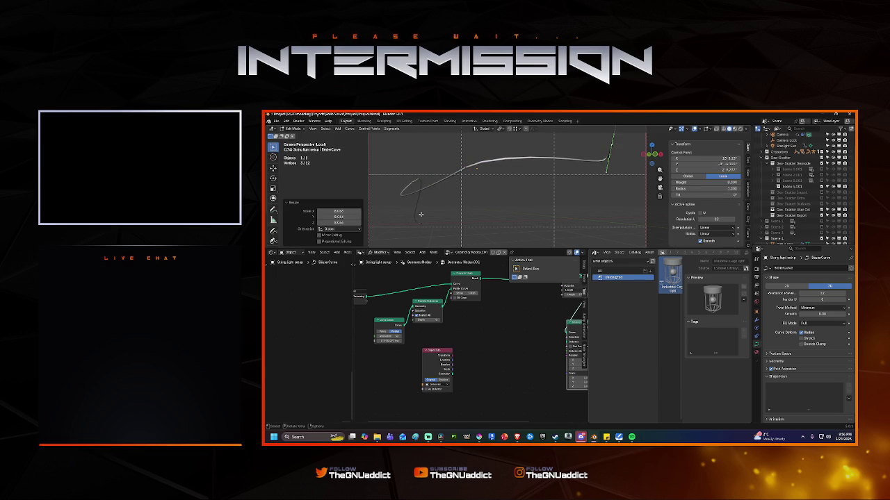
{"action": "left_click_drag", "start_coordinate": [608, 173], "coordinate": [569, 162]}
Step: Return to Object Mode and link the Object Info node into Instance on Points
{"action": "key", "text": "ctrl+Tab"}
{"action": "left_click", "coordinate": [544, 148]}
{"action": "scroll", "coordinate": [458, 332], "scroll_direction": "down", "scroll_amount": 2}
{"action": "scroll", "coordinate": [459, 332], "scroll_direction": "down", "scroll_amount": 1}
{"action": "left_click_drag", "start_coordinate": [414, 364], "coordinate": [498, 341]}
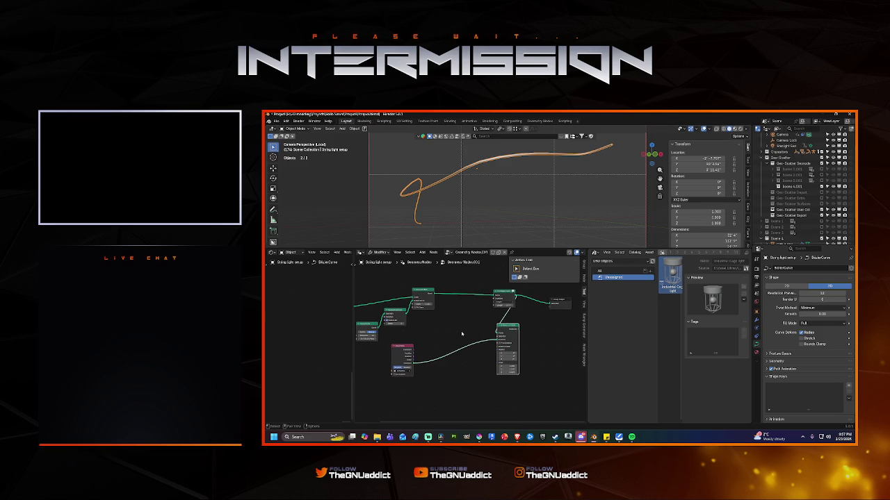
Step: Pan the node graph and place a Mix node found by searching 'mix'
{"action": "middle_click_drag", "start_coordinate": [462, 335], "coordinate": [482, 319]}
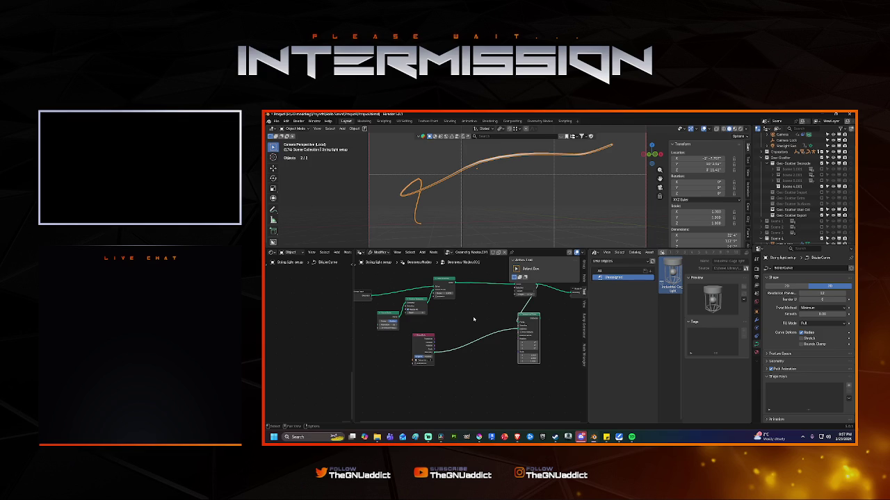
{"action": "key", "text": "ctrl+z"}
{"action": "key", "text": "shift+a"}
{"action": "type", "text": "mix"}
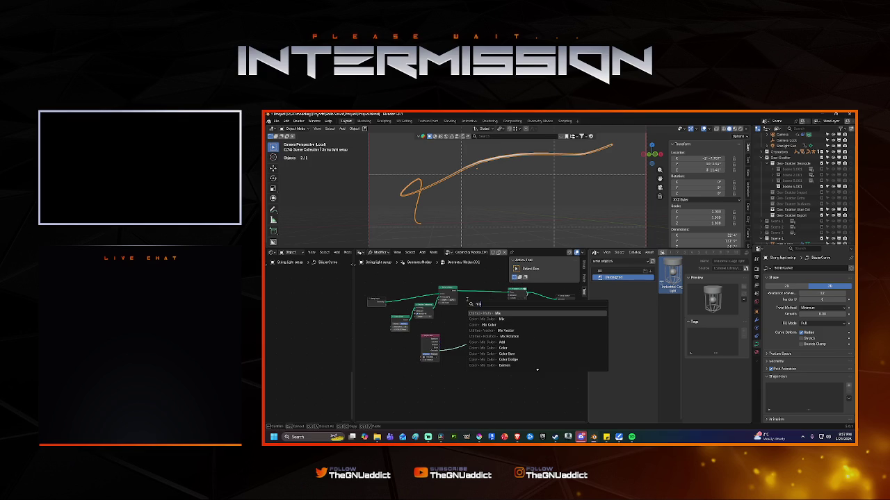
{"action": "key", "text": "Return"}
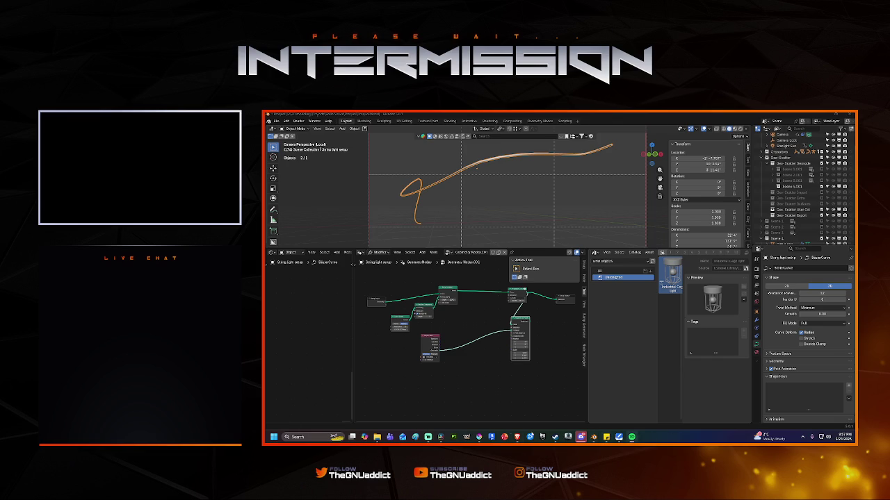
{"action": "mouse_move", "coordinate": [593, 437]}
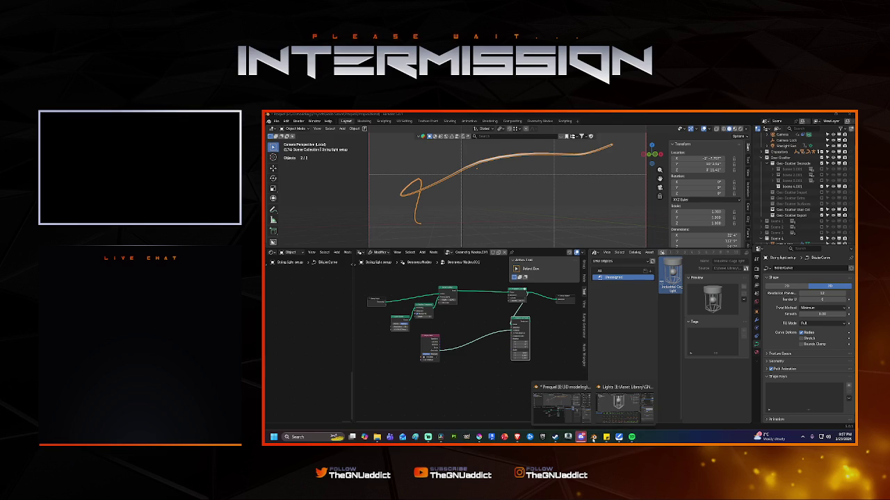
Step: Bring the Lights window forward, save it with Ctrl+S, and close it
{"action": "left_click", "coordinate": [626, 389]}
{"action": "key", "text": "ctrl+s"}
{"action": "left_click", "coordinate": [850, 113]}
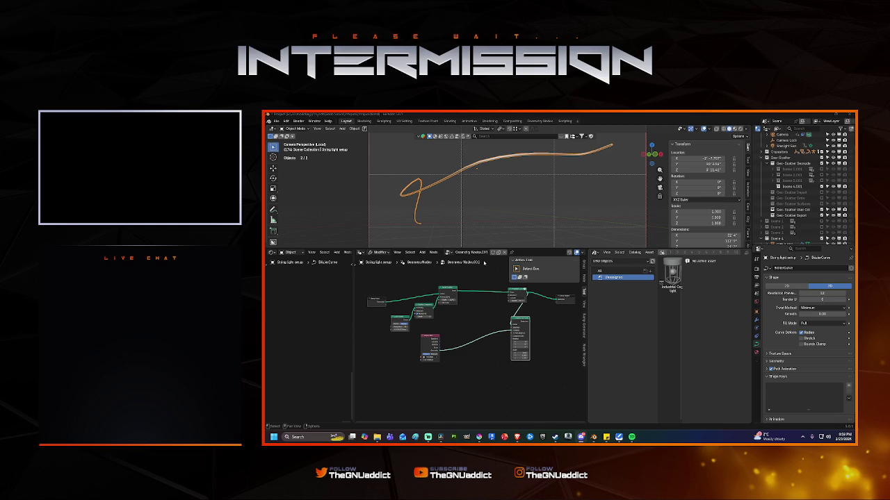
Step: Enter a new Curve Circle radius value and orbit to check the curve
{"action": "scroll", "coordinate": [438, 317], "scroll_direction": "up", "scroll_amount": 2}
{"action": "scroll", "coordinate": [437, 317], "scroll_direction": "up", "scroll_amount": 2}
{"action": "scroll", "coordinate": [437, 317], "scroll_direction": "down", "scroll_amount": 2}
{"action": "left_click", "coordinate": [413, 326]}
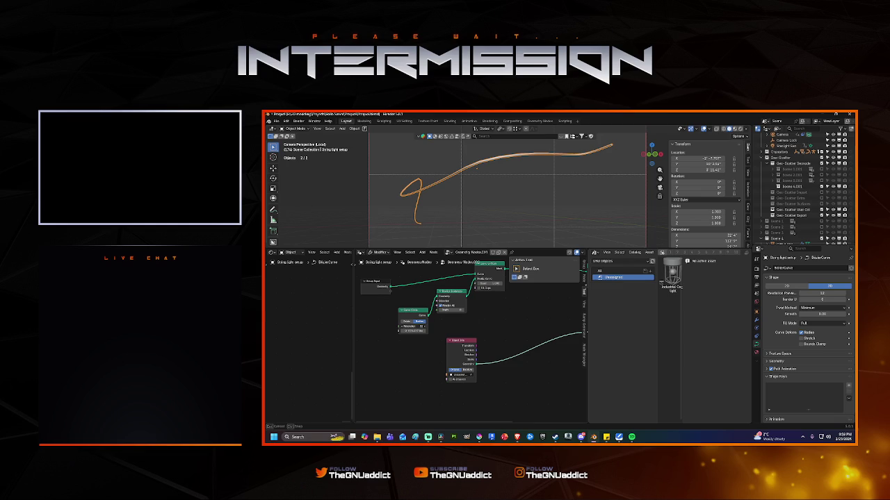
{"action": "key", "text": "Return"}
{"action": "mouse_move", "coordinate": [477, 169]}
{"action": "middle_mouse_down"}
{"action": "mouse_move", "coordinate": [453, 214]}
{"action": "mouse_move", "coordinate": [462, 217]}
{"action": "middle_mouse_up"}
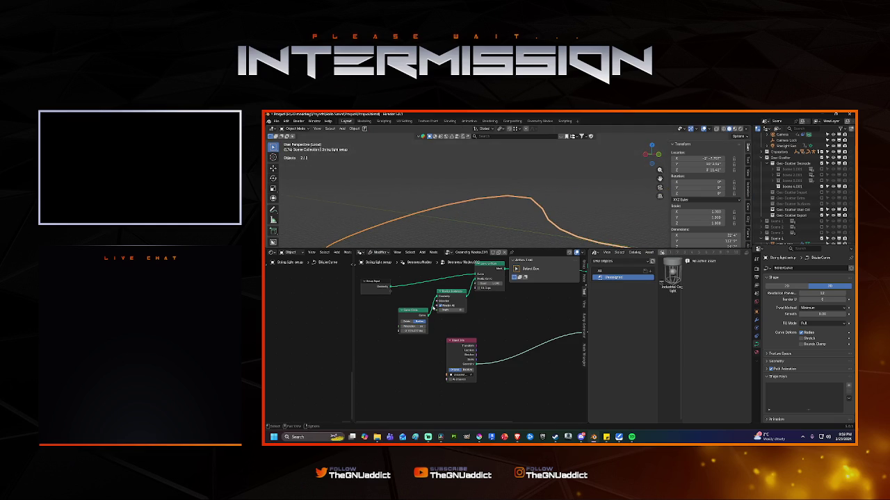
Step: Re-edit the Curve Circle radius, then inspect the curve through the camera and from below
{"action": "double_click", "coordinate": [413, 326]}
{"action": "key", "text": "Return"}
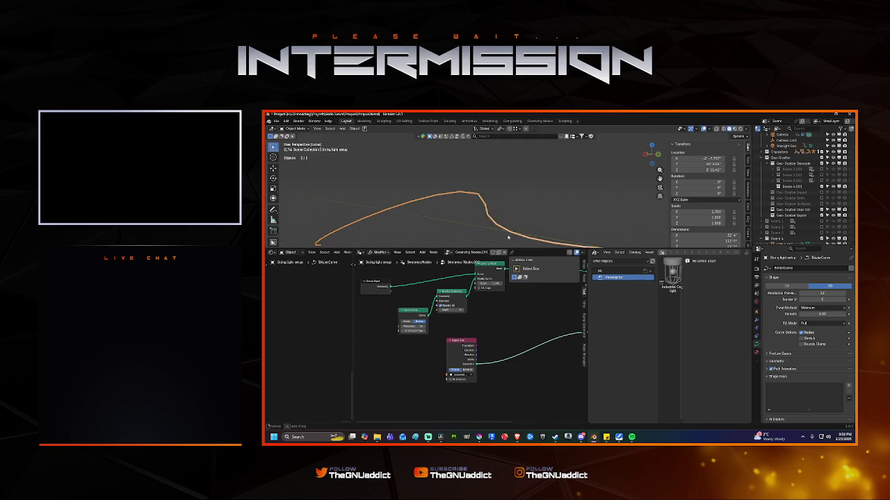
{"action": "key", "text": "KP_0"}
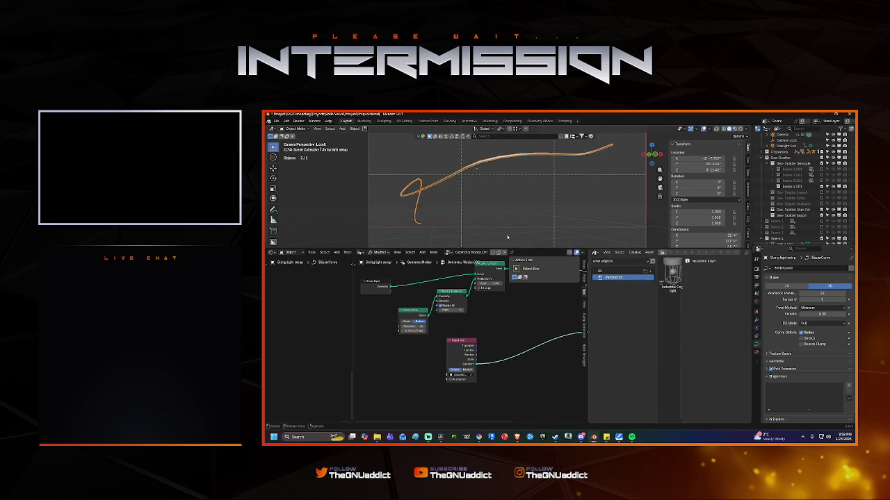
{"action": "key", "text": "KP_0"}
{"action": "key", "text": "KP_0"}
{"action": "mouse_move", "coordinate": [507, 238]}
{"action": "middle_mouse_down"}
{"action": "mouse_move", "coordinate": [529, 215]}
{"action": "mouse_move", "coordinate": [513, 210]}
{"action": "middle_mouse_up"}
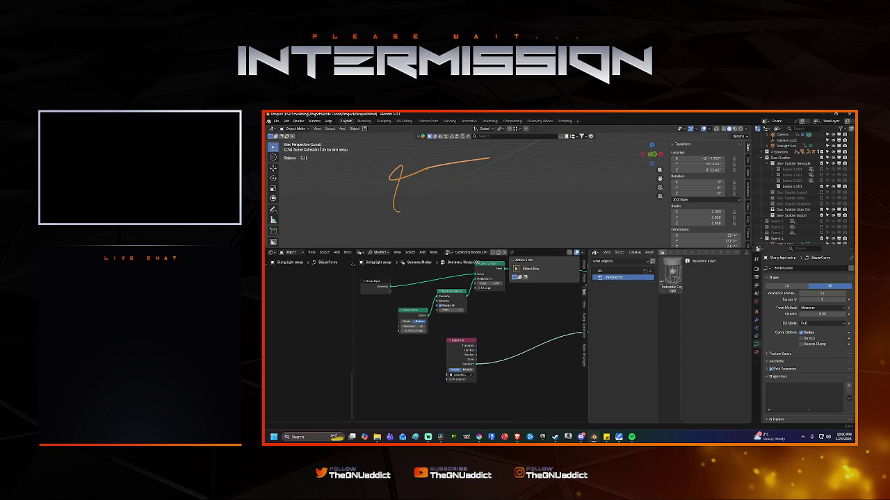
{"action": "middle_click_drag", "start_coordinate": [524, 224], "coordinate": [557, 222]}
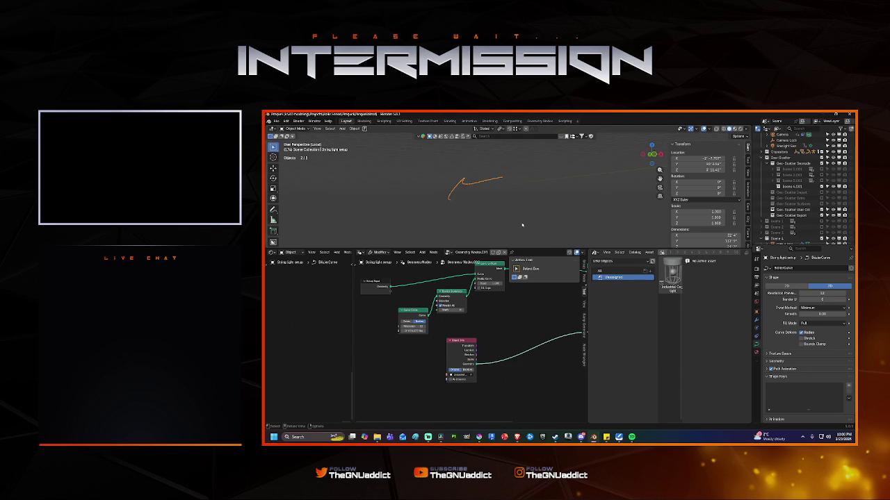
Step: Exit local view, show the full scene through the camera, and save Penguin.blend
{"action": "key", "text": "KP_0"}
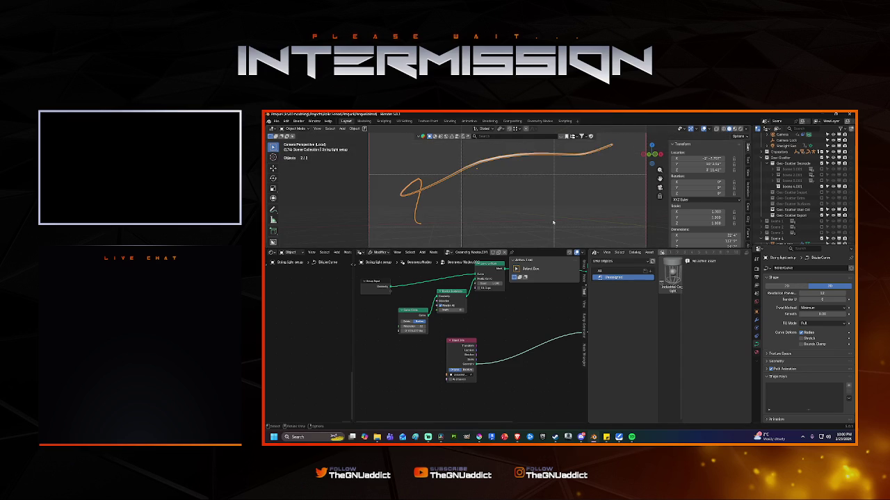
{"action": "key", "text": "KP_0"}
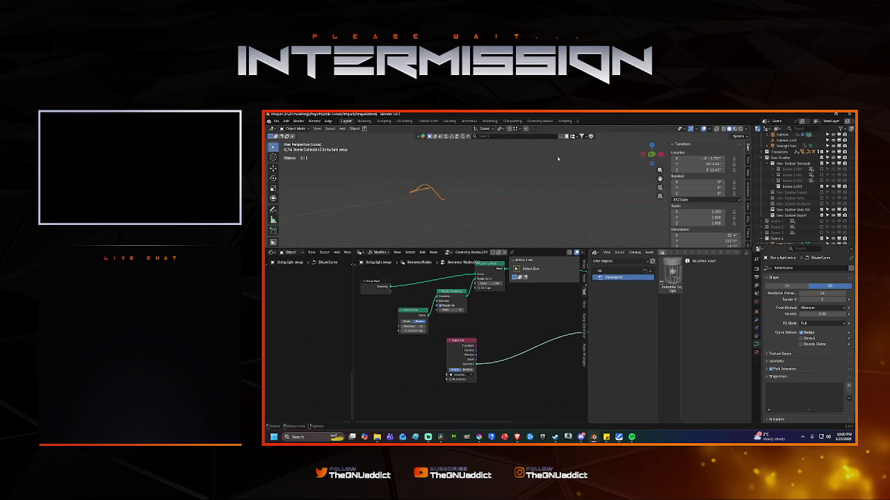
{"action": "key", "text": "KP_Divide"}
{"action": "key", "text": "KP_0"}
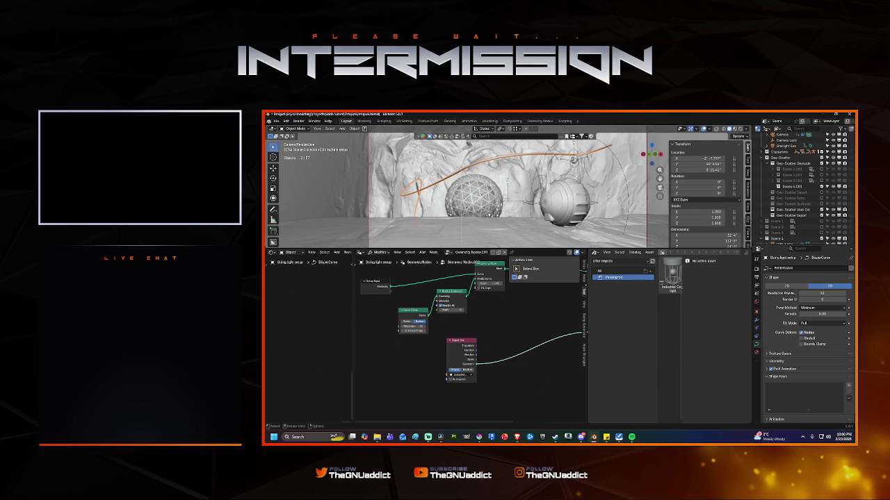
{"action": "left_click", "coordinate": [488, 206]}
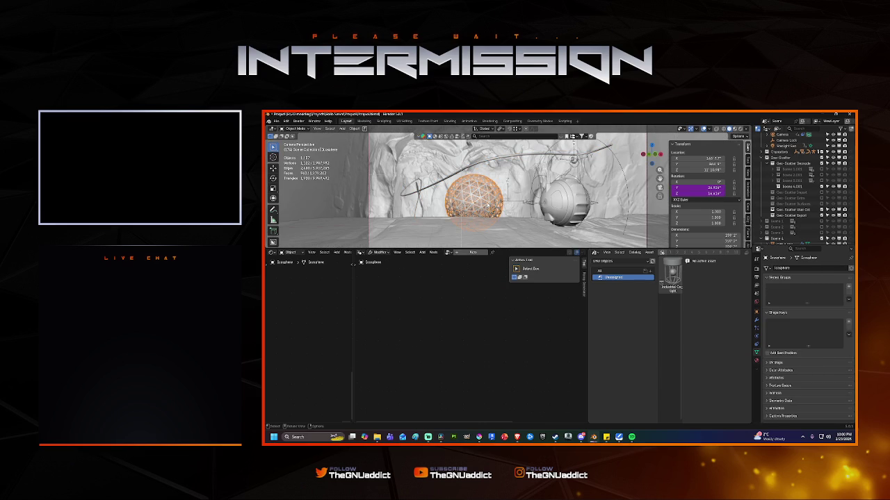
{"action": "key", "text": "ctrl+s"}
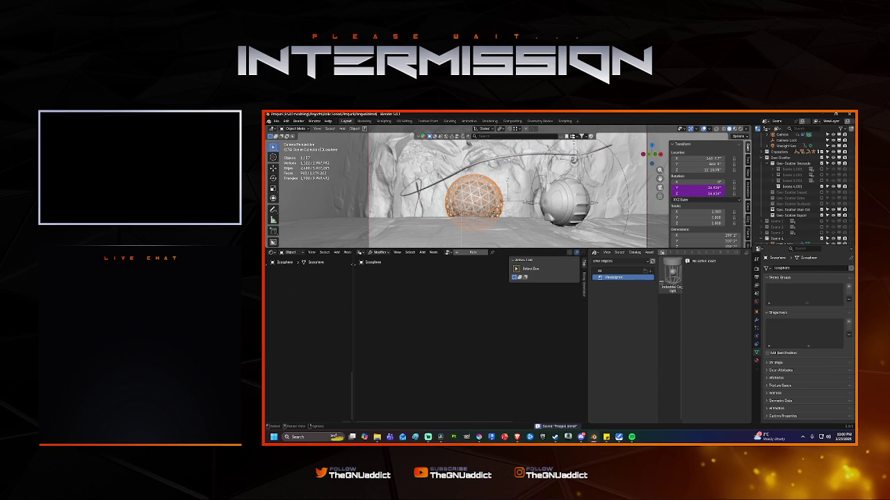
{"action": "left_click", "coordinate": [487, 159]}
Step: Enter curve Edit Mode, move the first point, and raise another control point along Z
{"action": "key", "text": "Tab"}
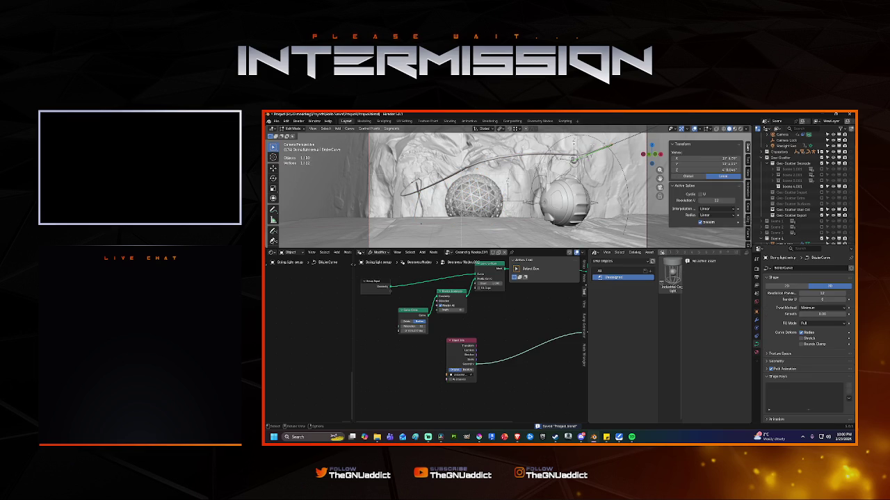
{"action": "key", "text": "g"}
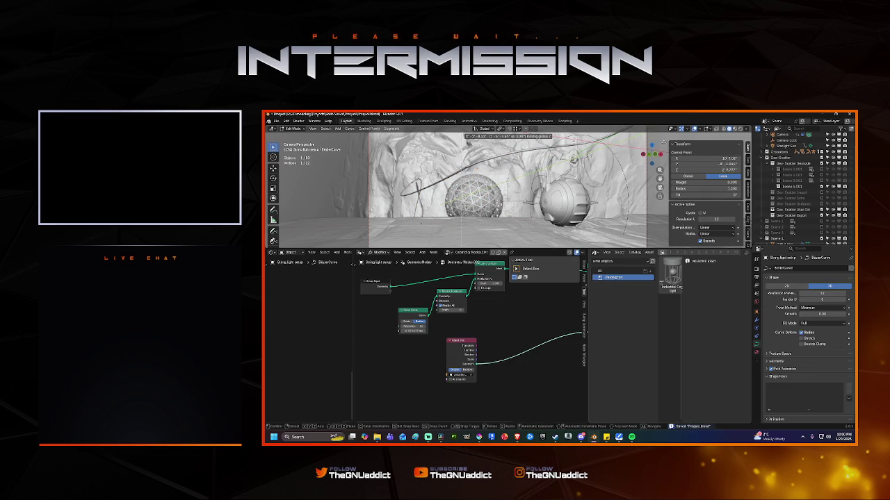
{"action": "left_click", "coordinate": [612, 136]}
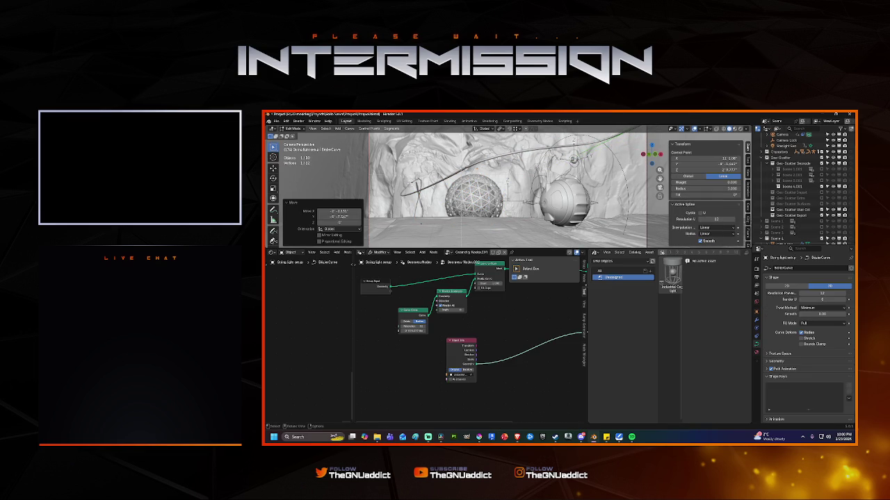
{"action": "key", "text": "g"}
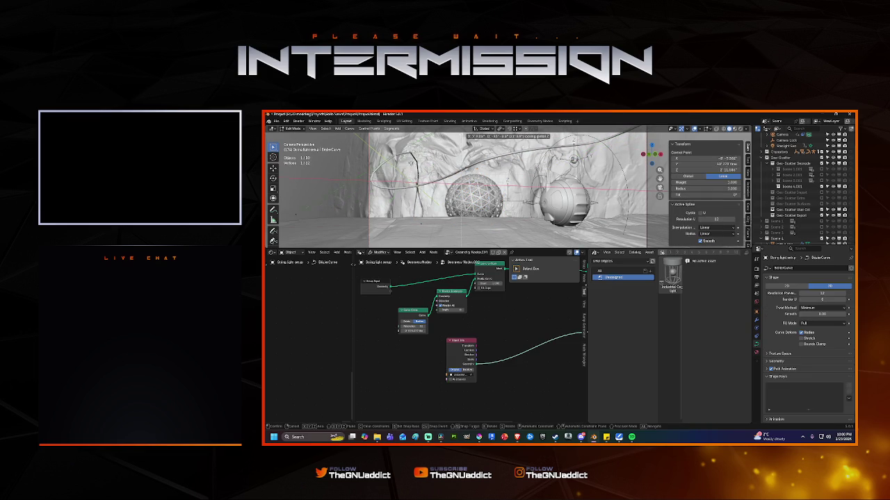
{"action": "left_click", "coordinate": [389, 191]}
{"action": "left_click", "coordinate": [466, 169]}
{"action": "key", "text": "g"}
{"action": "key", "text": "z"}
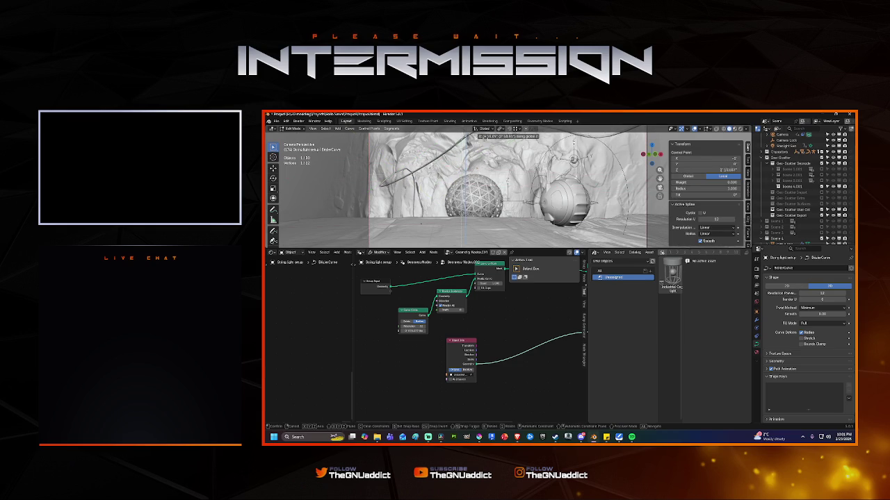
{"action": "left_click", "coordinate": [485, 152]}
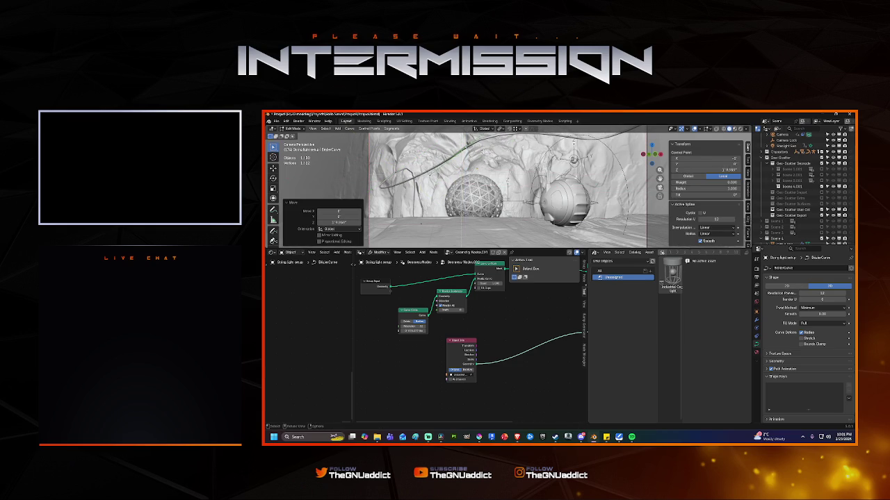
Step: Adjust another control point's height along Z, then shift it along the X and Y axes
{"action": "left_click", "coordinate": [436, 144]}
{"action": "key", "text": "g"}
{"action": "key", "text": "z"}
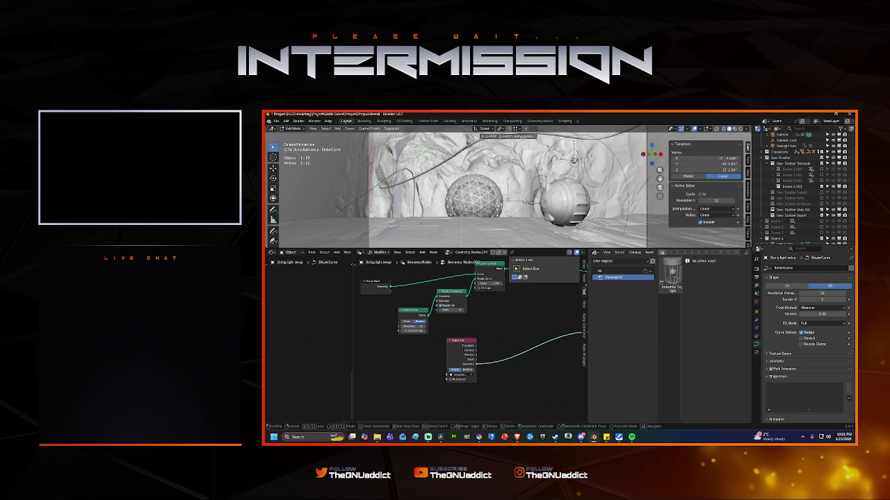
{"action": "key", "text": "Return"}
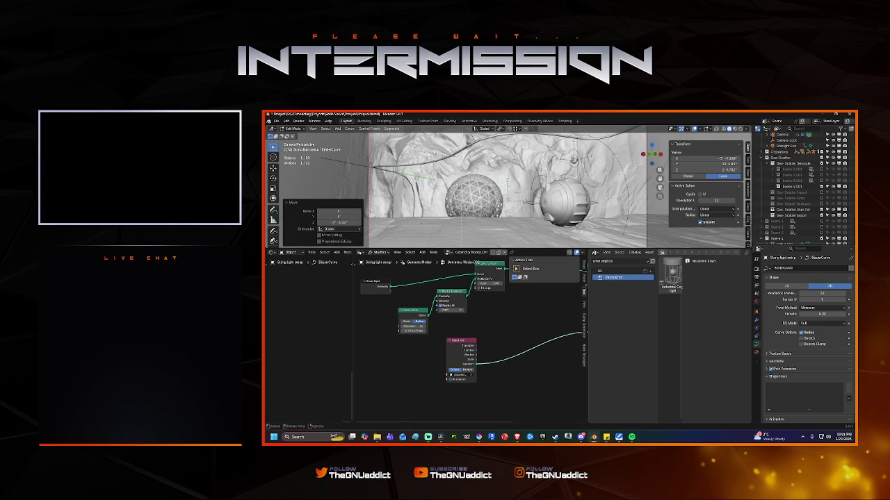
{"action": "key", "text": "g"}
{"action": "key", "text": "z"}
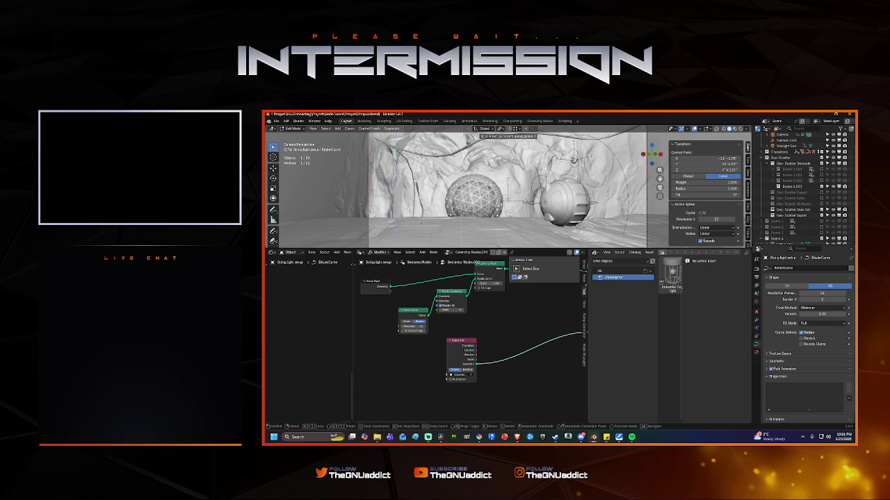
{"action": "key", "text": "Return"}
{"action": "key", "text": "g"}
{"action": "key", "text": "x"}
{"action": "key", "text": "y"}
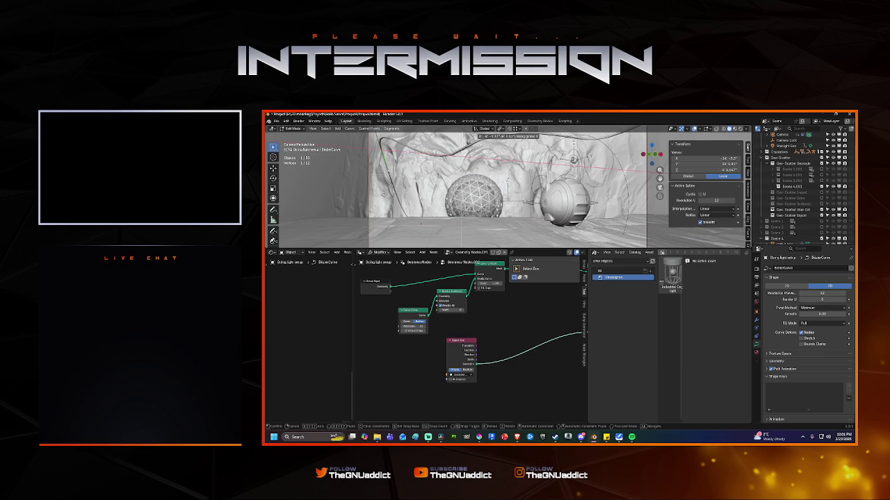
{"action": "key", "text": "Return"}
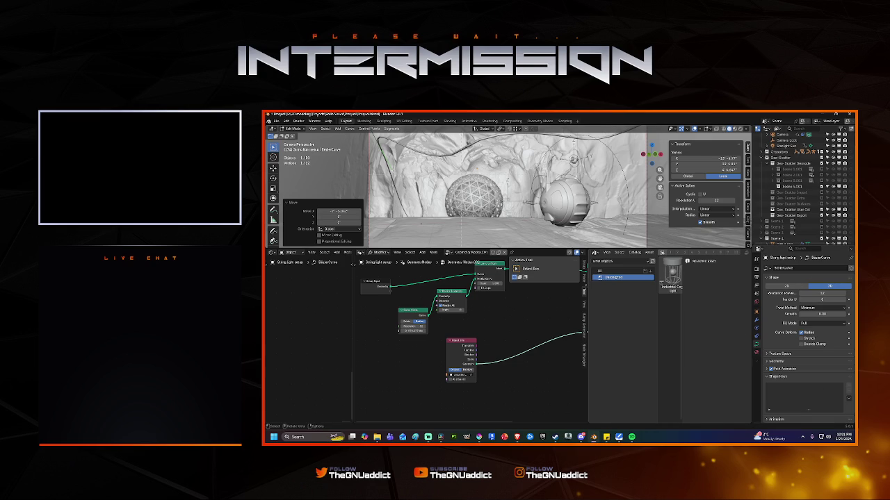
{"action": "key", "text": "g"}
{"action": "key", "text": "y"}
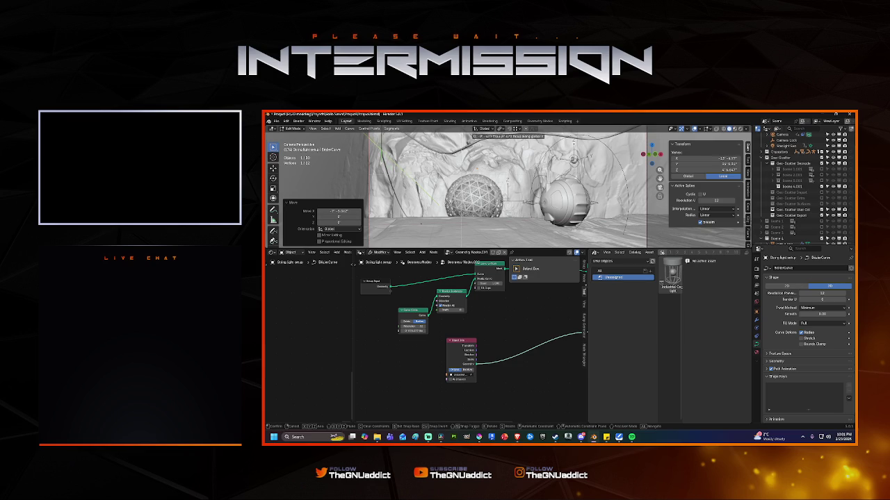
{"action": "left_click", "coordinate": [383, 172]}
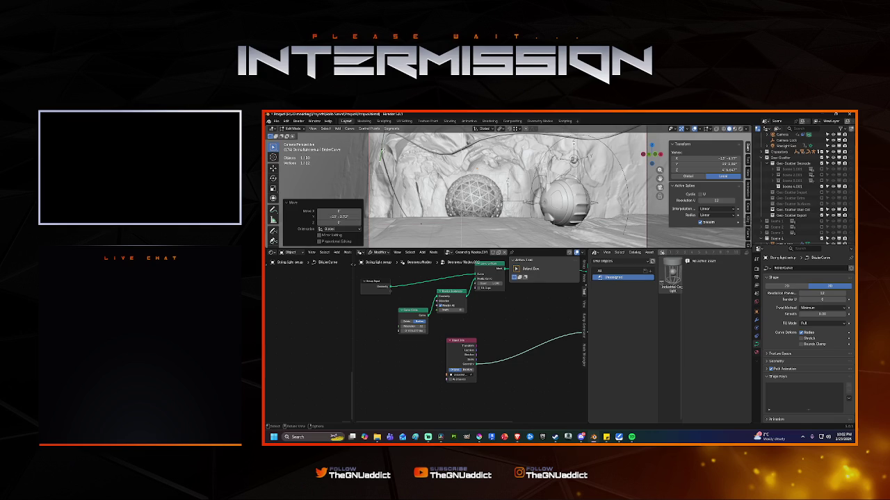
Step: Nudge a point along X, zoom out, and raise two more control points vertically
{"action": "key", "text": "g"}
{"action": "key", "text": "x"}
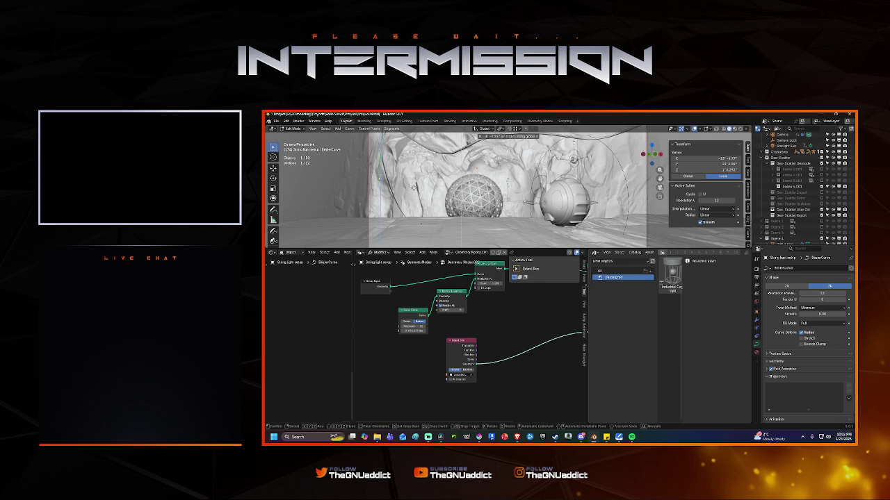
{"action": "key", "text": "Return"}
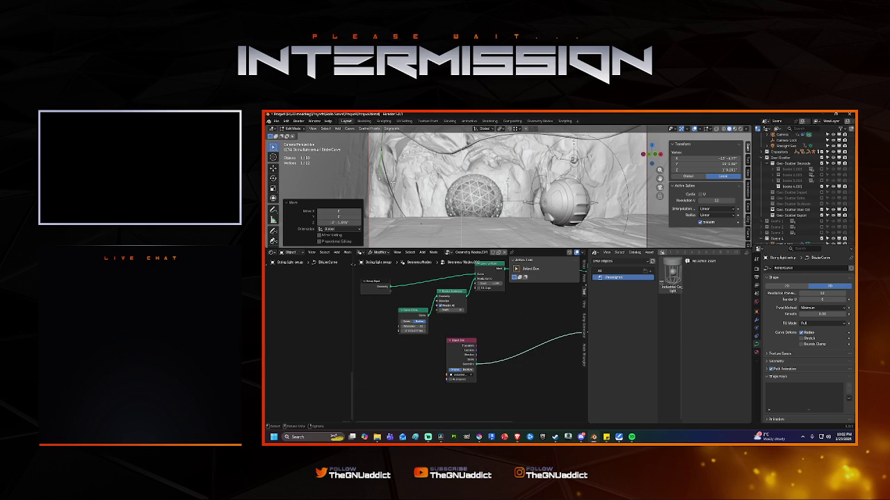
{"action": "middle_click_drag", "start_coordinate": [337, 151], "coordinate": [419, 178], "text": "ctrl"}
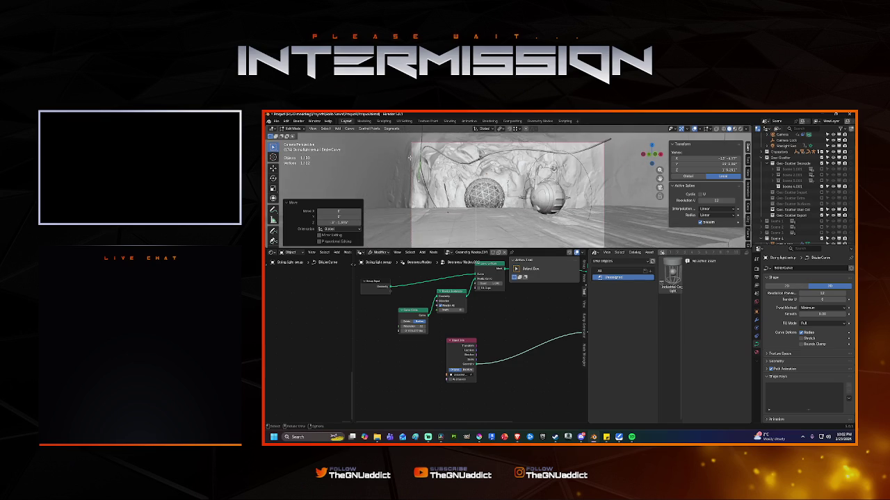
{"action": "key", "text": "g"}
{"action": "key", "text": "z"}
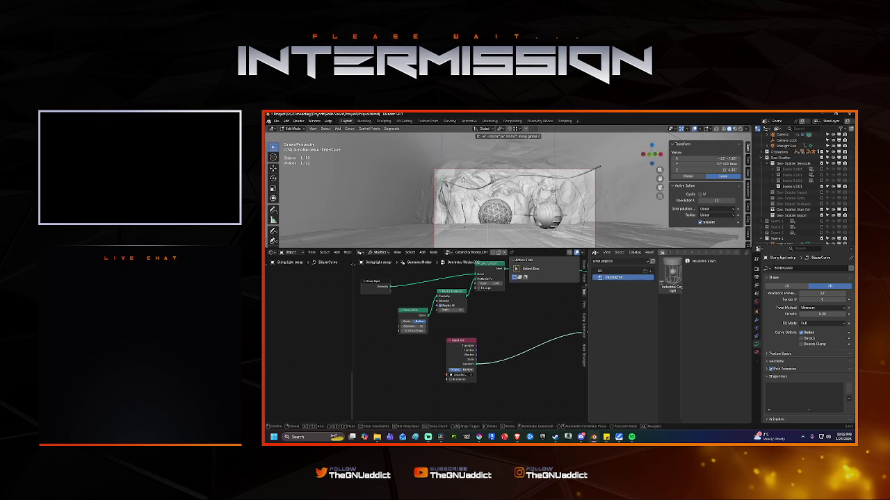
{"action": "left_click", "coordinate": [464, 176]}
{"action": "left_click", "coordinate": [487, 177]}
{"action": "key", "text": "g"}
{"action": "key", "text": "z"}
{"action": "left_click", "coordinate": [497, 178]}
Step: Raise the last control points along Z to finish the arch over both spheres
{"action": "key", "text": "g"}
{"action": "key", "text": "z"}
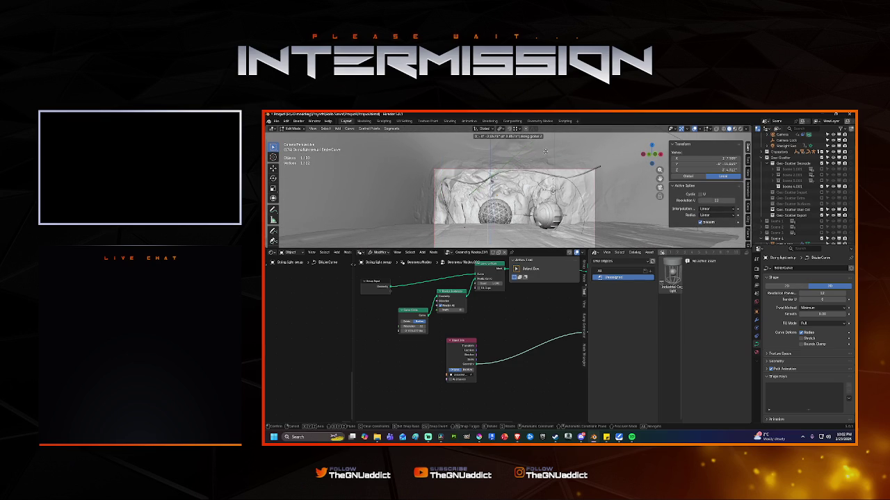
{"action": "left_click", "coordinate": [495, 178]}
{"action": "left_click", "coordinate": [492, 179]}
{"action": "key", "text": "g"}
{"action": "key", "text": "z"}
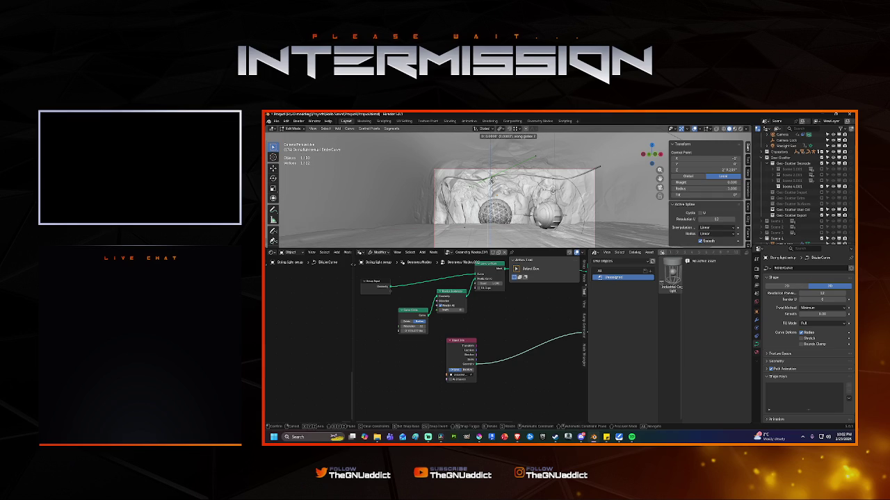
{"action": "left_click", "coordinate": [491, 178]}
{"action": "scroll", "coordinate": [419, 229], "scroll_direction": "up", "scroll_amount": 1}
{"action": "scroll", "coordinate": [419, 229], "scroll_direction": "up", "scroll_amount": 3}
{"action": "scroll", "coordinate": [419, 229], "scroll_direction": "up", "scroll_amount": 2}
{"action": "scroll", "coordinate": [419, 229], "scroll_direction": "down", "scroll_amount": 2}
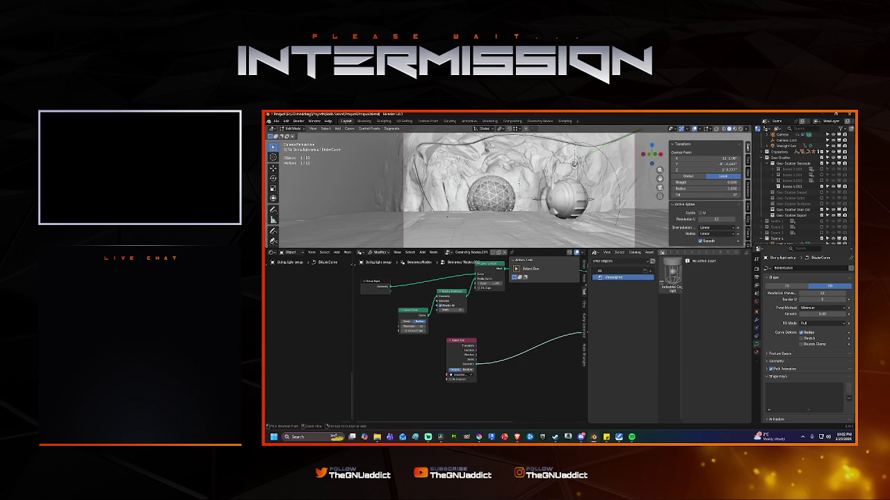
Step: Save the file, enlarge the 3D viewport, and leave curve editing
{"action": "key", "text": "ctrl+s"}
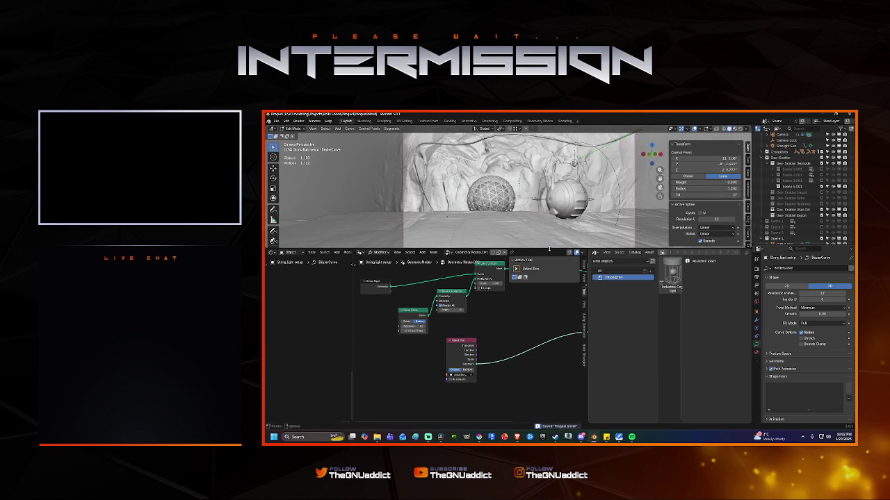
{"action": "left_click_drag", "start_coordinate": [548, 247], "coordinate": [549, 320]}
{"action": "scroll", "coordinate": [548, 320], "scroll_direction": "up", "scroll_amount": 3}
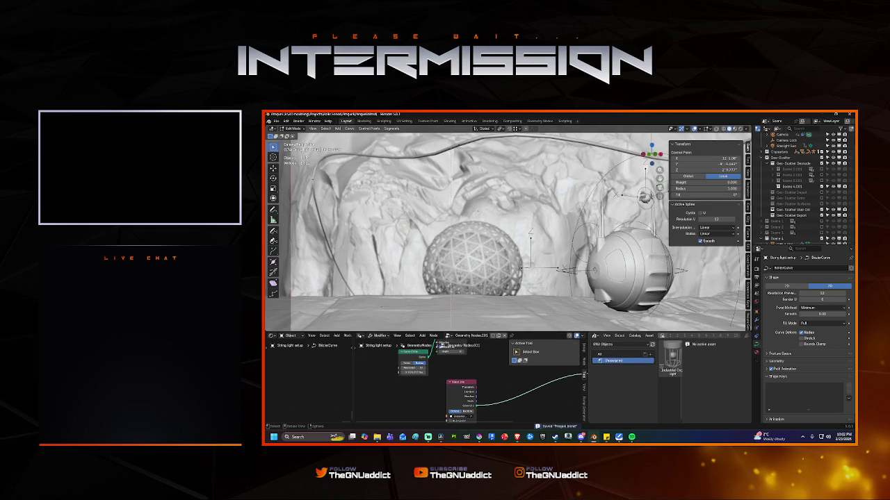
{"action": "scroll", "coordinate": [420, 283], "scroll_direction": "down", "scroll_amount": 3}
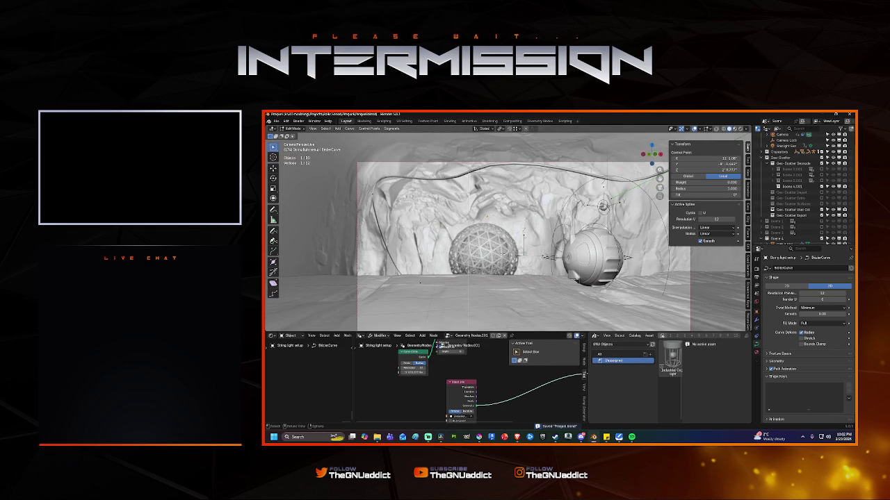
{"action": "key", "text": "ctrl+Tab"}
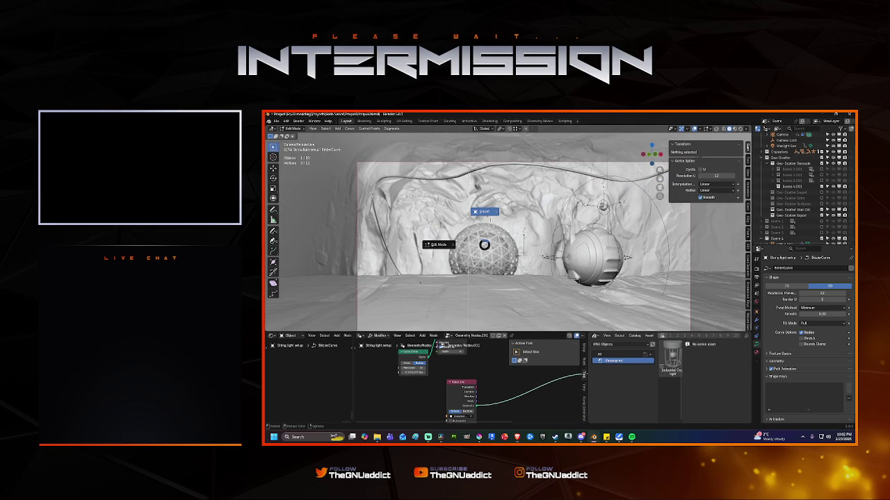
Step: Return to Object Mode, save, and change the Curve Circle node's Resolution
{"action": "left_click", "coordinate": [426, 249]}
{"action": "key", "text": "ctrl+s"}
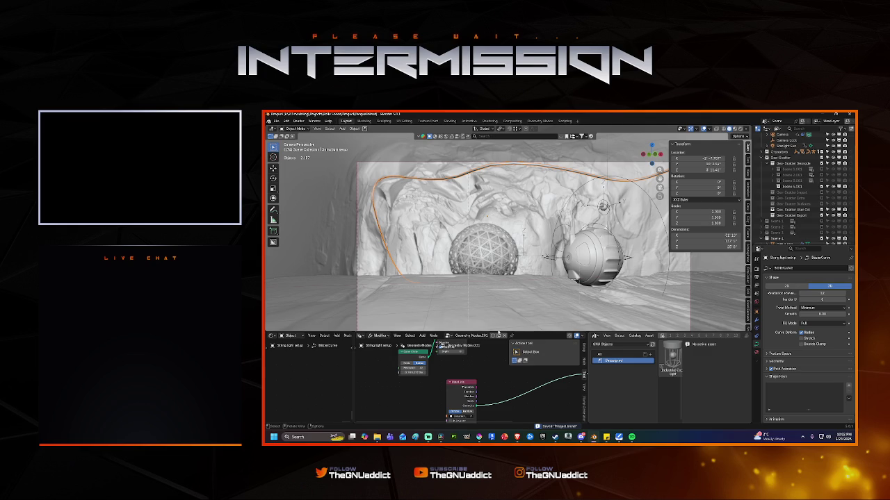
{"action": "left_click", "coordinate": [413, 368]}
{"action": "key", "text": "Return"}
{"action": "left_click", "coordinate": [417, 369]}
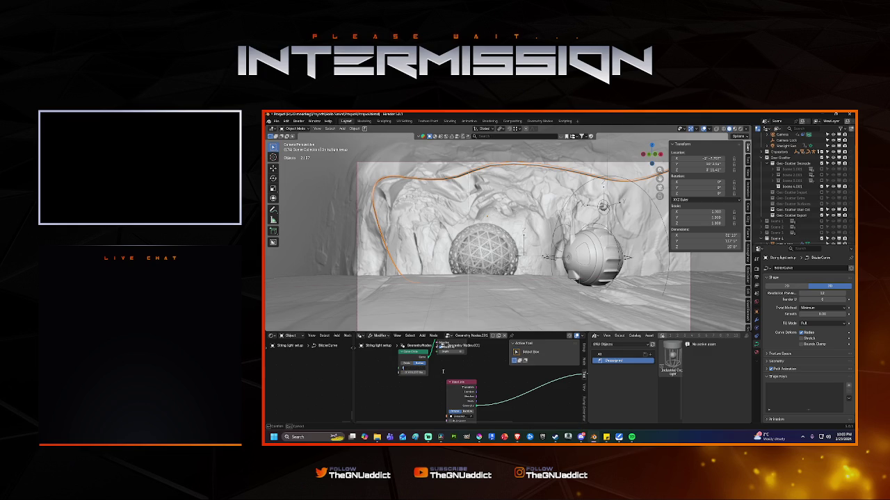
{"action": "key", "text": "Return"}
Step: Increase the profile radius to thicken the cable along the curve, and save
{"action": "middle_click_drag", "start_coordinate": [463, 367], "coordinate": [470, 393]}
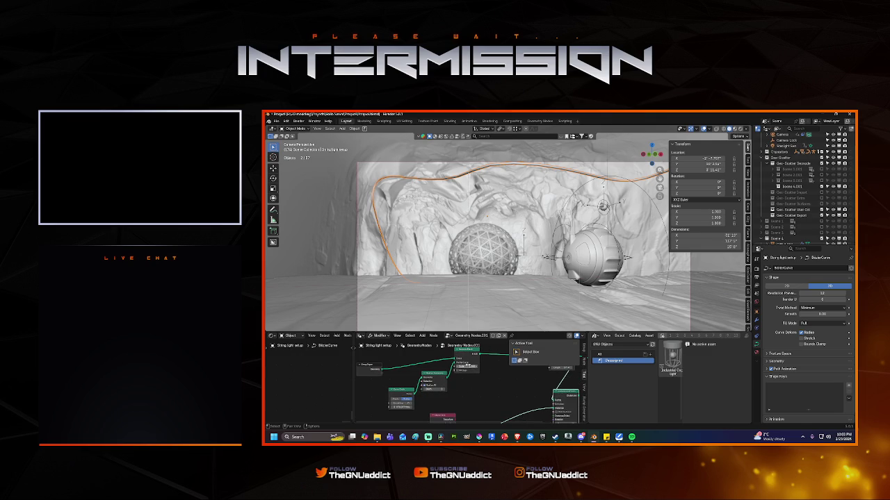
{"action": "mouse_move", "coordinate": [467, 366]}
{"action": "left_mouse_down"}
{"action": "mouse_move", "coordinate": [480, 366]}
{"action": "mouse_move", "coordinate": [467, 366]}
{"action": "left_mouse_up"}
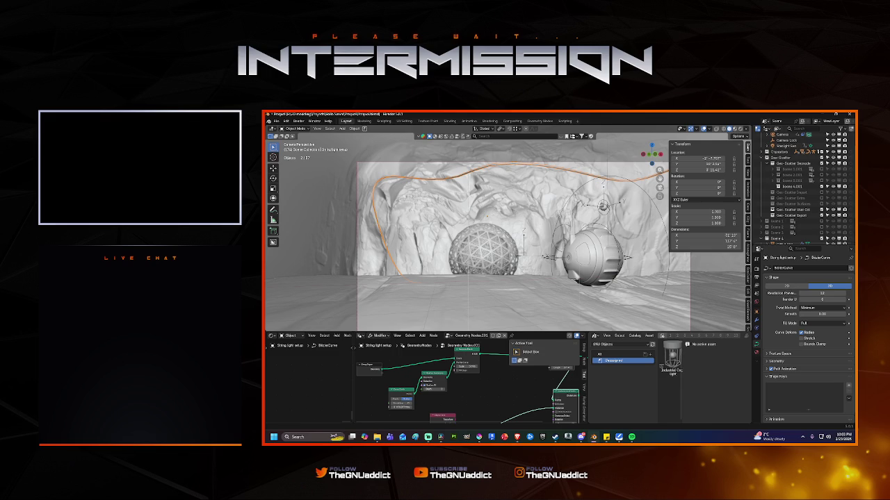
{"action": "key", "text": "ctrl+s"}
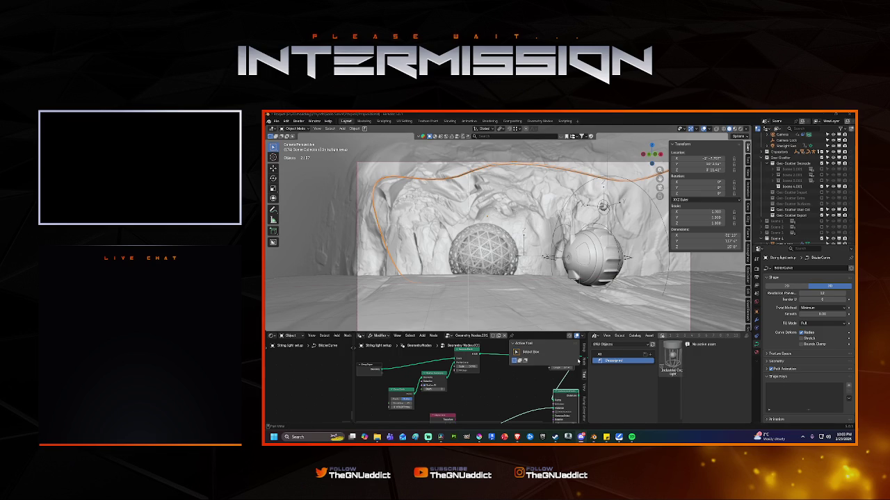
{"action": "scroll", "coordinate": [457, 377], "scroll_direction": "down", "scroll_amount": 3}
{"action": "middle_click_drag", "start_coordinate": [457, 378], "coordinate": [433, 367]}
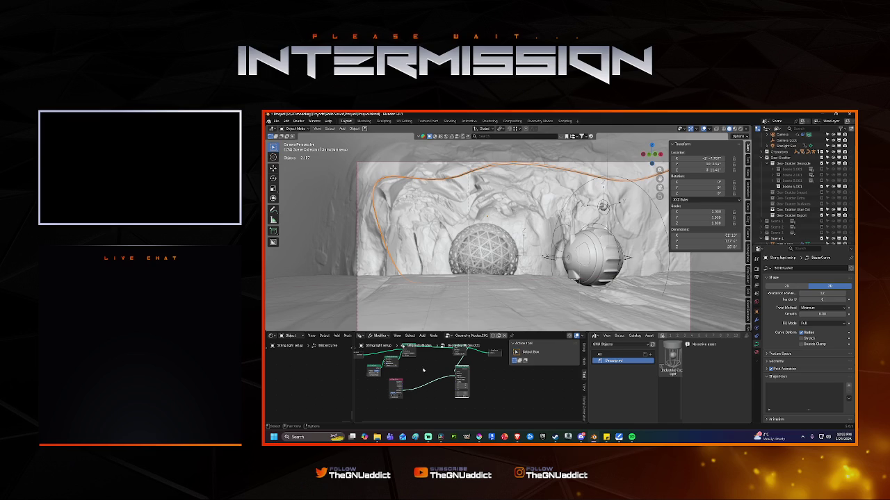
Step: Enlarge the node editor, spread the nodes out, and place Object Info beside Instance on Points
{"action": "middle_click_drag", "start_coordinate": [422, 370], "coordinate": [453, 371]}
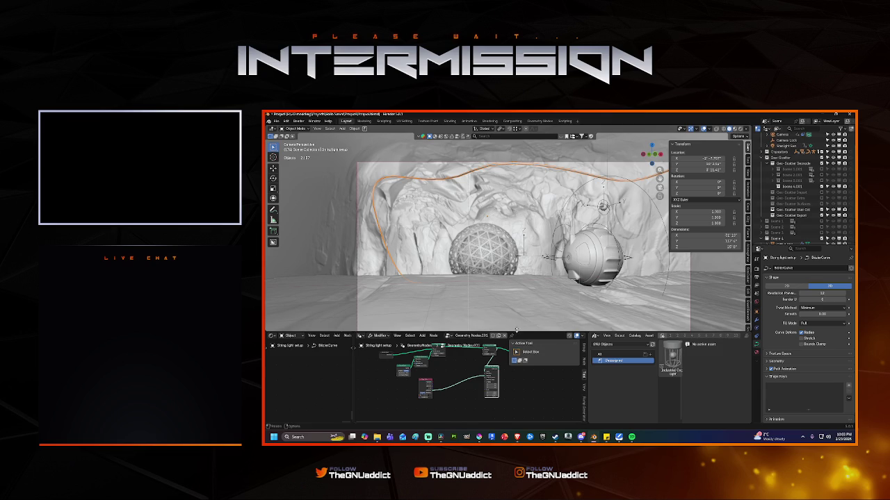
{"action": "left_click_drag", "start_coordinate": [517, 332], "coordinate": [507, 289]}
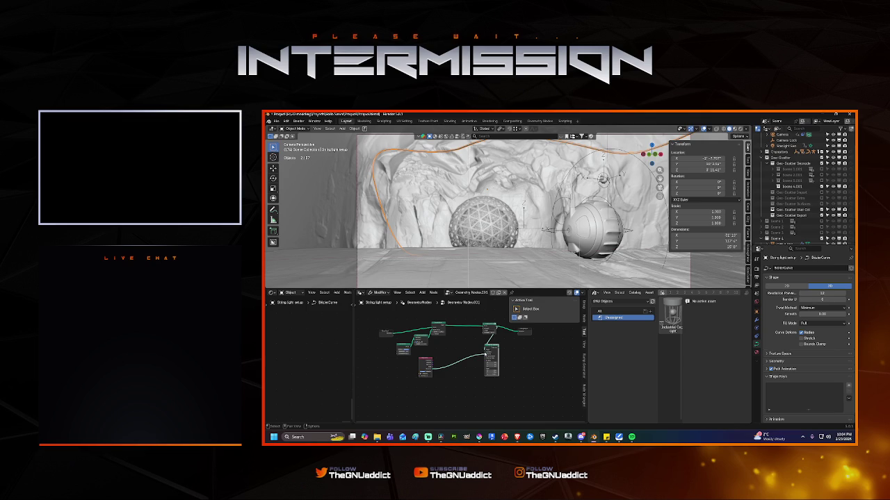
{"action": "left_click_drag", "start_coordinate": [459, 287], "coordinate": [459, 258]}
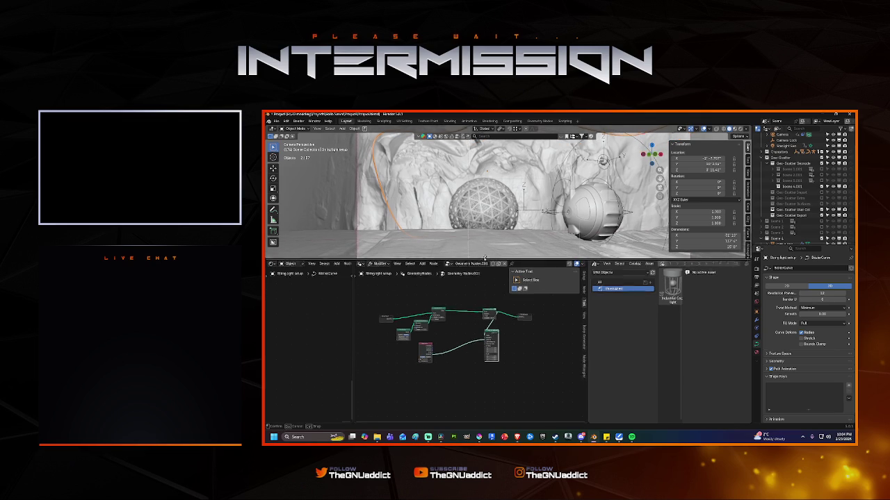
{"action": "scroll", "coordinate": [452, 326], "scroll_direction": "up", "scroll_amount": 2}
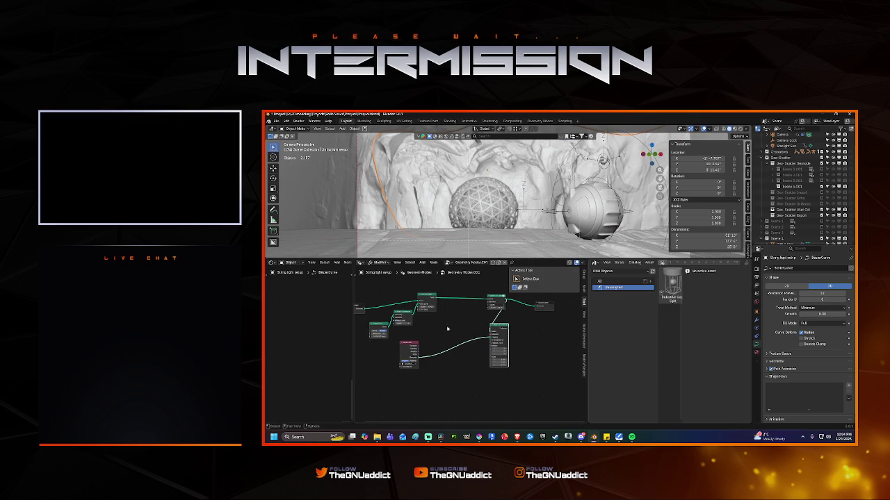
{"action": "mouse_move", "coordinate": [500, 327]}
{"action": "left_mouse_down"}
{"action": "mouse_move", "coordinate": [519, 316]}
{"action": "mouse_move", "coordinate": [522, 324]}
{"action": "left_mouse_up"}
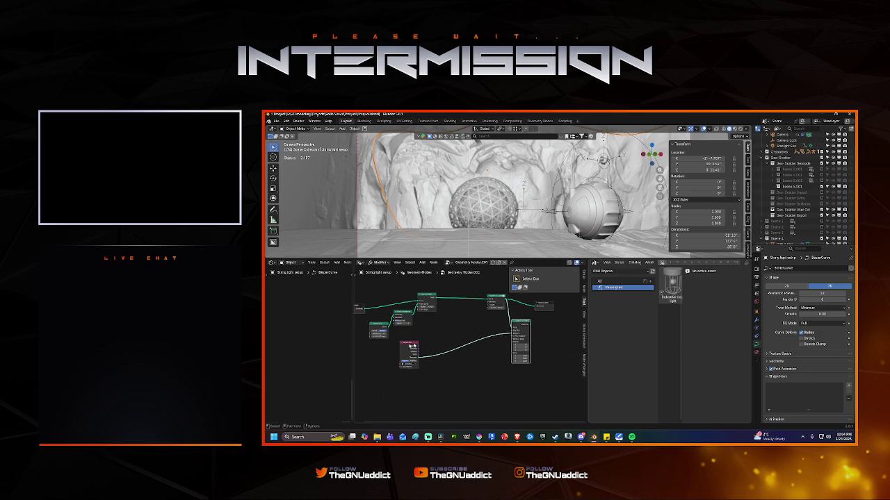
{"action": "left_click_drag", "start_coordinate": [409, 344], "coordinate": [473, 332]}
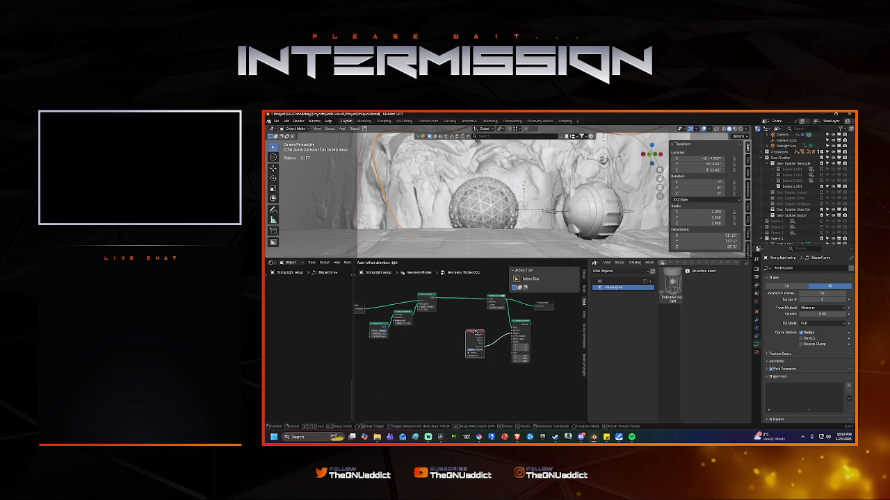
{"action": "scroll", "coordinate": [488, 220], "scroll_direction": "down", "scroll_amount": 1}
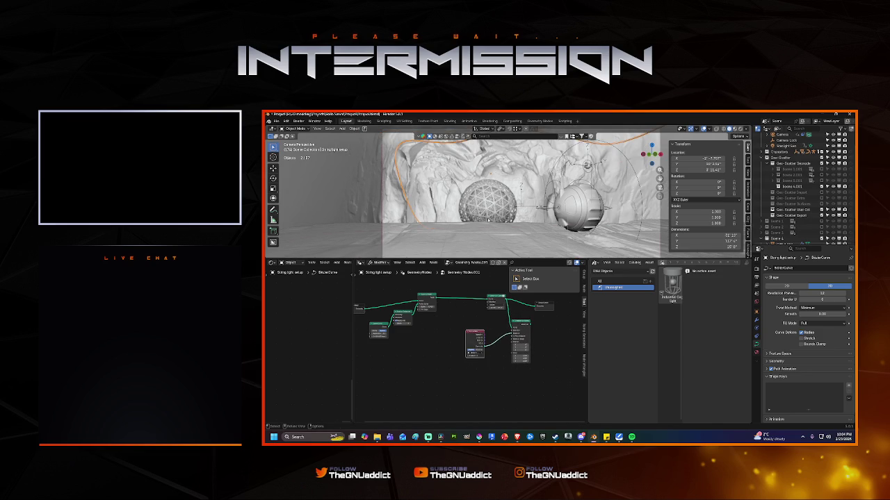
{"action": "scroll", "coordinate": [498, 229], "scroll_direction": "up", "scroll_amount": 1}
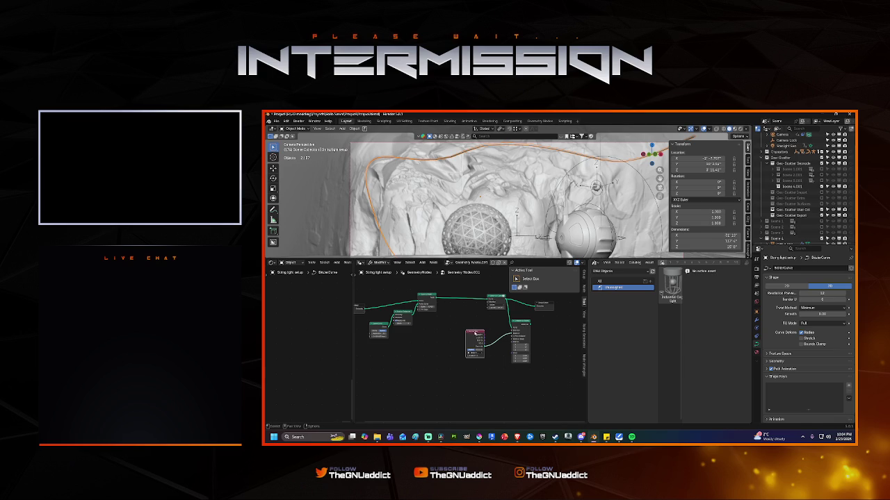
{"action": "left_click_drag", "start_coordinate": [476, 333], "coordinate": [458, 347]}
Step: Move nodes left toward the others to tighten the node tree layout
{"action": "scroll", "coordinate": [475, 346], "scroll_direction": "up", "scroll_amount": 2}
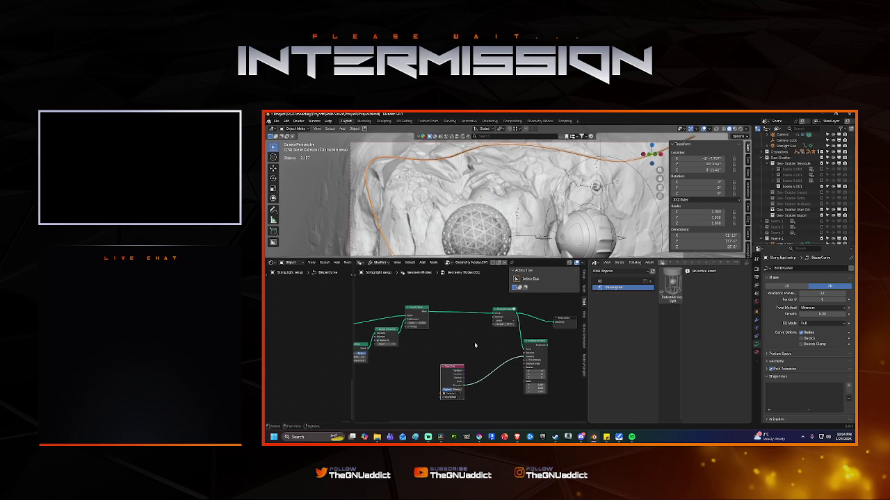
{"action": "left_click_drag", "start_coordinate": [504, 312], "coordinate": [453, 308]}
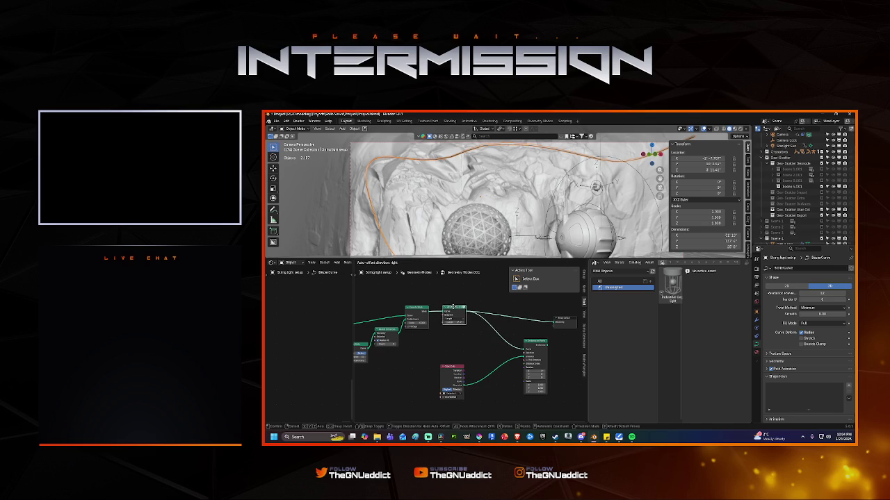
{"action": "left_click_drag", "start_coordinate": [453, 307], "coordinate": [426, 308]}
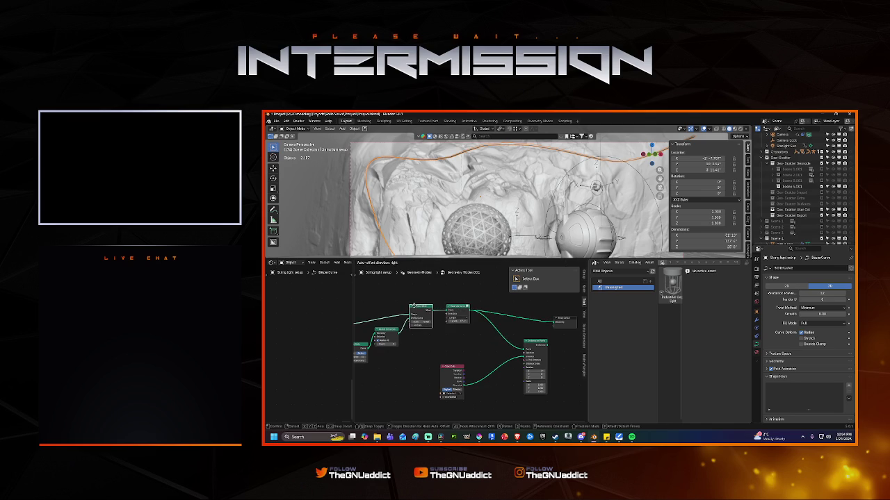
{"action": "mouse_move", "coordinate": [461, 332]}
{"action": "middle_mouse_down"}
{"action": "mouse_move", "coordinate": [489, 343]}
{"action": "mouse_move", "coordinate": [460, 341]}
{"action": "middle_mouse_up"}
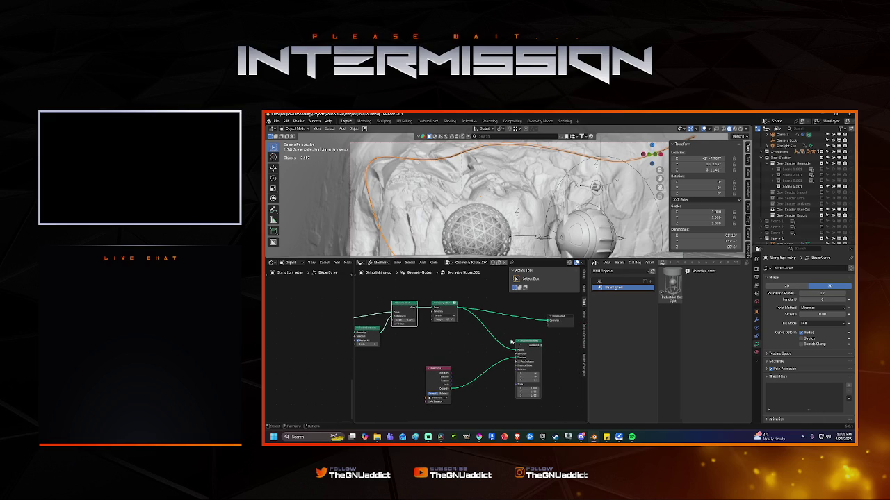
{"action": "left_click_drag", "start_coordinate": [515, 342], "coordinate": [474, 336]}
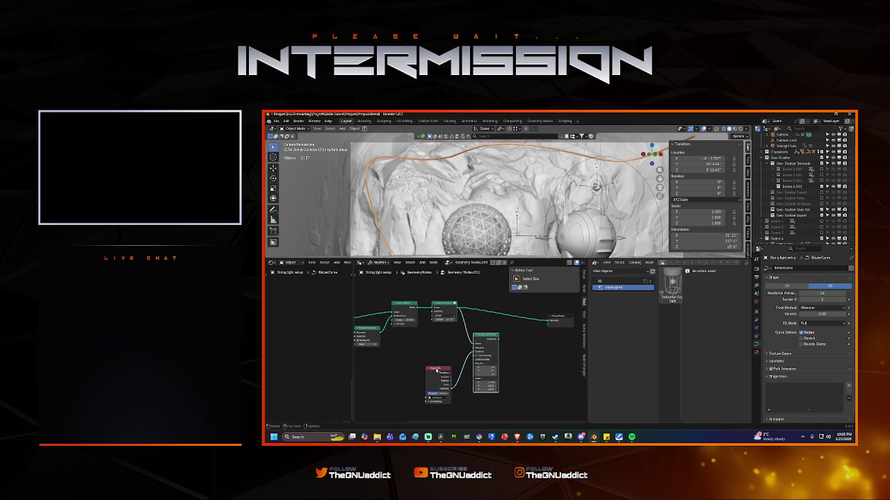
Step: Pan the node editor so the whole tree is in view, then bring up the Add menu
{"action": "middle_click_drag", "start_coordinate": [436, 369], "coordinate": [451, 335]}
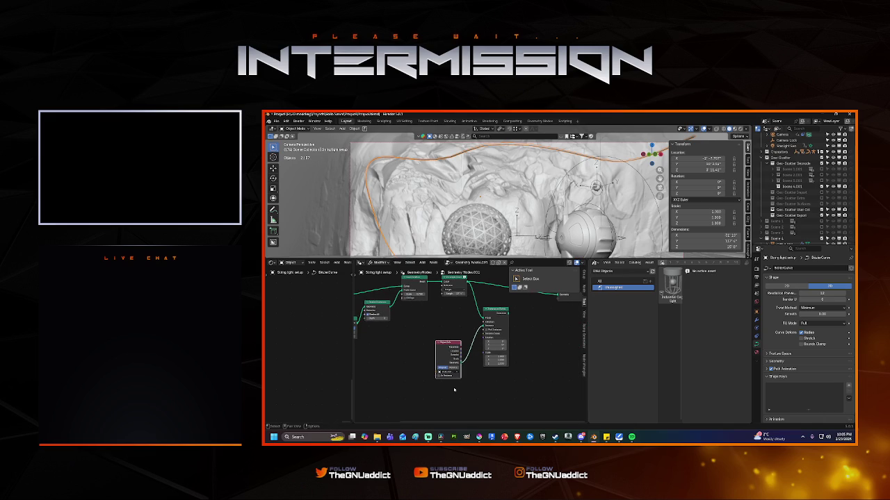
{"action": "mouse_move", "coordinate": [437, 367]}
{"action": "middle_mouse_down"}
{"action": "mouse_move", "coordinate": [480, 370]}
{"action": "mouse_move", "coordinate": [449, 344]}
{"action": "middle_mouse_up"}
{"action": "middle_click_drag", "start_coordinate": [505, 354], "coordinate": [490, 348]}
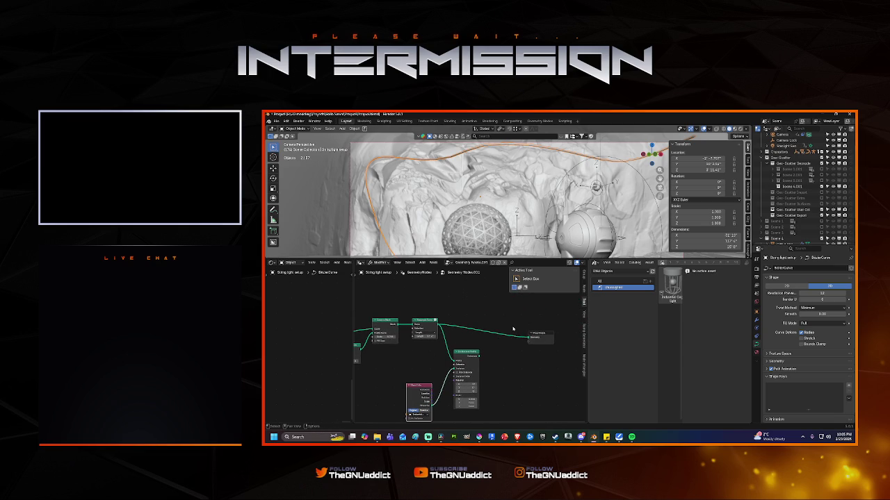
{"action": "scroll", "coordinate": [486, 347], "scroll_direction": "left", "scroll_amount": 2}
{"action": "scroll", "coordinate": [470, 367], "scroll_direction": "left", "scroll_amount": 2}
{"action": "scroll", "coordinate": [474, 363], "scroll_direction": "left", "scroll_amount": 2}
{"action": "scroll", "coordinate": [474, 362], "scroll_direction": "left", "scroll_amount": 2}
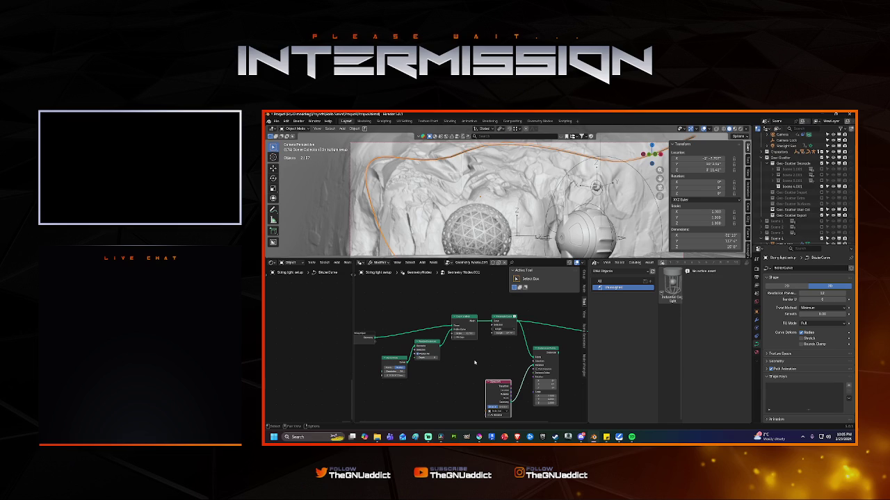
{"action": "mouse_move", "coordinate": [473, 363]}
{"action": "middle_mouse_down"}
{"action": "mouse_move", "coordinate": [491, 354]}
{"action": "mouse_move", "coordinate": [466, 360]}
{"action": "mouse_move", "coordinate": [484, 362]}
{"action": "middle_mouse_up"}
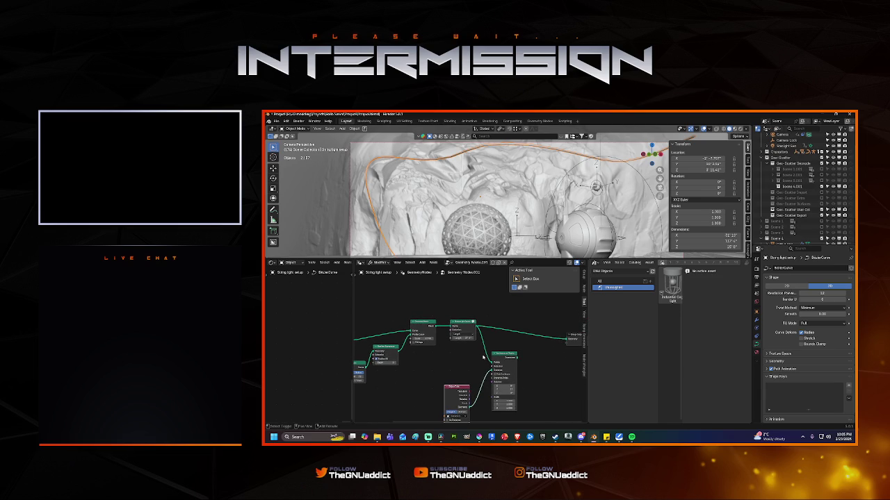
{"action": "middle_click_drag", "start_coordinate": [548, 362], "coordinate": [532, 349]}
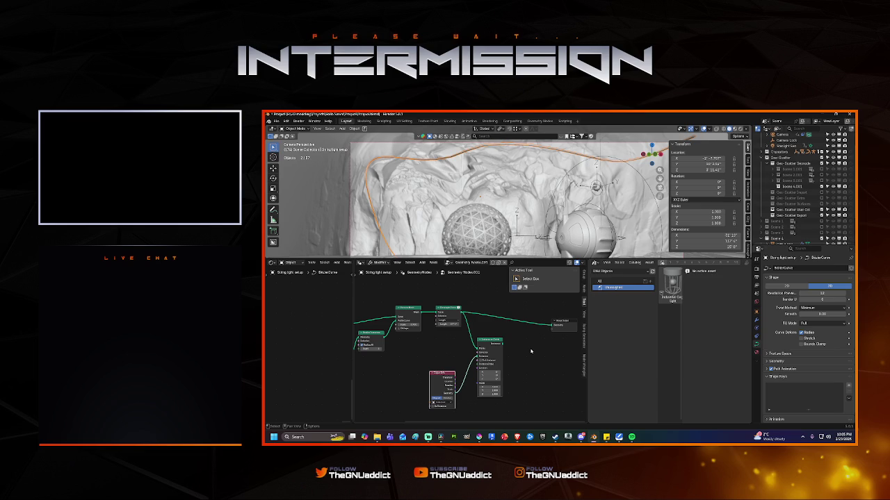
{"action": "key", "text": "shift+a"}
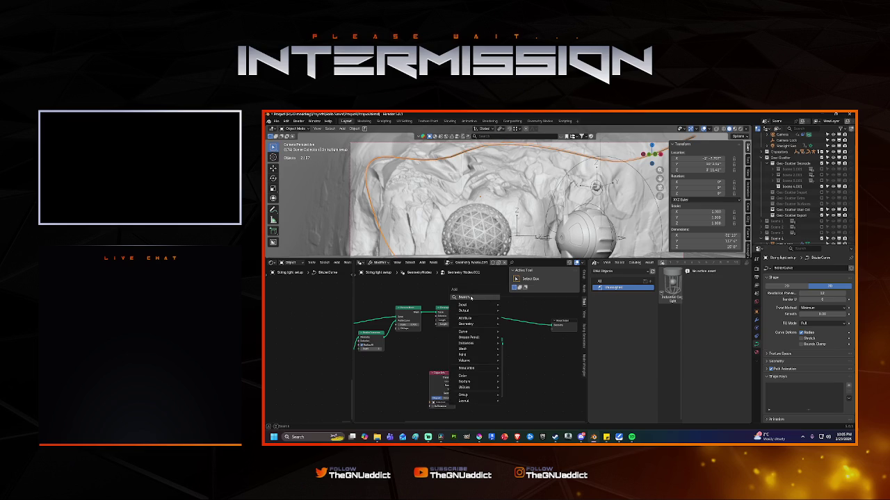
Step: Drop a Join Geometry node onto the output link and feed Instance on Points into it
{"action": "type", "text": "add pr"}
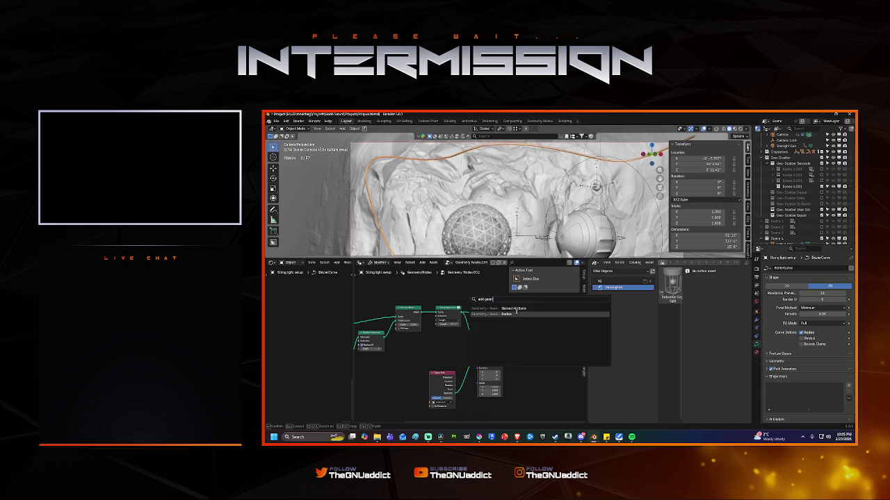
{"action": "key", "text": "Escape"}
{"action": "key", "text": "shift+a"}
{"action": "key", "text": "space"}
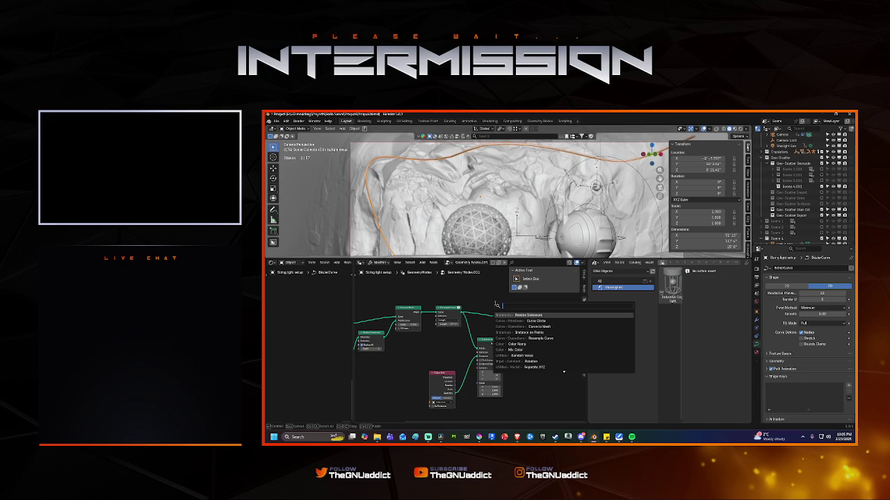
{"action": "type", "text": "geomet"}
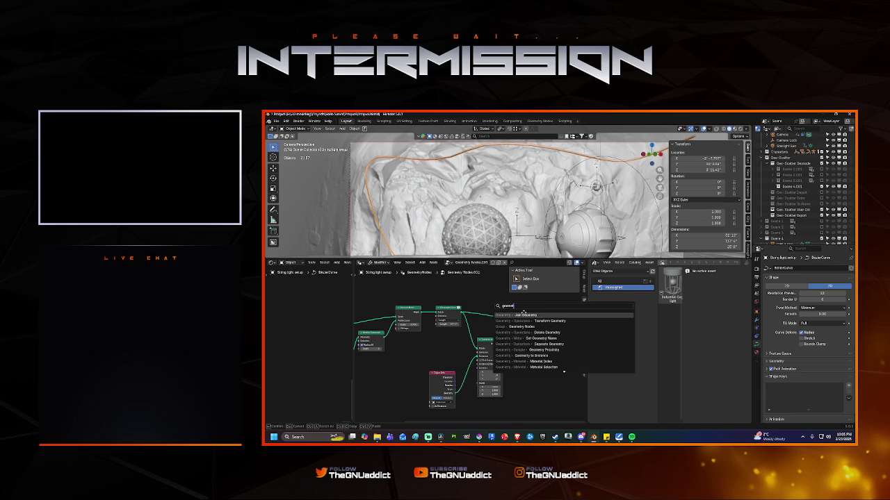
{"action": "key", "text": "Return"}
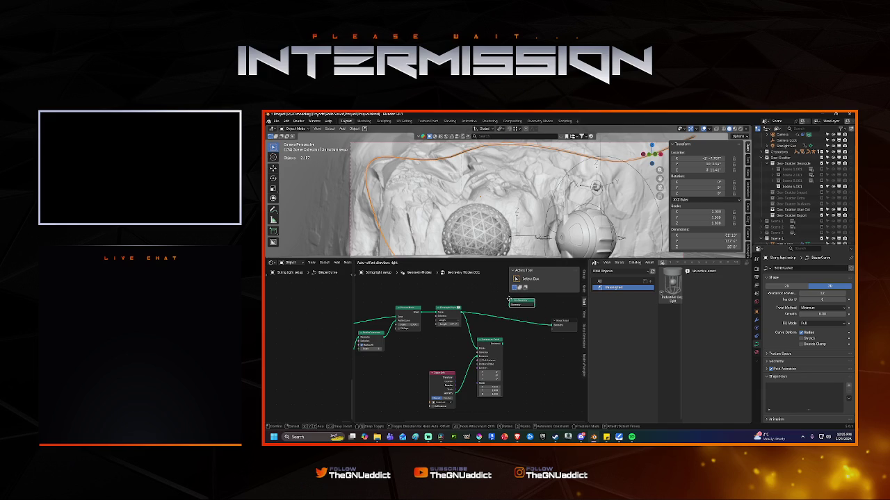
{"action": "left_click", "coordinate": [517, 322]}
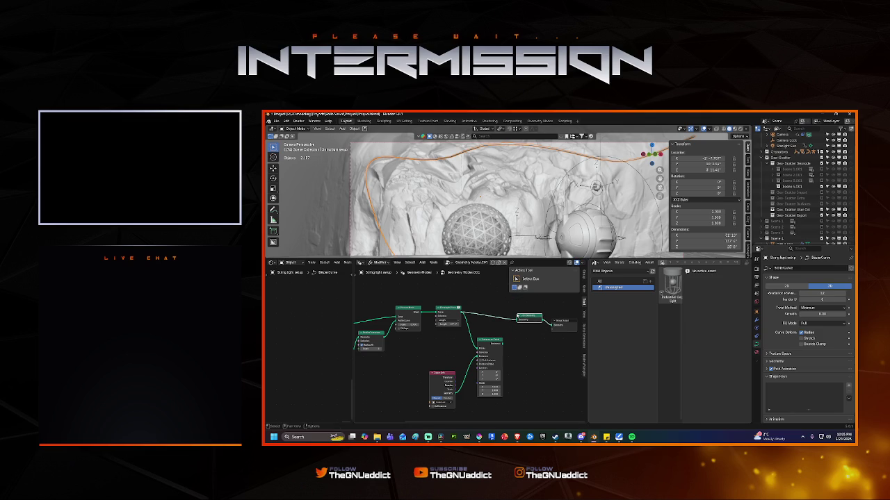
{"action": "left_click_drag", "start_coordinate": [501, 343], "coordinate": [519, 321]}
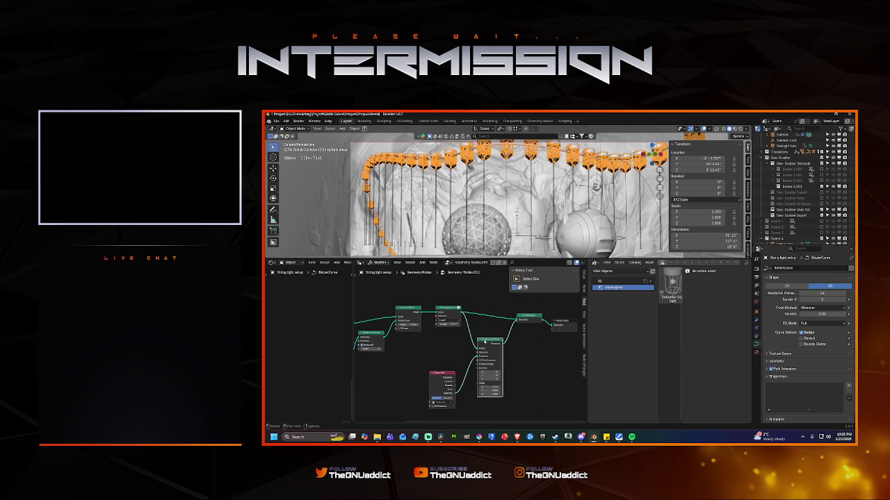
Step: Regroup the Instance on Points and Object Info nodes closer together and open the node search
{"action": "left_click_drag", "start_coordinate": [490, 341], "coordinate": [478, 352]}
{"action": "left_click_drag", "start_coordinate": [438, 379], "coordinate": [390, 377]}
{"action": "left_click_drag", "start_coordinate": [470, 358], "coordinate": [440, 357]}
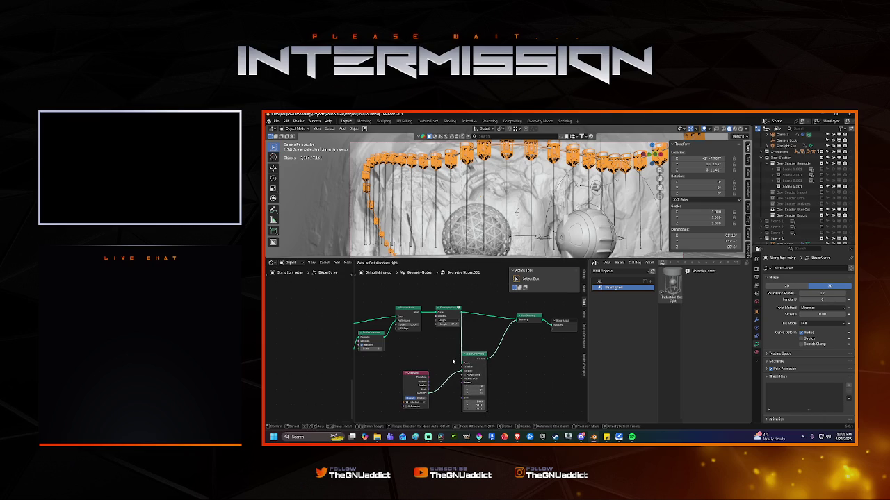
{"action": "mouse_move", "coordinate": [441, 357]}
{"action": "middle_mouse_down"}
{"action": "mouse_move", "coordinate": [459, 352]}
{"action": "mouse_move", "coordinate": [463, 340]}
{"action": "middle_mouse_up"}
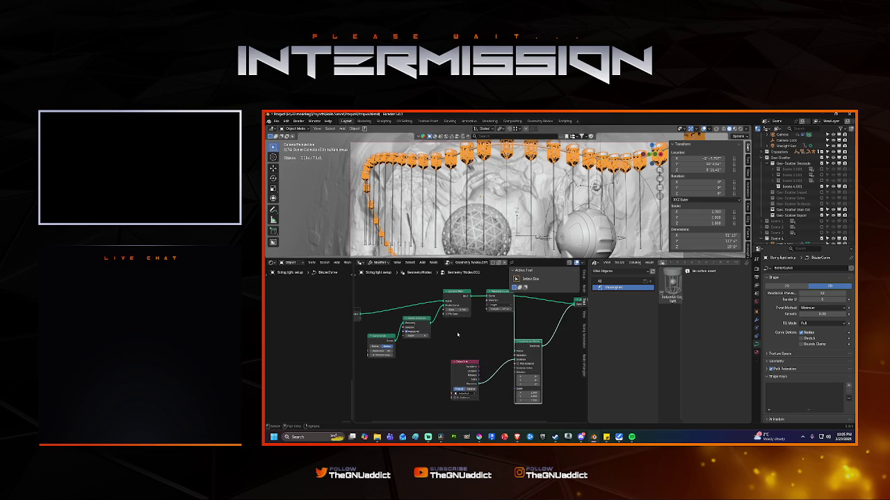
{"action": "key", "text": "shift+a"}
{"action": "left_click", "coordinate": [469, 320]}
Step: Insert a Resample Curve node near the output, adjust its Length, and rewire around Join Geometry
{"action": "type", "text": "res"}
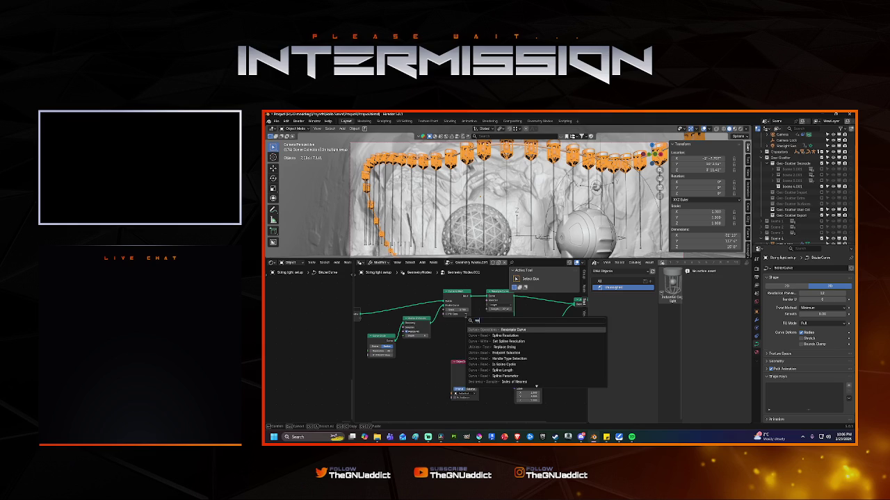
{"action": "key", "text": "Return"}
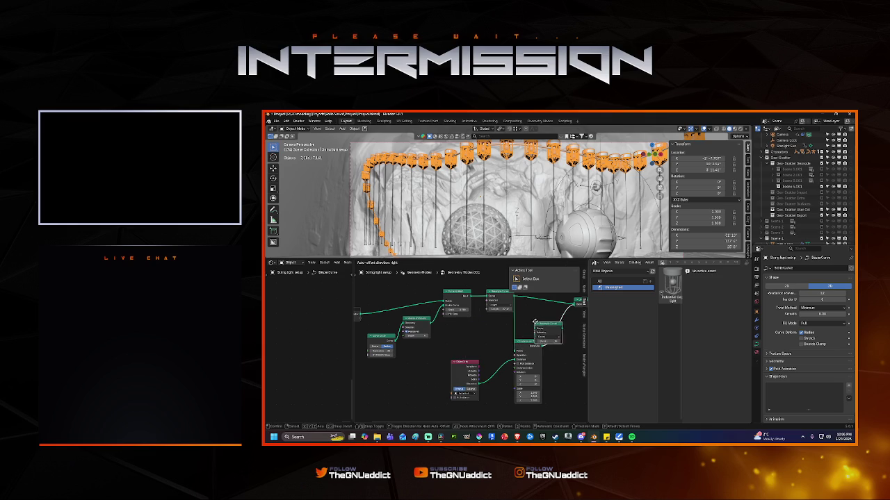
{"action": "left_click", "coordinate": [546, 318]}
{"action": "middle_click_drag", "start_coordinate": [546, 318], "coordinate": [495, 322]}
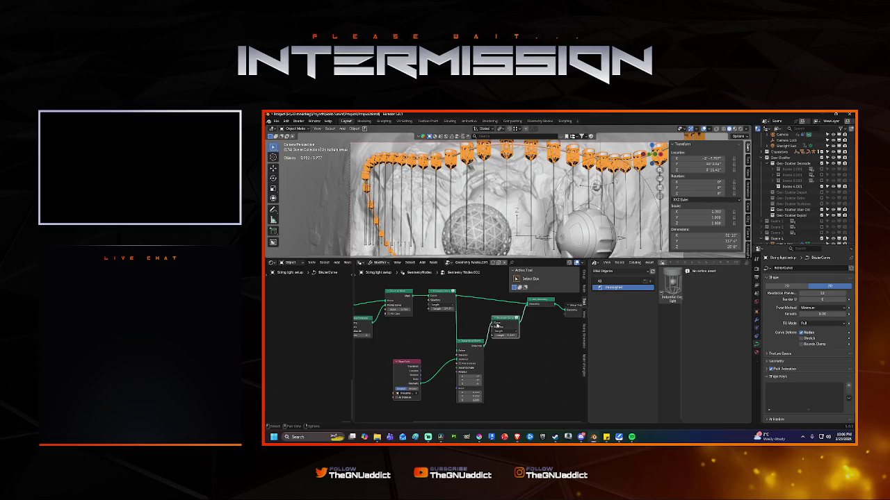
{"action": "left_click_drag", "start_coordinate": [442, 309], "coordinate": [452, 309]}
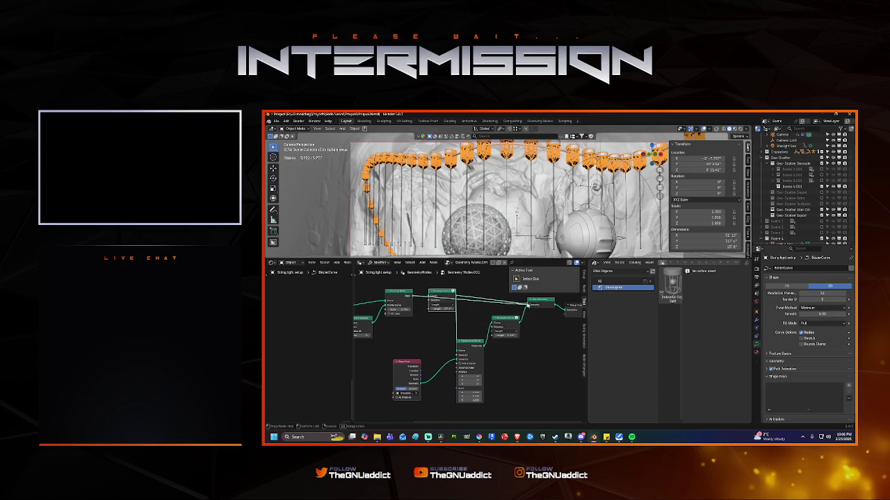
{"action": "left_click_drag", "start_coordinate": [453, 296], "coordinate": [528, 304]}
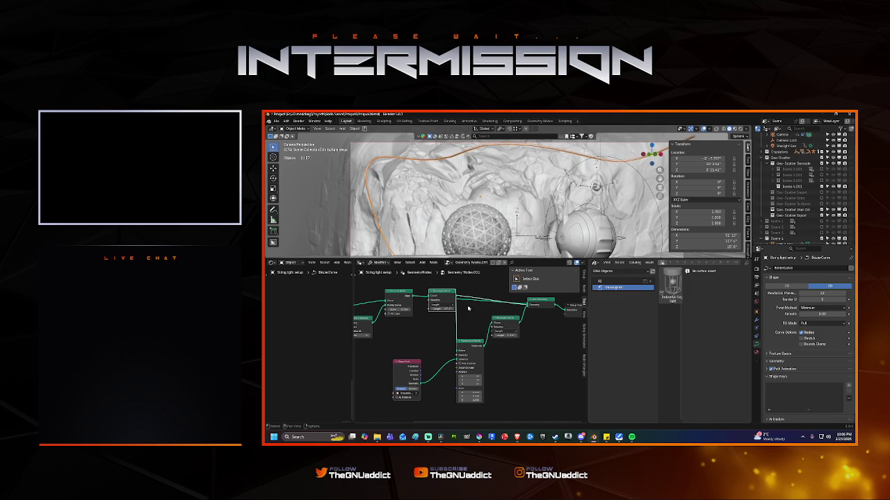
Step: Delete Curve to Points, wire Resample Curve into Join Geometry, and duplicate it onto the upper link
{"action": "key", "text": "ctrl+x"}
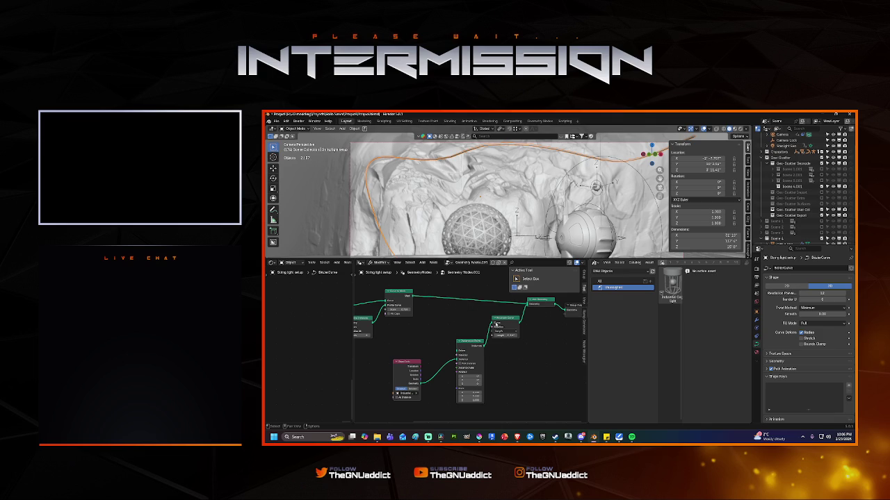
{"action": "left_click_drag", "start_coordinate": [518, 321], "coordinate": [529, 307]}
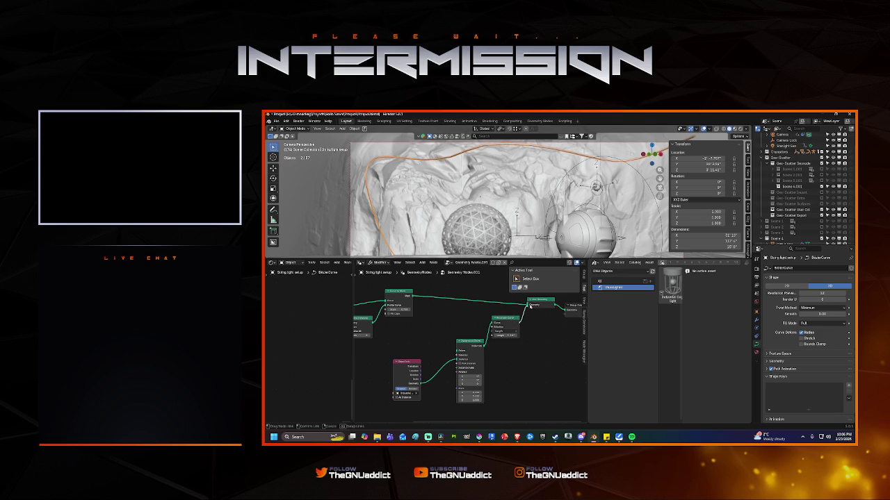
{"action": "key", "text": "shift+d"}
{"action": "left_click", "coordinate": [456, 297]}
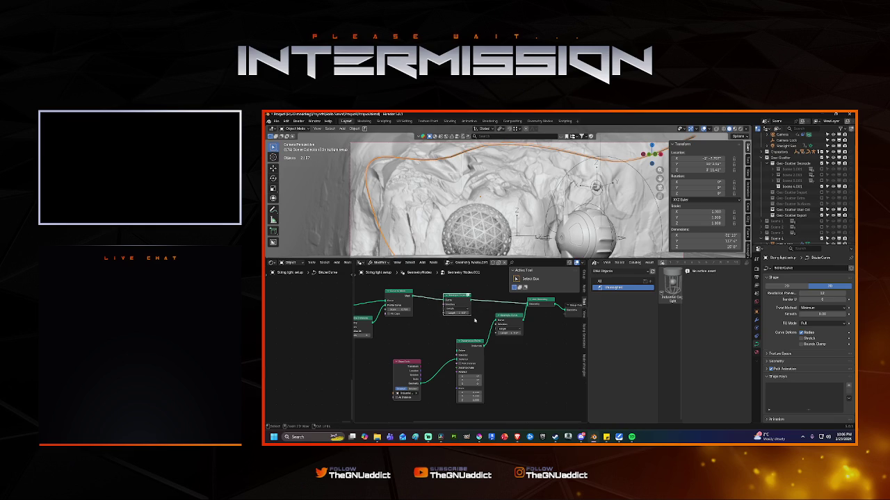
{"action": "key", "text": "ctrl+z"}
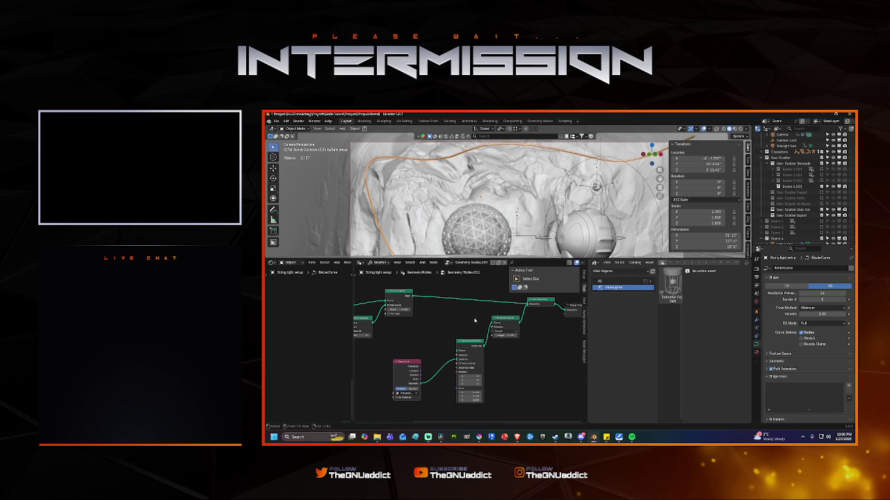
{"action": "key", "text": "ctrl+shift+z"}
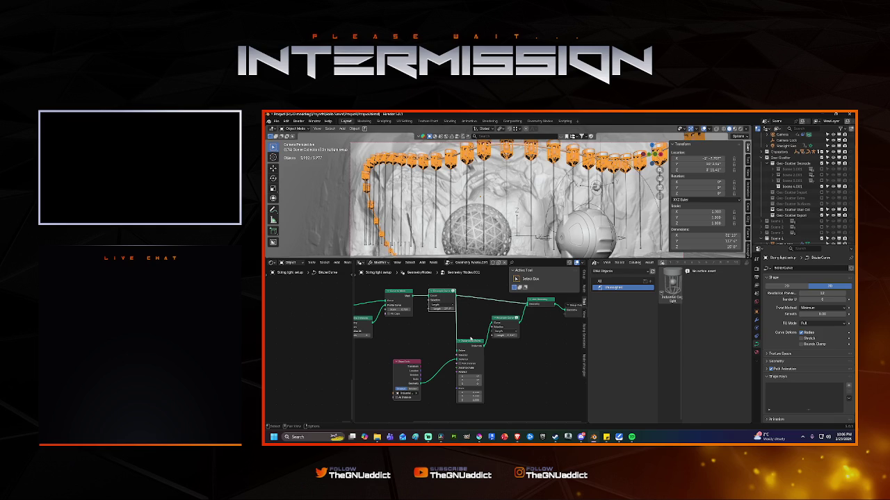
{"action": "left_click_drag", "start_coordinate": [482, 345], "coordinate": [530, 329]}
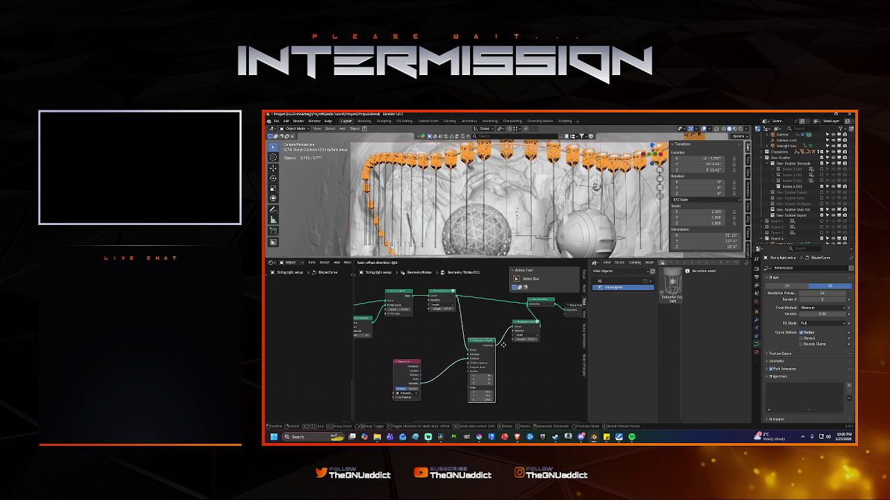
Step: Insert a Resample Curve copy into the link with Length 0.1
{"action": "key", "text": "shift+d"}
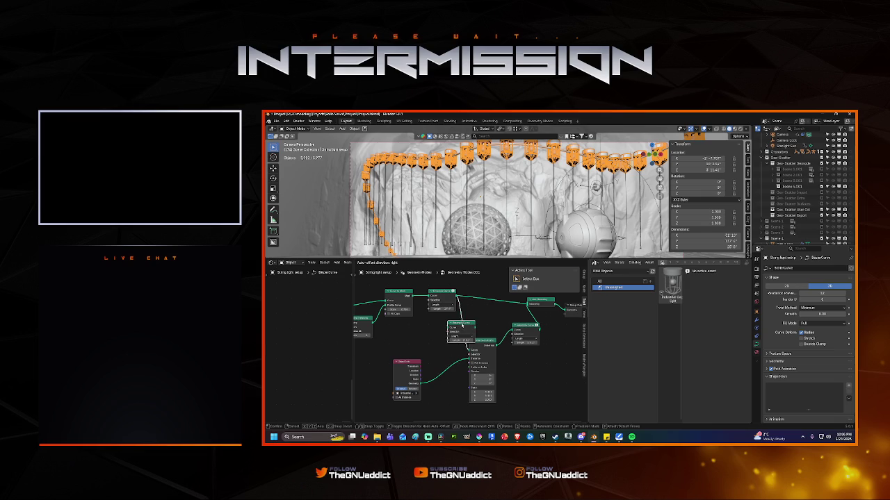
{"action": "left_click", "coordinate": [477, 324]}
{"action": "left_click", "coordinate": [480, 340]}
{"action": "type", "text": "0.1"}
{"action": "key", "text": "Return"}
Step: Delete the surplus right-hand Resample Curve node feeding the output
{"action": "left_click", "coordinate": [550, 328]}
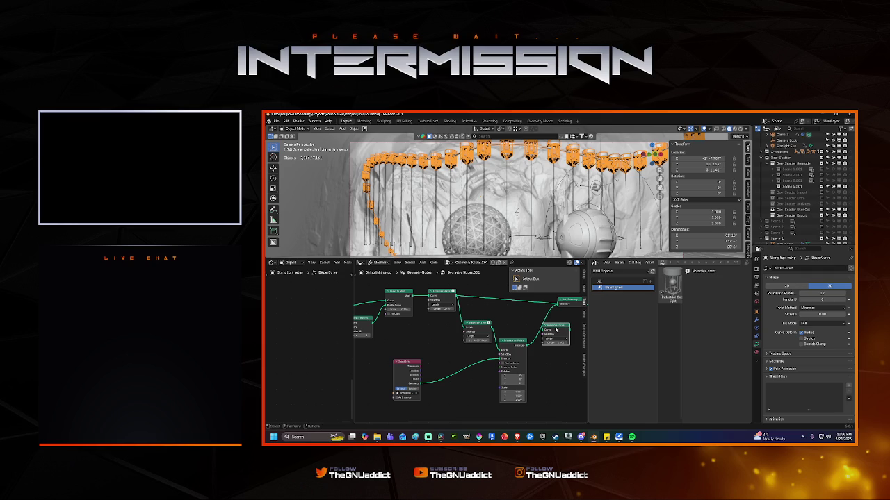
{"action": "key", "text": "ctrl+x"}
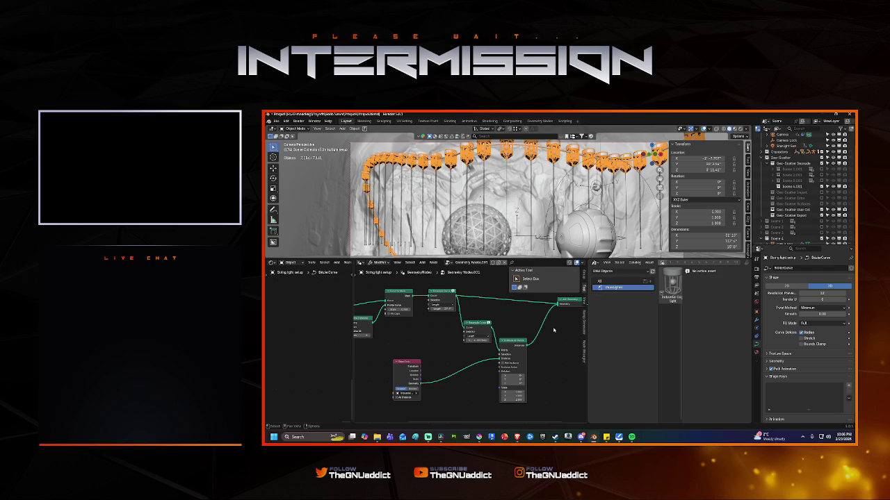
{"action": "scroll", "coordinate": [431, 330], "scroll_direction": "left", "scroll_amount": 2}
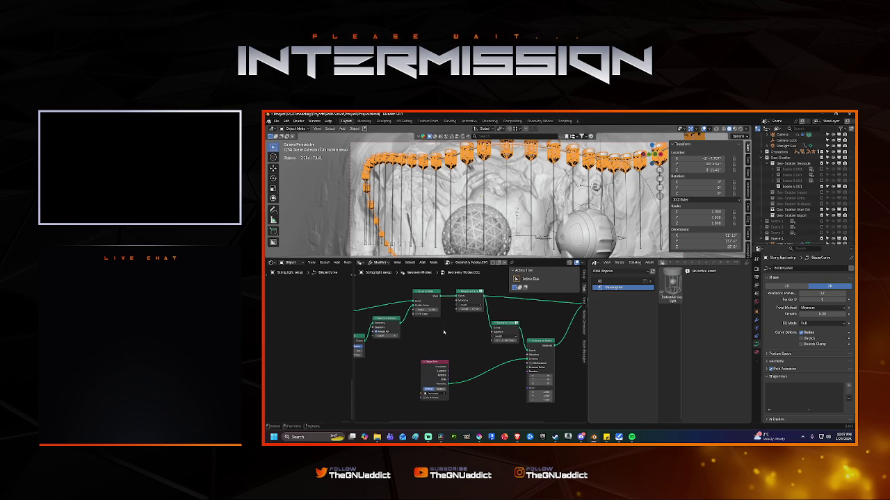
Step: Put a Resample Curve copy on the Object Info link, delete the loose one, and adjust its length
{"action": "middle_click_drag", "start_coordinate": [444, 332], "coordinate": [416, 338]}
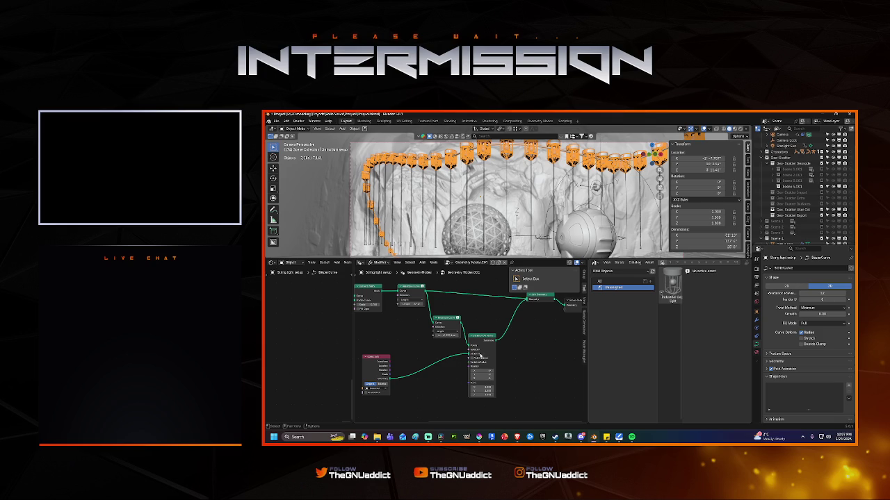
{"action": "key", "text": "shift+d"}
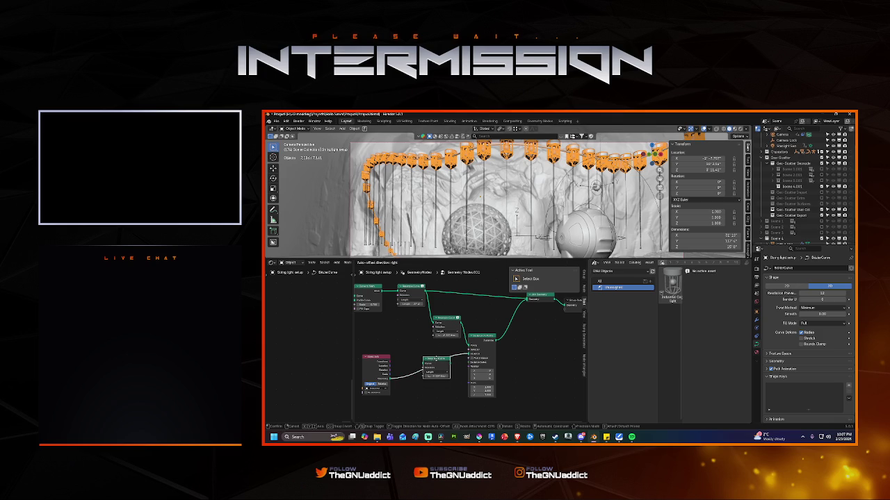
{"action": "left_click", "coordinate": [444, 339]}
{"action": "mouse_move", "coordinate": [457, 320]}
{"action": "left_mouse_down"}
{"action": "mouse_move", "coordinate": [471, 345]}
{"action": "mouse_move", "coordinate": [452, 319]}
{"action": "left_mouse_up"}
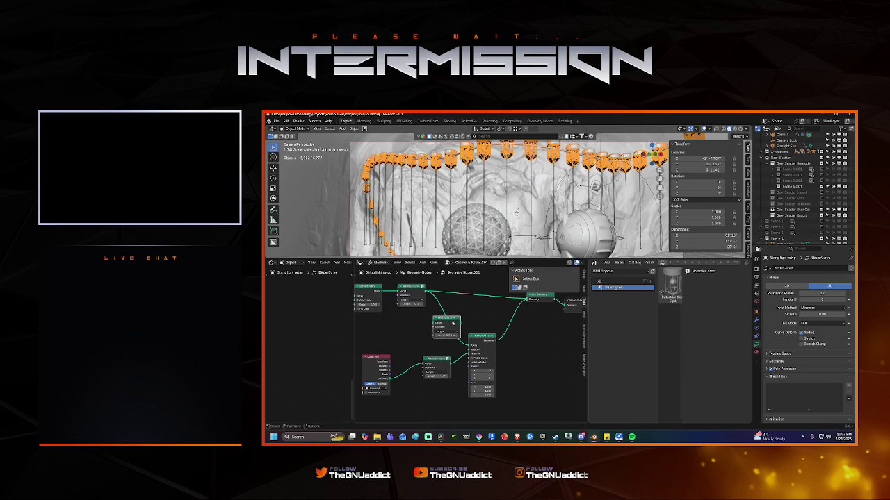
{"action": "key", "text": "x"}
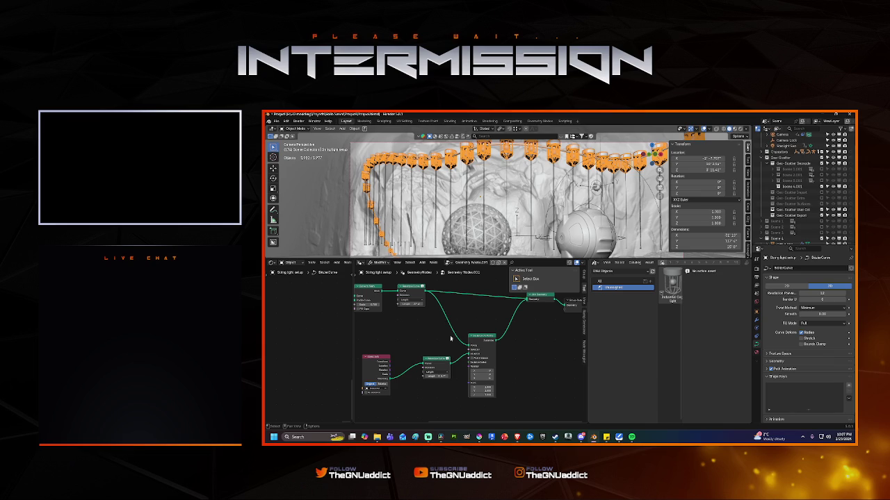
{"action": "left_click_drag", "start_coordinate": [438, 376], "coordinate": [445, 376]}
{"action": "left_click_drag", "start_coordinate": [436, 360], "coordinate": [436, 361]}
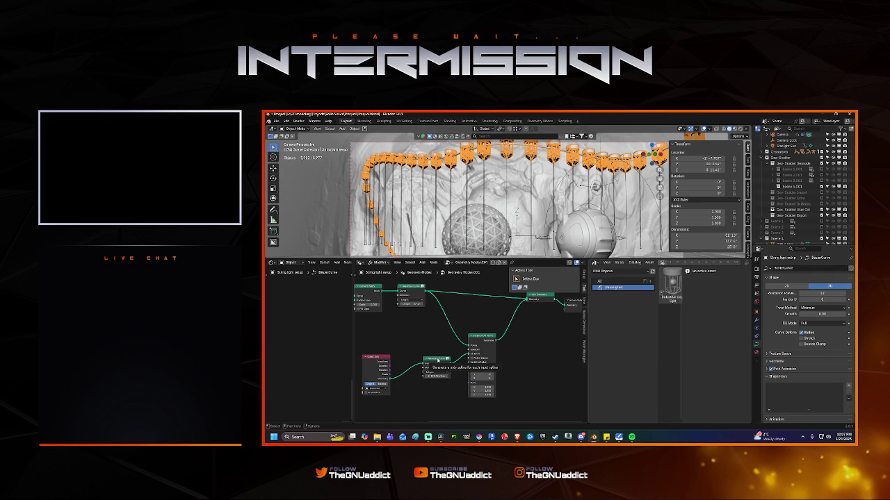
Step: Connect the Curve to Mesh output directly into Join Geometry and remove the redundant node
{"action": "middle_click_drag", "start_coordinate": [485, 307], "coordinate": [504, 309]}
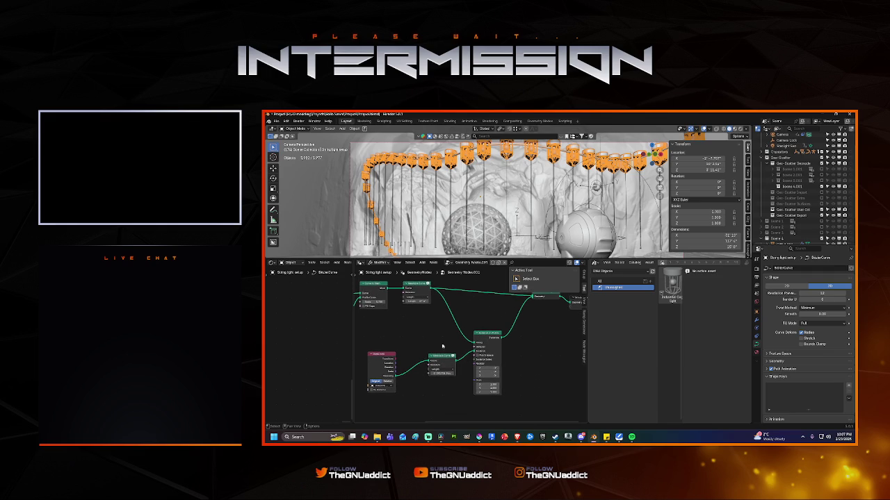
{"action": "middle_click_drag", "start_coordinate": [443, 357], "coordinate": [393, 373]}
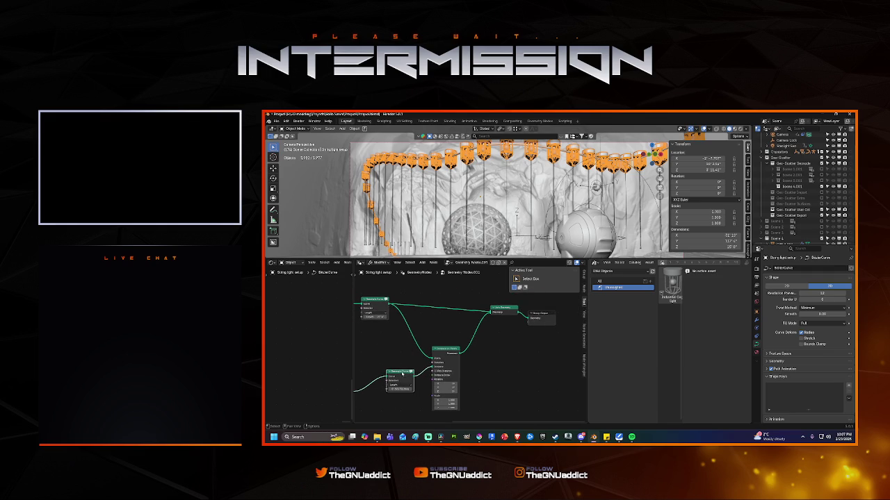
{"action": "scroll", "coordinate": [398, 306], "scroll_direction": "left", "scroll_amount": 3}
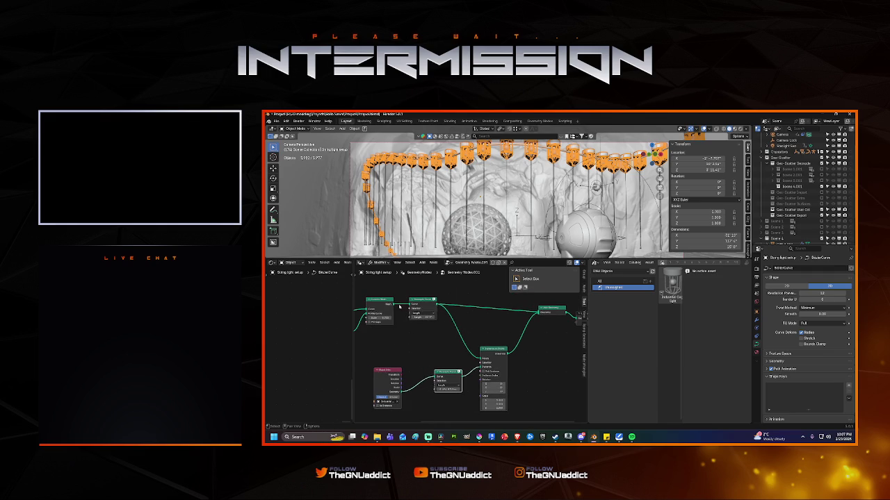
{"action": "left_click_drag", "start_coordinate": [391, 304], "coordinate": [435, 308]}
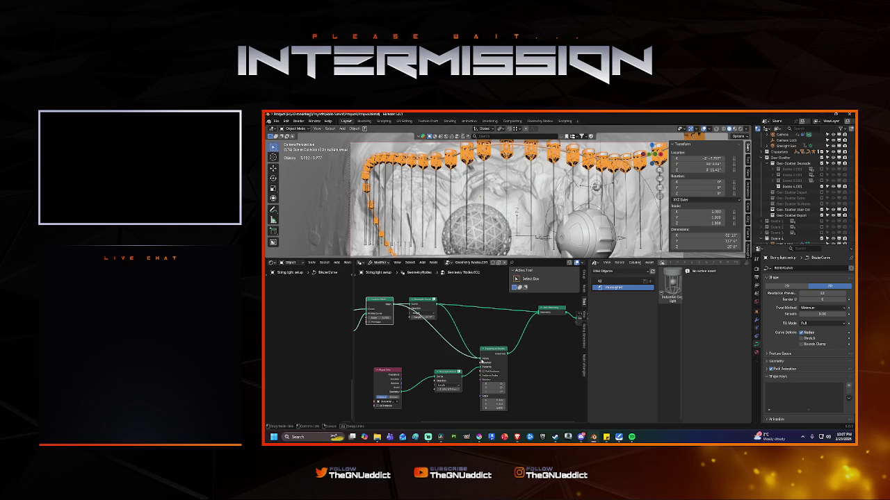
{"action": "left_click_drag", "start_coordinate": [392, 304], "coordinate": [540, 315]}
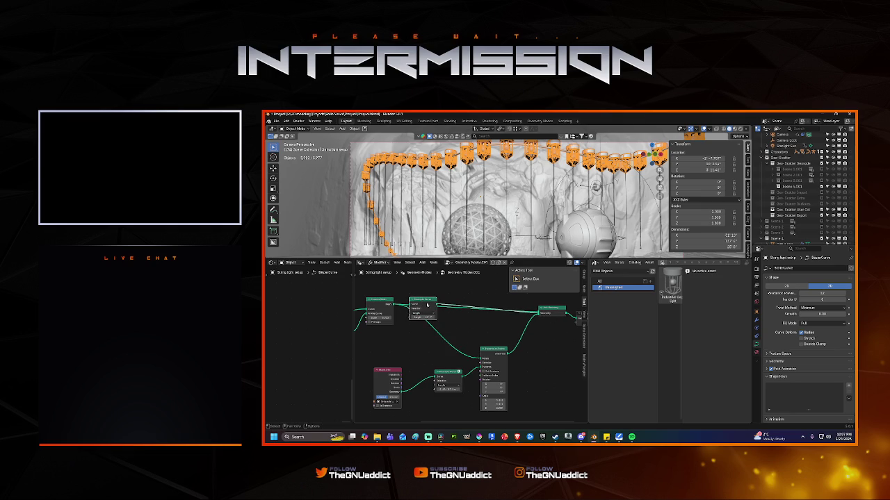
{"action": "key", "text": "Delete"}
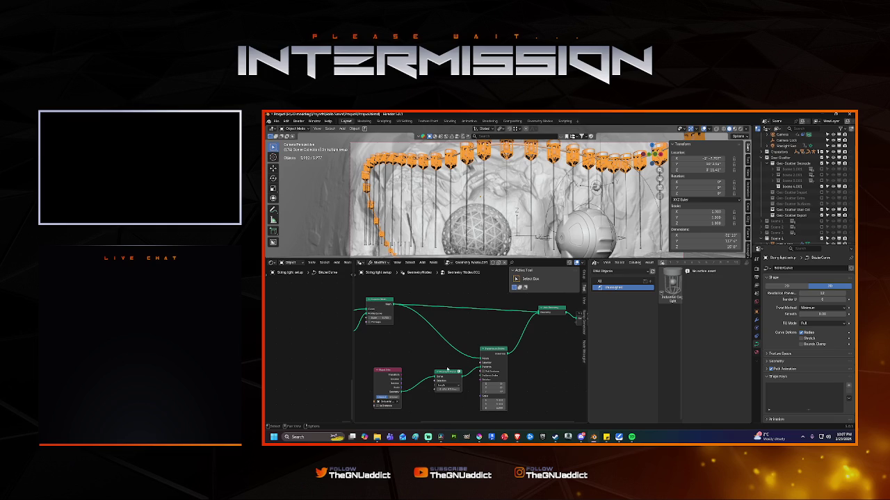
{"action": "key", "text": "shift+d"}
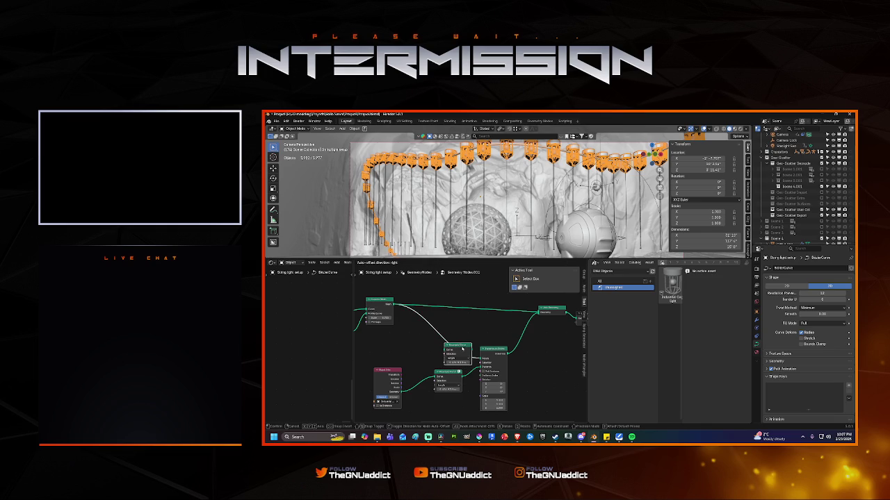
Step: Delete the stray duplicated Resample Curve node
{"action": "left_click", "coordinate": [460, 349]}
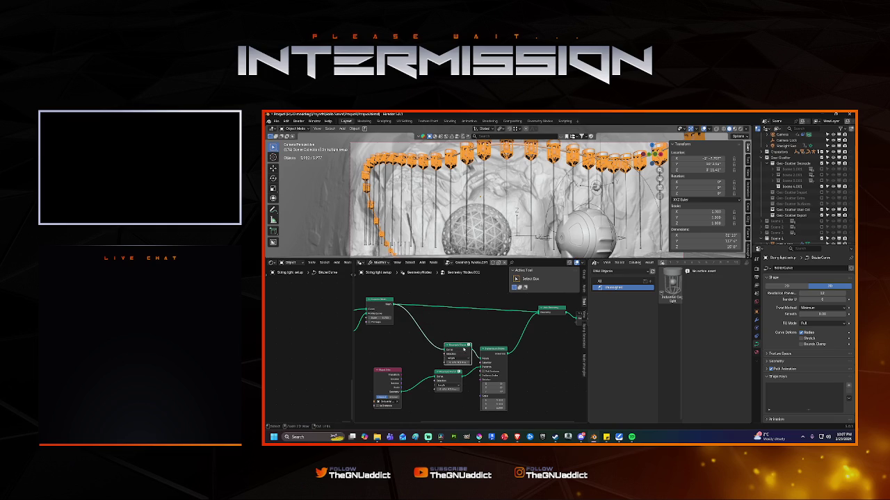
{"action": "key", "text": "ctrl+x"}
{"action": "middle_click_drag", "start_coordinate": [472, 364], "coordinate": [414, 378]}
{"action": "mouse_move", "coordinate": [409, 371]}
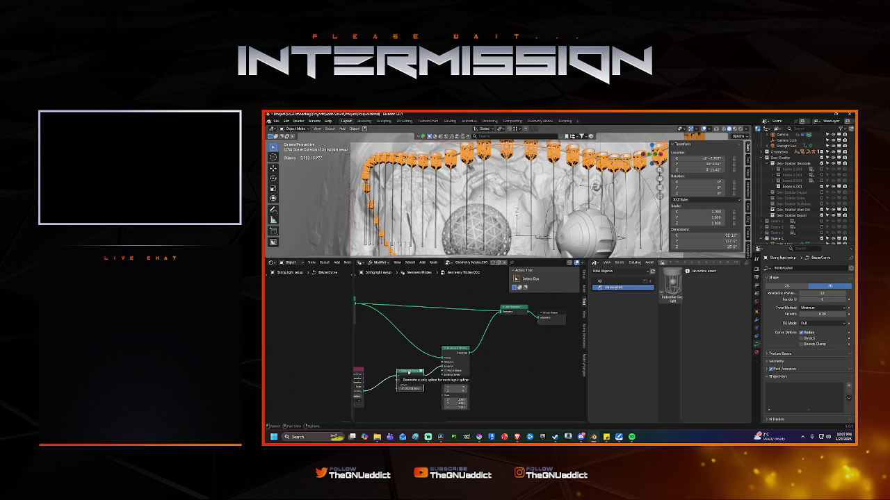
Step: Insert a Resample Curve copy between Join Geometry and Group Output, placed below Join Geometry
{"action": "key", "text": "shift+d"}
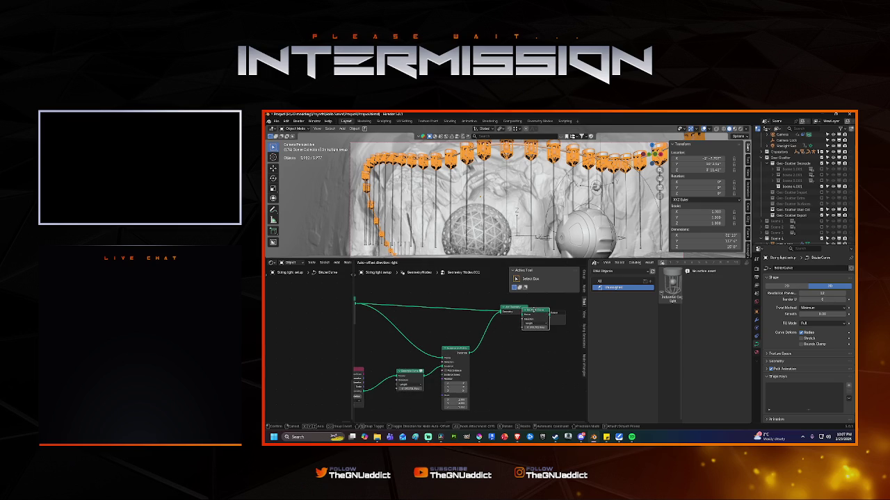
{"action": "left_click", "coordinate": [533, 311]}
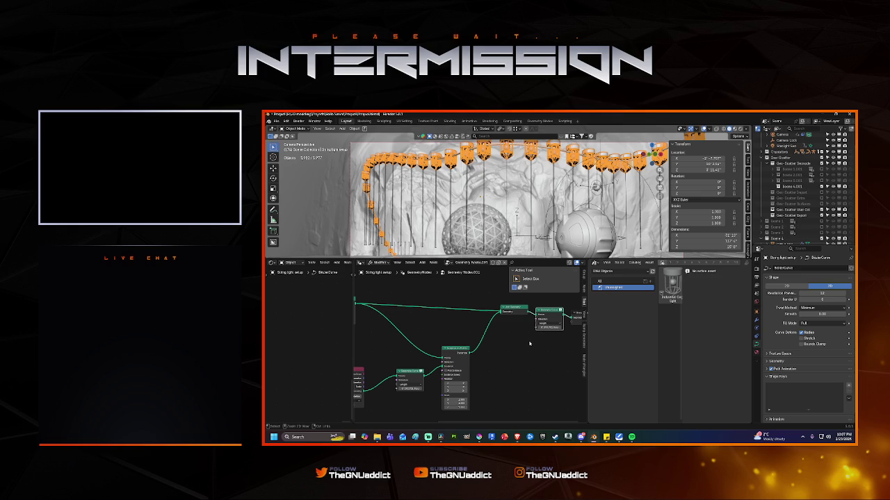
{"action": "key", "text": "ctrl+z"}
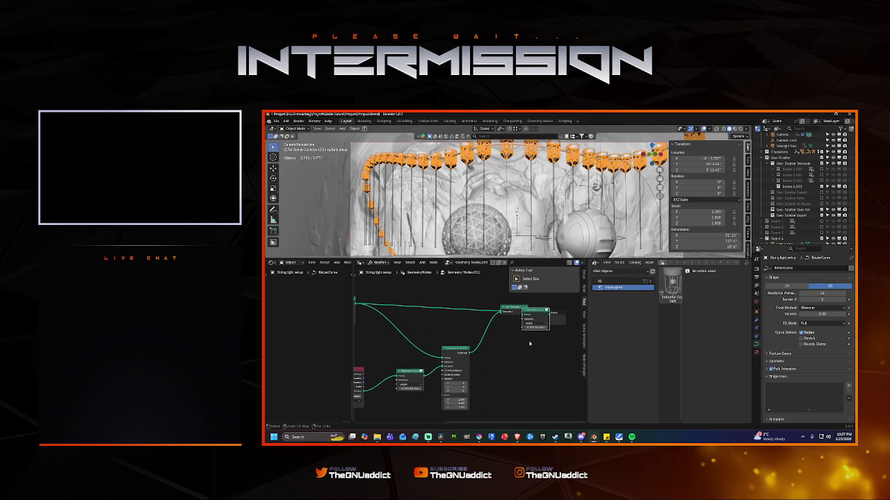
{"action": "mouse_move", "coordinate": [537, 309]}
{"action": "left_mouse_down"}
{"action": "mouse_move", "coordinate": [491, 325]}
{"action": "mouse_move", "coordinate": [474, 341]}
{"action": "left_mouse_up"}
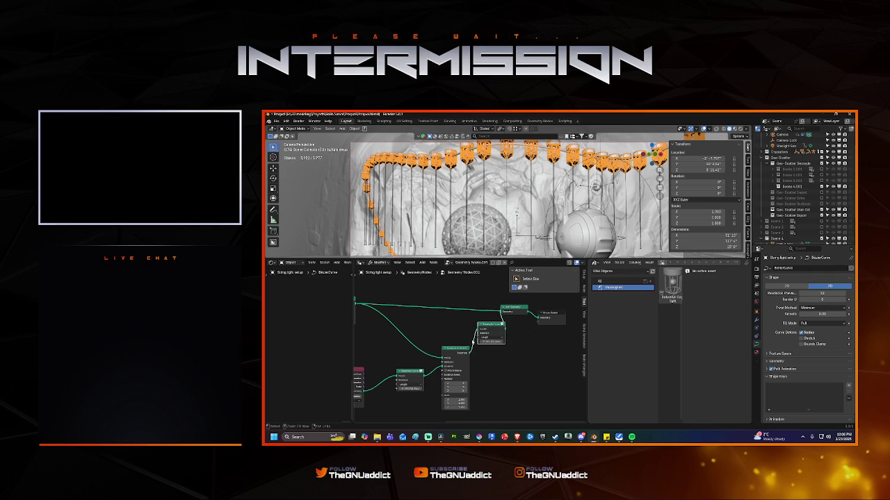
{"action": "mouse_move", "coordinate": [449, 337]}
{"action": "middle_mouse_down"}
{"action": "mouse_move", "coordinate": [521, 332]}
{"action": "mouse_move", "coordinate": [453, 341]}
{"action": "middle_mouse_up"}
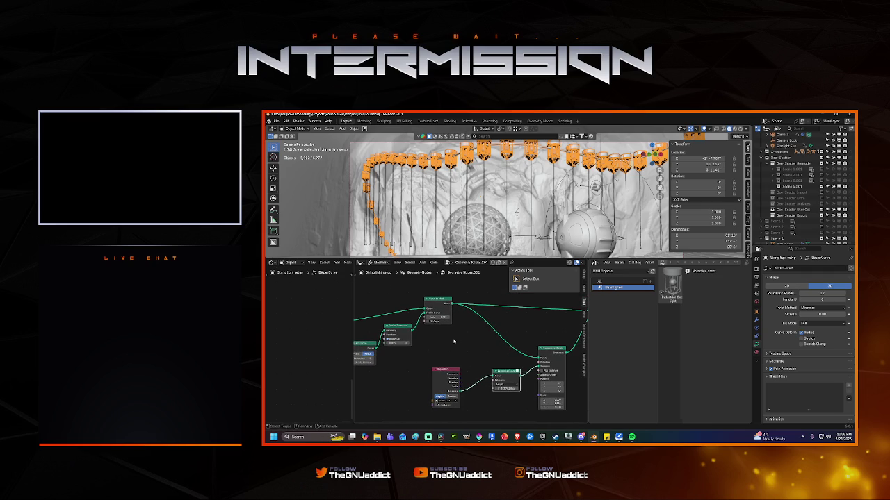
{"action": "middle_click_drag", "start_coordinate": [454, 341], "coordinate": [435, 339]}
Step: Insert a Mesh to Curve node and a copied Resample Curve into the lantern instancing link
{"action": "left_click", "coordinate": [425, 298]}
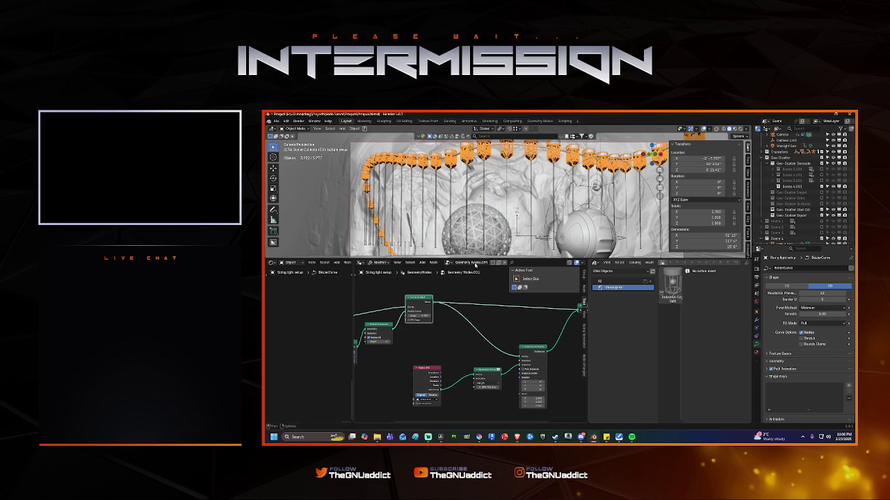
{"action": "key", "text": "shift+a"}
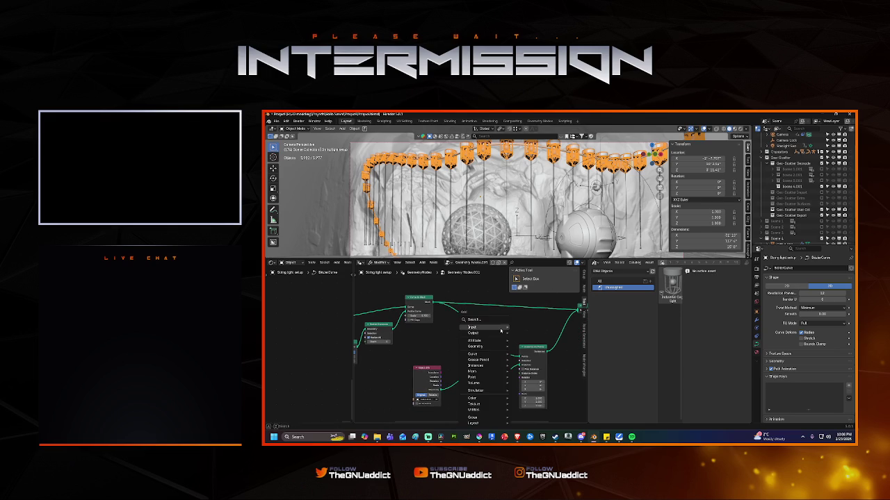
{"action": "left_click", "coordinate": [487, 319]}
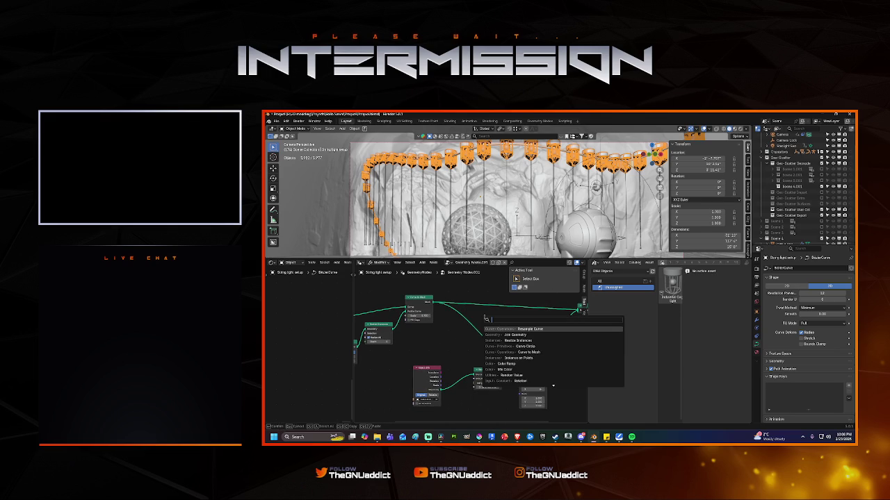
{"action": "type", "text": "mesh to"}
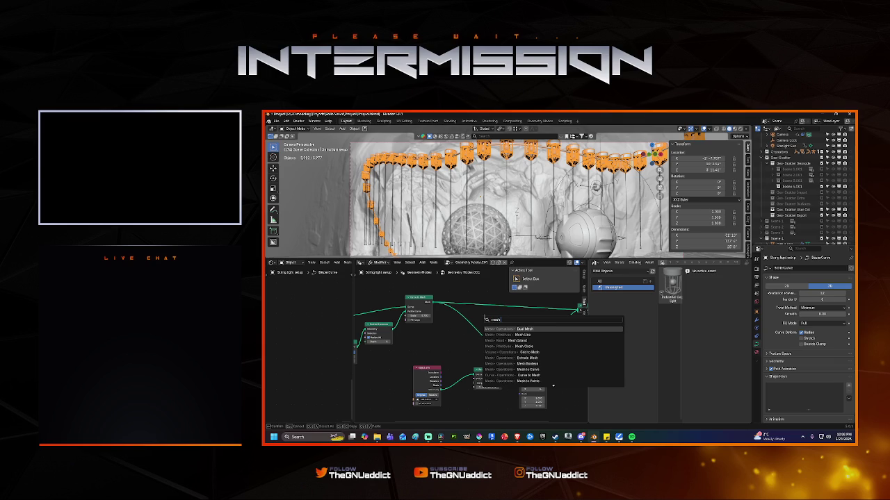
{"action": "left_click", "coordinate": [539, 329]}
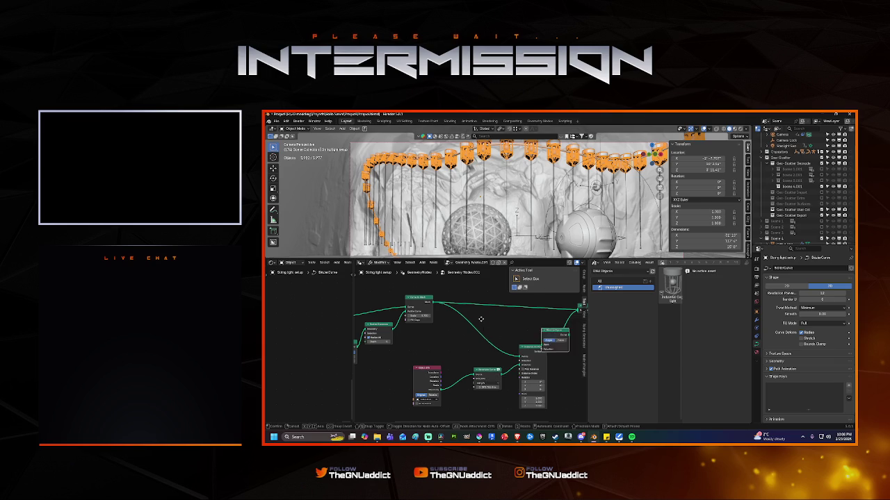
{"action": "left_click", "coordinate": [493, 327]}
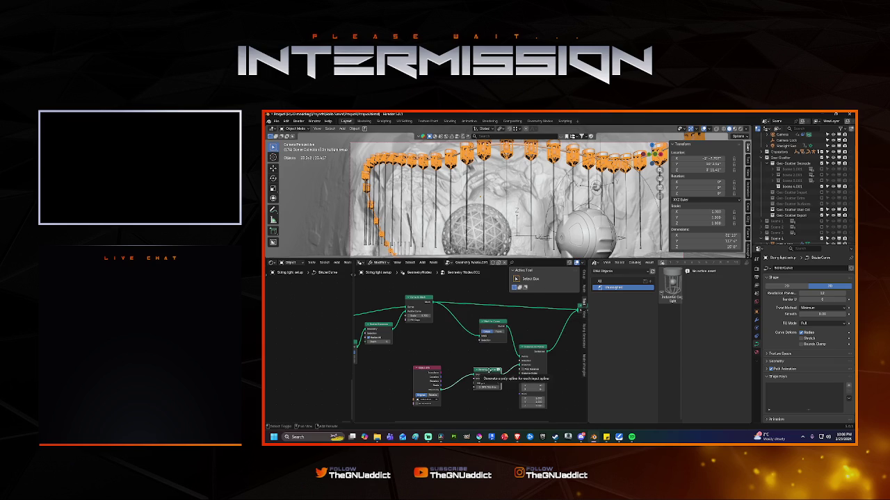
{"action": "key", "text": "shift+d"}
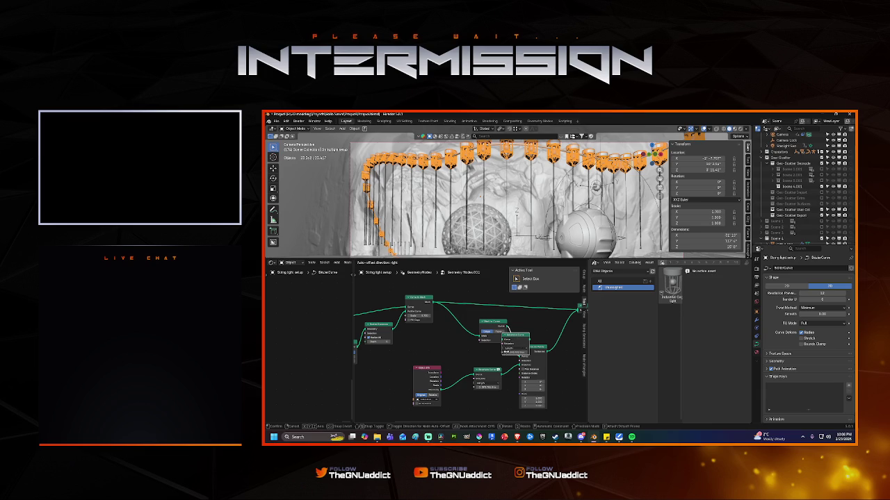
{"action": "left_click", "coordinate": [506, 351]}
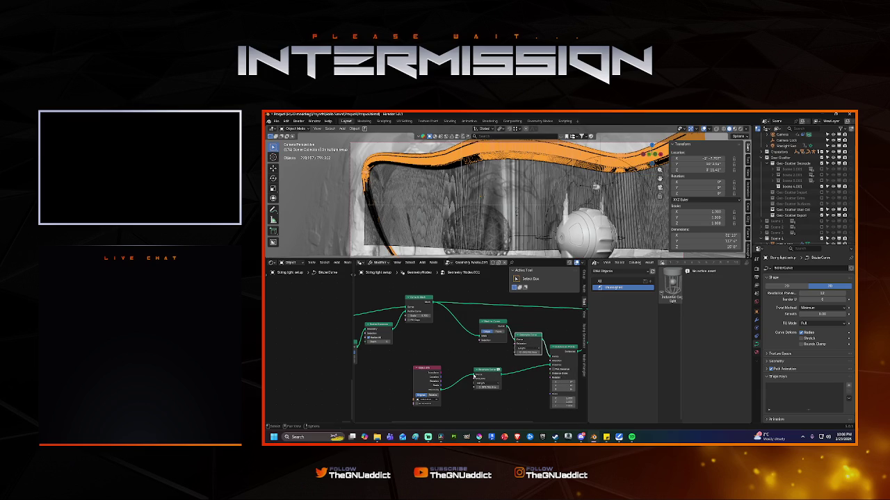
Step: Reposition the new Resample Curve and shorten its Length so lanterns pack denser
{"action": "key", "text": "g"}
{"action": "left_click", "coordinate": [550, 364]}
{"action": "left_click_drag", "start_coordinate": [550, 364], "coordinate": [549, 364]}
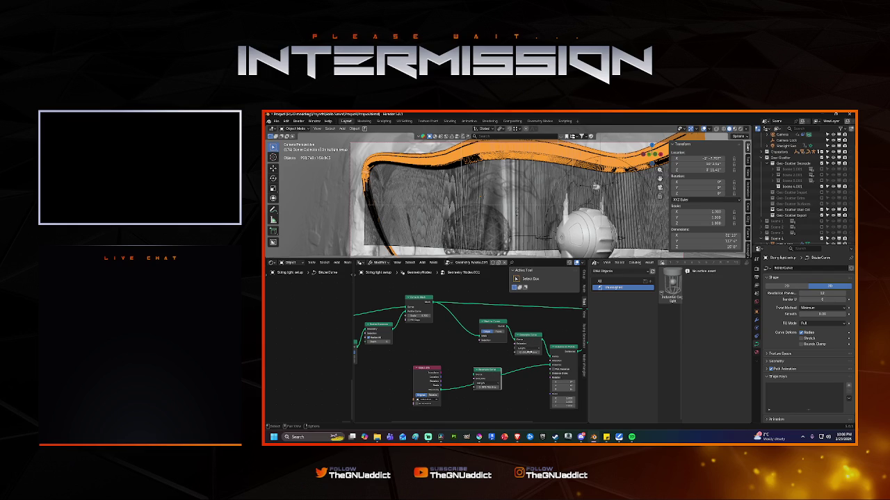
{"action": "left_click", "coordinate": [528, 352]}
{"action": "left_click_drag", "start_coordinate": [525, 354], "coordinate": [515, 363]}
{"action": "left_click", "coordinate": [515, 362]}
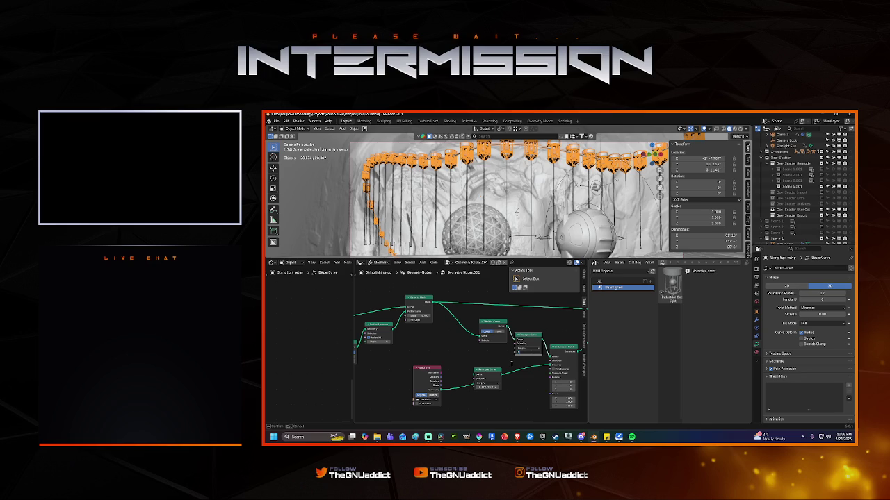
{"action": "left_click_drag", "start_coordinate": [519, 357], "coordinate": [517, 361]}
{"action": "left_click", "coordinate": [526, 352]}
{"action": "key", "text": "Return"}
{"action": "left_click_drag", "start_coordinate": [527, 353], "coordinate": [514, 364]}
{"action": "left_click", "coordinate": [526, 352]}
{"action": "key", "text": "Return"}
{"action": "left_click", "coordinate": [532, 353]}
{"action": "key", "text": "Return"}
Step: Switch the Resample Curve mode to Evaluated
{"action": "left_click", "coordinate": [526, 348]}
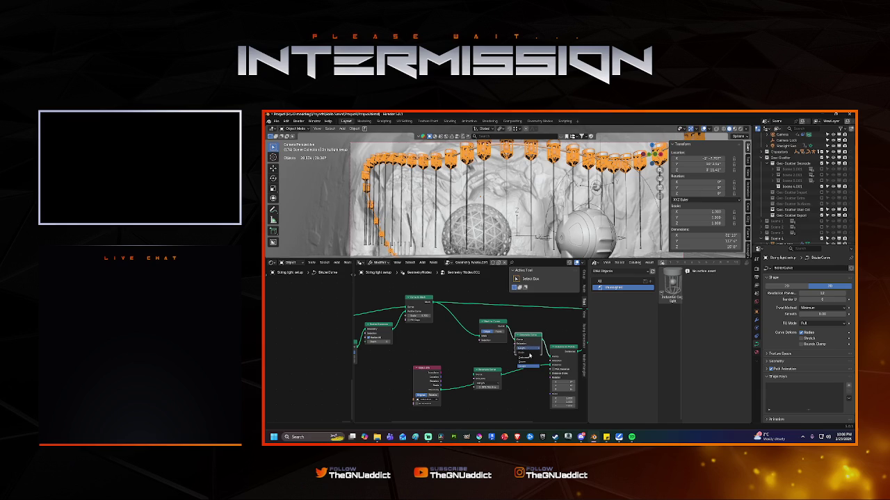
{"action": "left_click", "coordinate": [524, 357]}
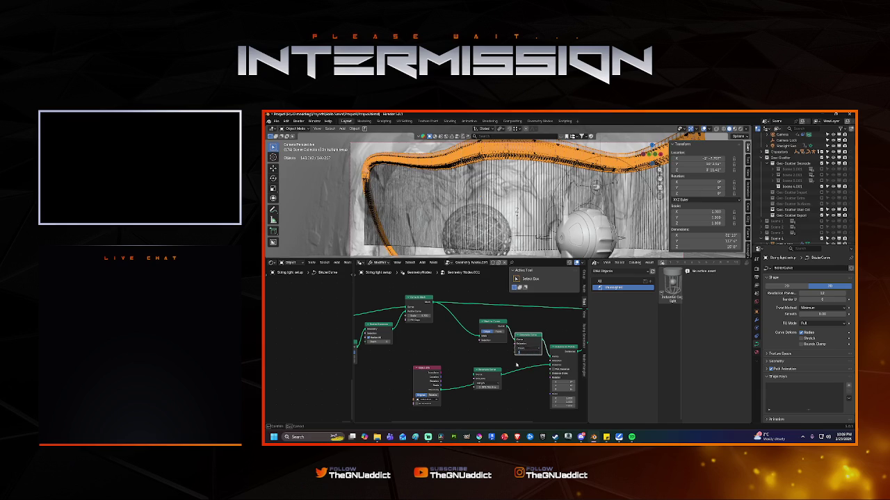
{"action": "key", "text": "ctrl+z"}
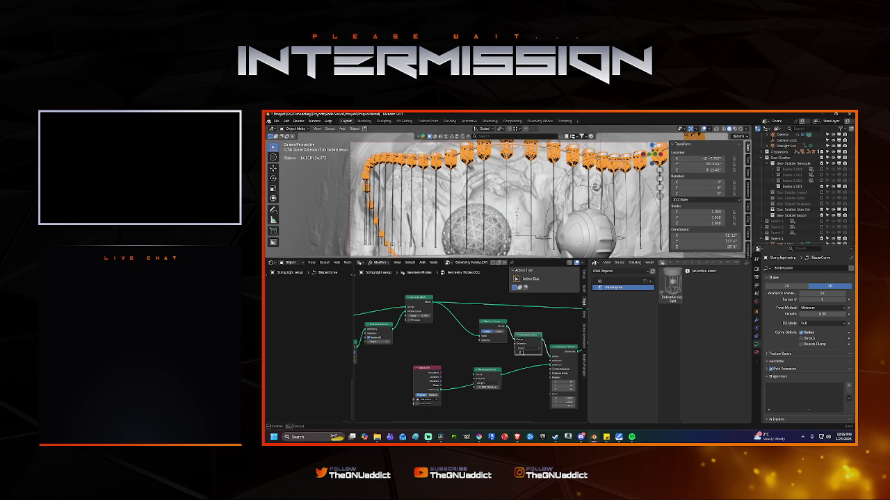
{"action": "left_click", "coordinate": [529, 348]}
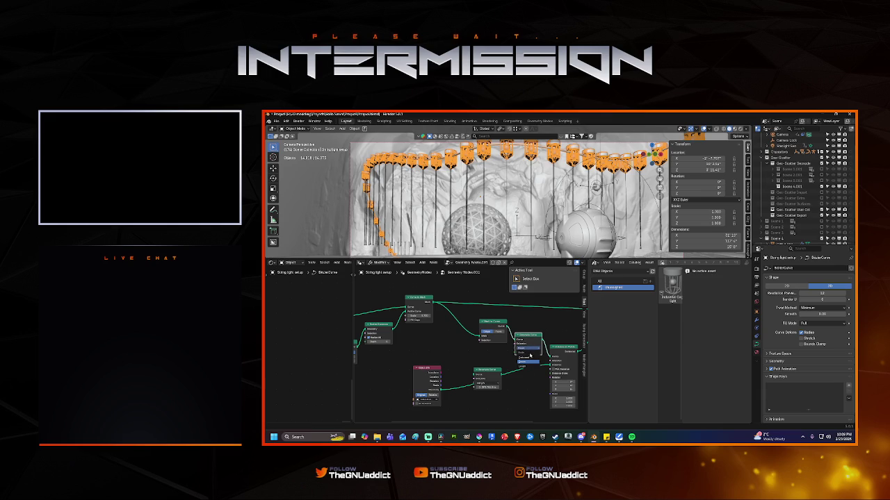
{"action": "left_click", "coordinate": [529, 358]}
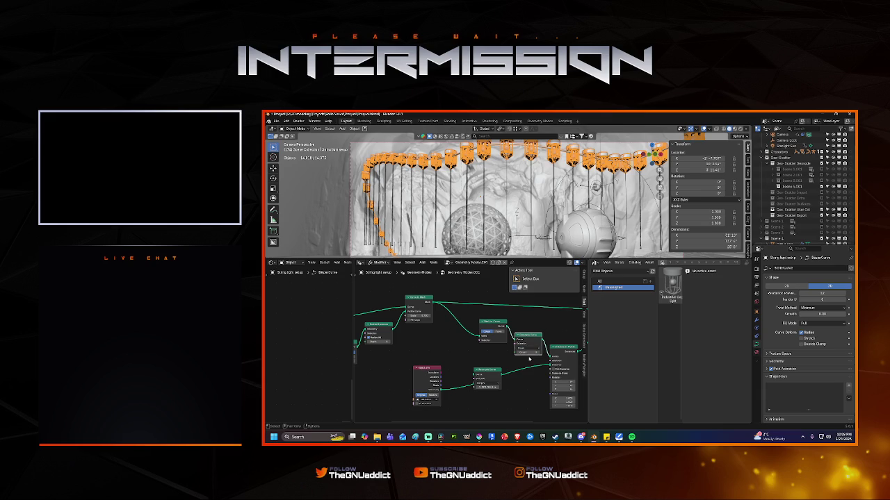
Step: Delete the resample node feeding the lantern instances
{"action": "left_click_drag", "start_coordinate": [487, 321], "coordinate": [469, 318]}
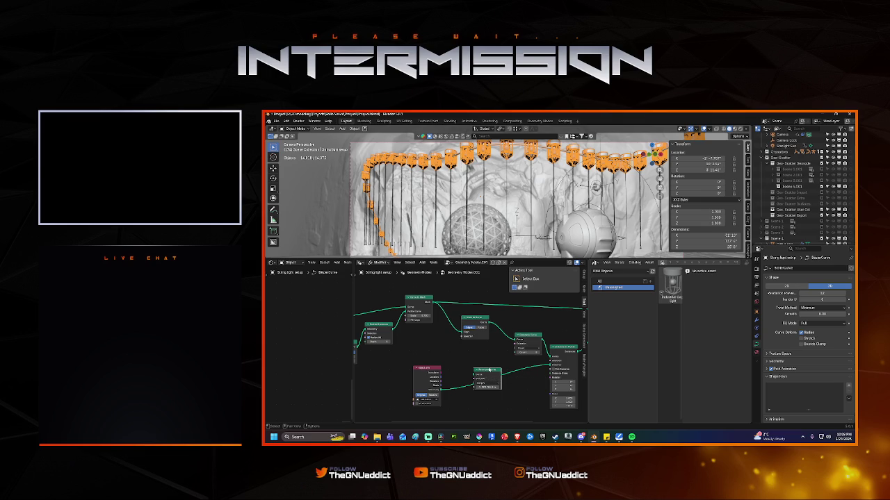
{"action": "key", "text": "ctrl+x"}
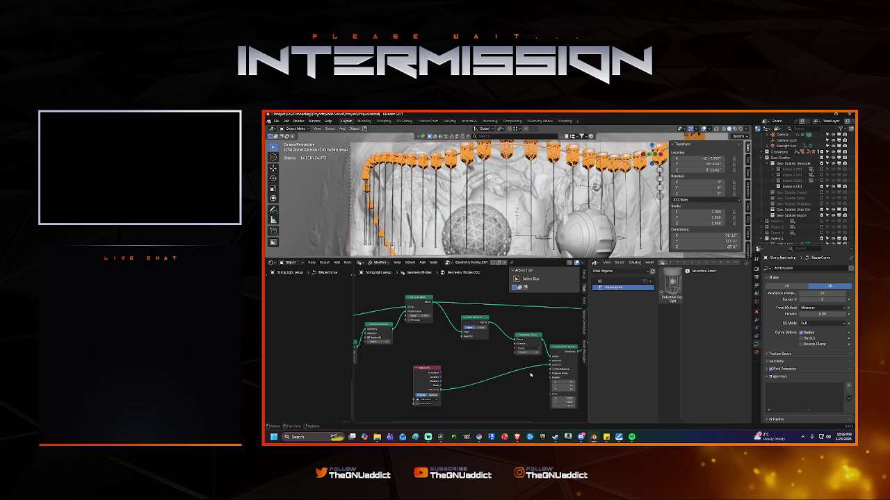
{"action": "middle_click_drag", "start_coordinate": [529, 376], "coordinate": [486, 351]}
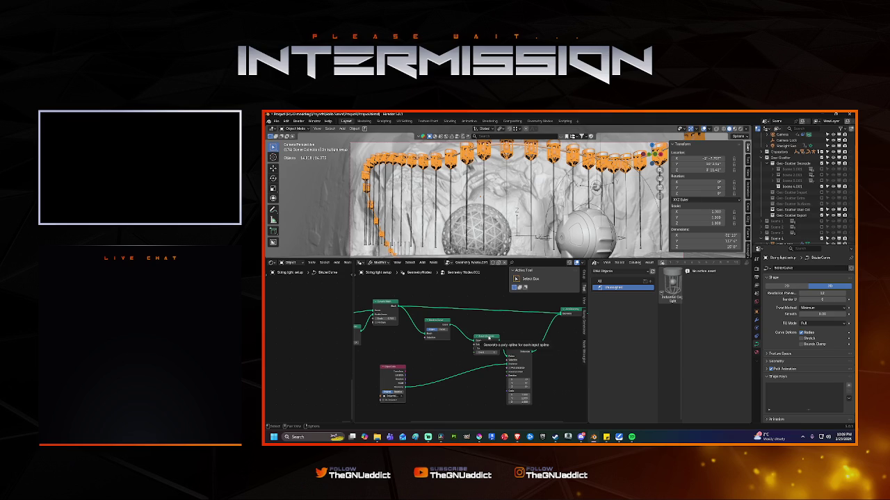
Step: Switch Resample Curve to Length mode and lower its length for more lanterns
{"action": "scroll", "coordinate": [489, 340], "scroll_direction": "up", "scroll_amount": 1}
{"action": "scroll", "coordinate": [489, 340], "scroll_direction": "up", "scroll_amount": 2}
{"action": "left_click", "coordinate": [488, 343]}
{"action": "left_click", "coordinate": [488, 352]}
{"action": "left_click", "coordinate": [489, 341]}
{"action": "left_click", "coordinate": [485, 363]}
{"action": "mouse_move", "coordinate": [484, 345]}
{"action": "left_mouse_down"}
{"action": "mouse_move", "coordinate": [451, 345]}
{"action": "mouse_move", "coordinate": [486, 345]}
{"action": "left_mouse_up"}
Step: Place a Resample Curve copy after Instance on Points and delete the original
{"action": "key", "text": "shift+d"}
{"action": "left_click", "coordinate": [564, 328]}
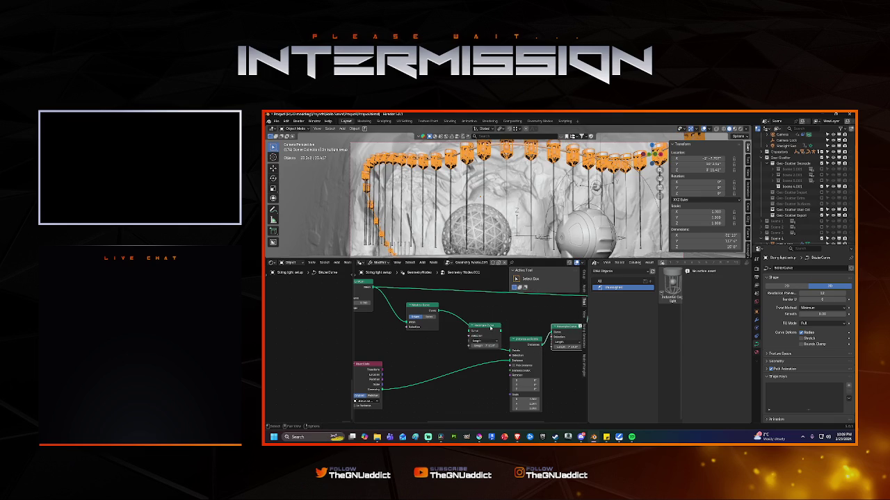
{"action": "key", "text": "ctrl+x"}
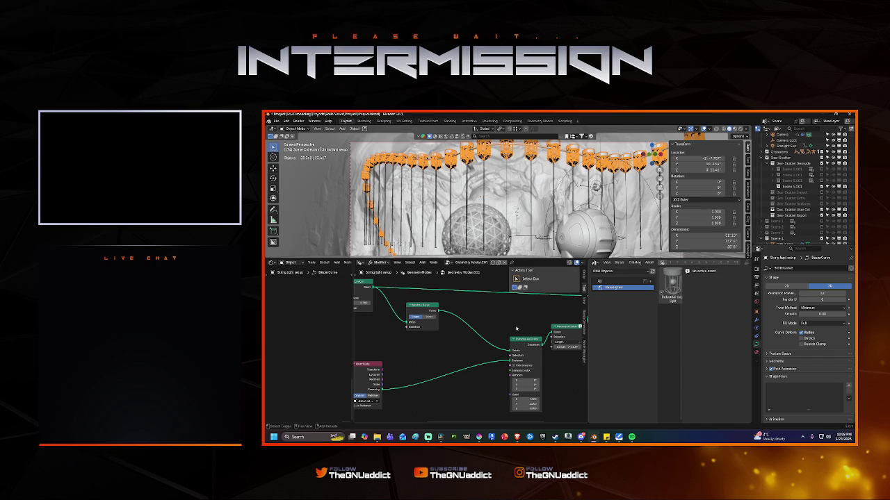
{"action": "middle_click_drag", "start_coordinate": [529, 328], "coordinate": [466, 324]}
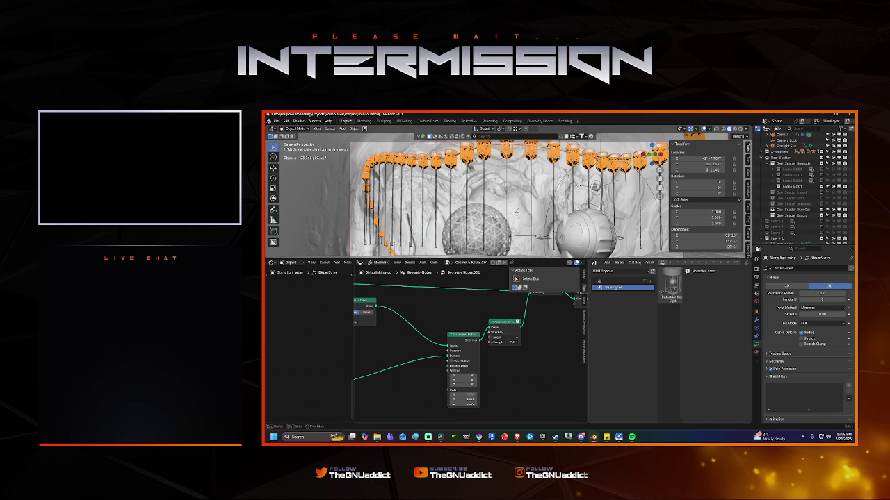
Step: Try Count mode on that Resample Curve wired into Join Geometry, then delete it
{"action": "left_click", "coordinate": [501, 339]}
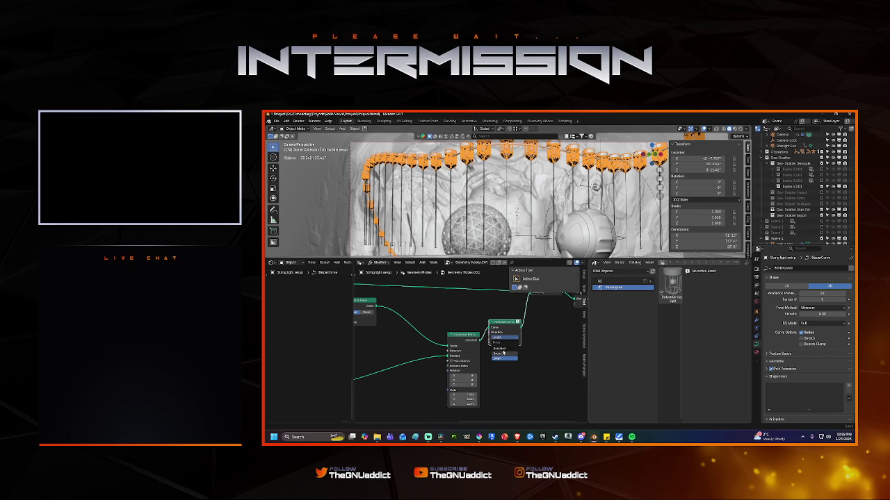
{"action": "left_click", "coordinate": [502, 355]}
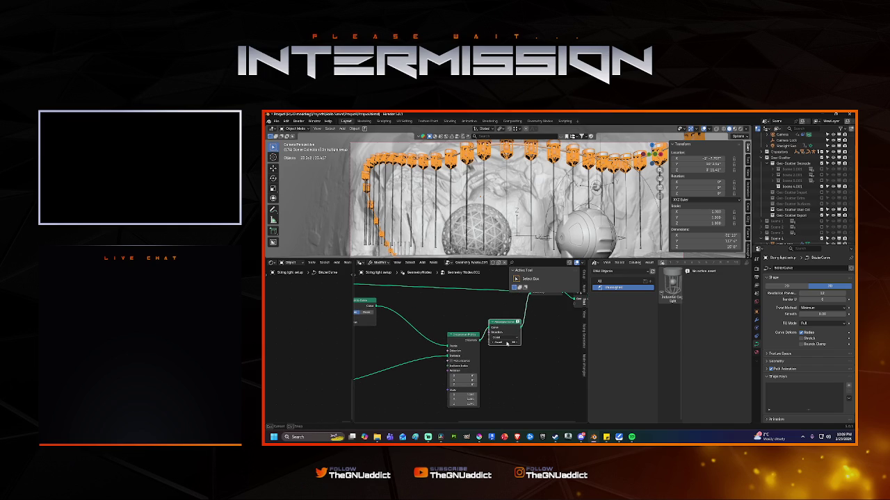
{"action": "scroll", "coordinate": [494, 325], "scroll_direction": "down", "scroll_amount": 1}
{"action": "left_click_drag", "start_coordinate": [512, 326], "coordinate": [520, 318]}
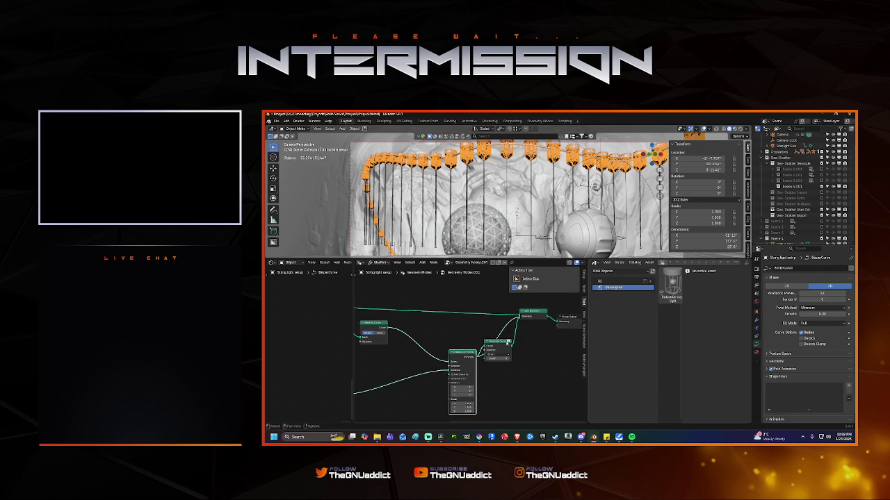
{"action": "key", "text": "ctrl+x"}
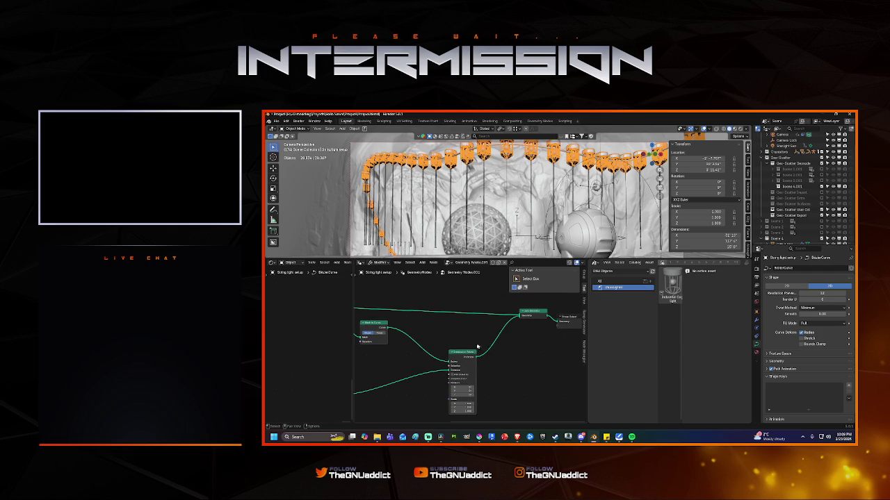
Step: Set the Mesh to Curve node to use Faces
{"action": "middle_click_drag", "start_coordinate": [431, 339], "coordinate": [494, 332]}
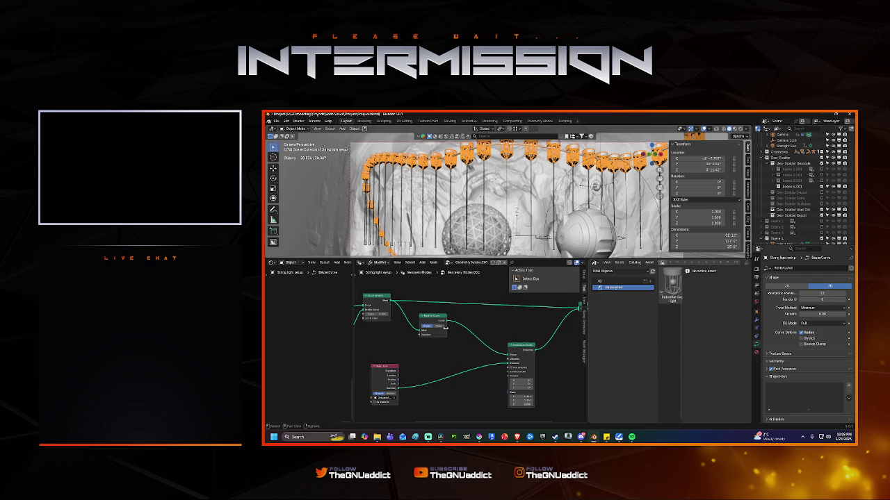
{"action": "scroll", "coordinate": [475, 333], "scroll_direction": "up", "scroll_amount": 2}
{"action": "scroll", "coordinate": [467, 325], "scroll_direction": "up", "scroll_amount": 1}
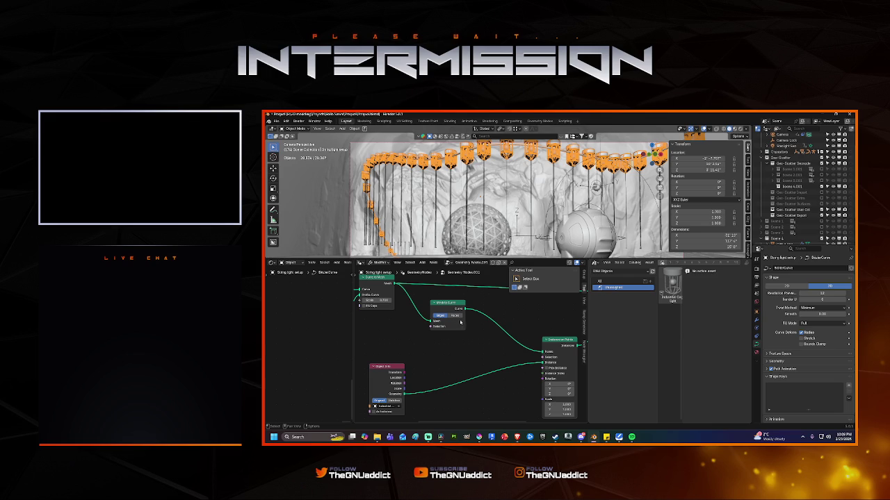
{"action": "left_click", "coordinate": [454, 315]}
Step: Add a Resample Curve before Instance on Points with a count of 30
{"action": "key", "text": "shift+a"}
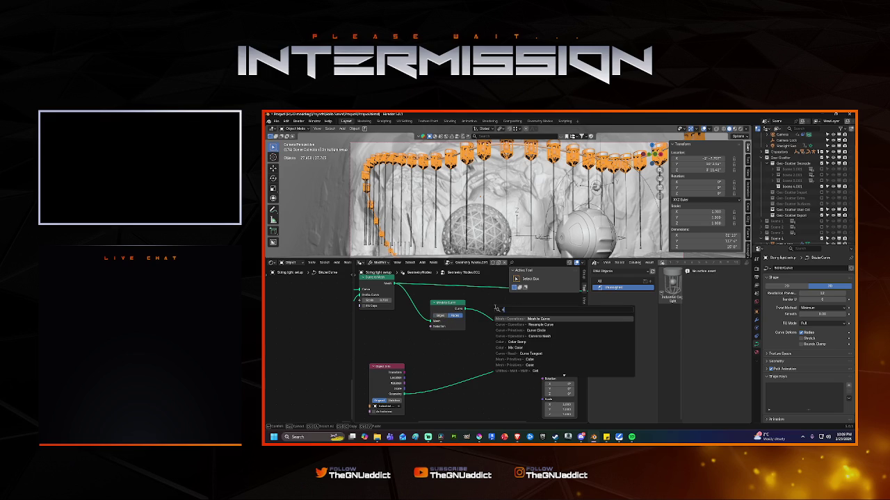
{"action": "type", "text": "res"}
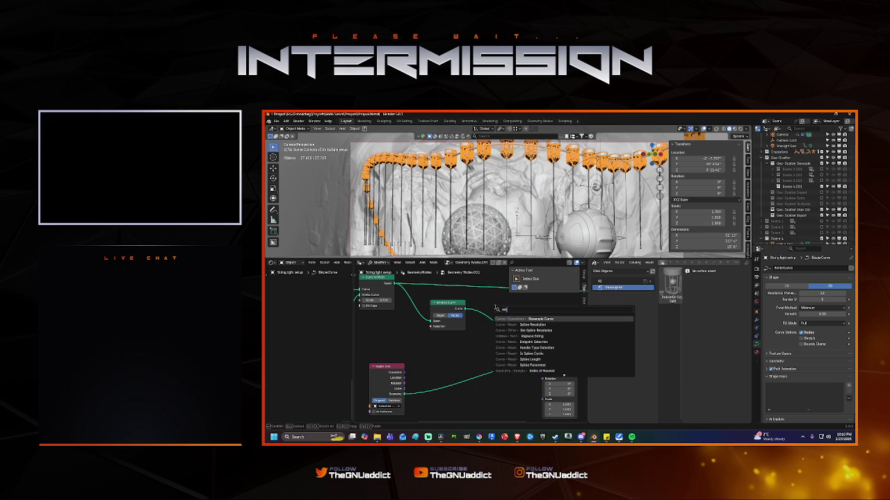
{"action": "left_click", "coordinate": [492, 318]}
{"action": "left_click", "coordinate": [497, 353]}
{"action": "middle_click_drag", "start_coordinate": [496, 353], "coordinate": [477, 356]}
{"action": "left_click_drag", "start_coordinate": [478, 334], "coordinate": [484, 334]}
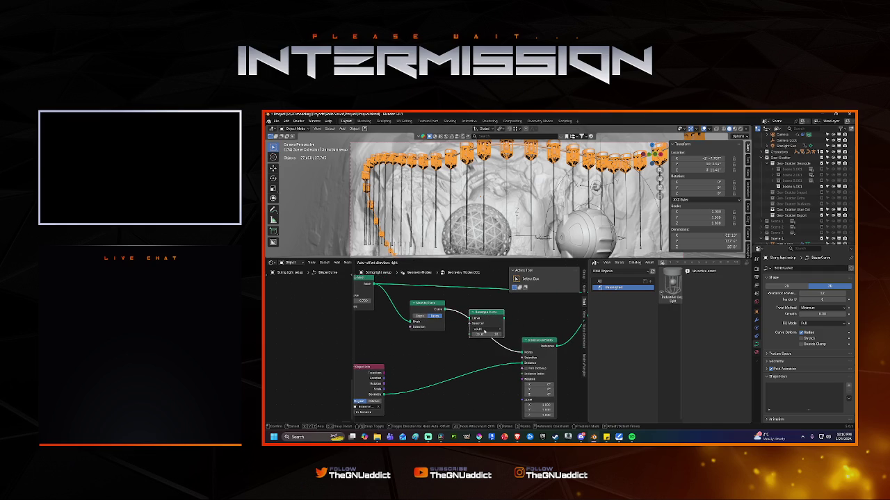
{"action": "left_click", "coordinate": [477, 335]}
{"action": "type", "text": "30"}
{"action": "key", "text": "Return"}
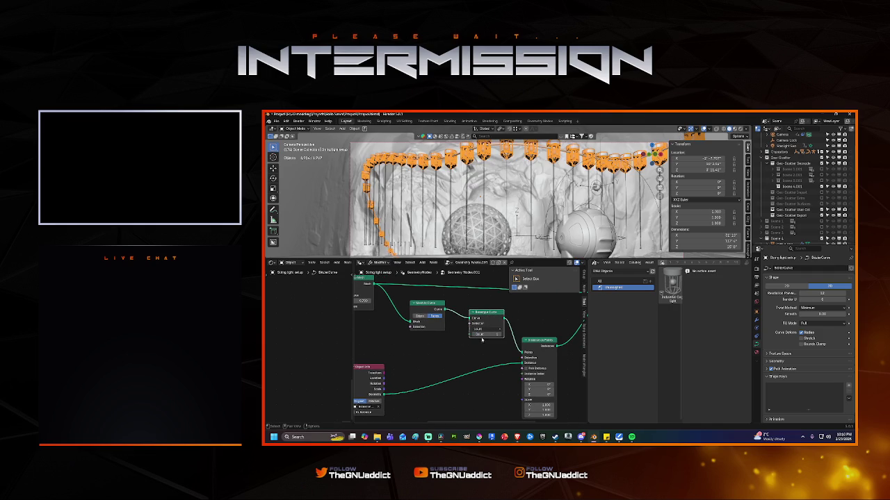
Step: Switch Resample Curve to Length mode with a spacing length of 10
{"action": "left_click", "coordinate": [486, 329]}
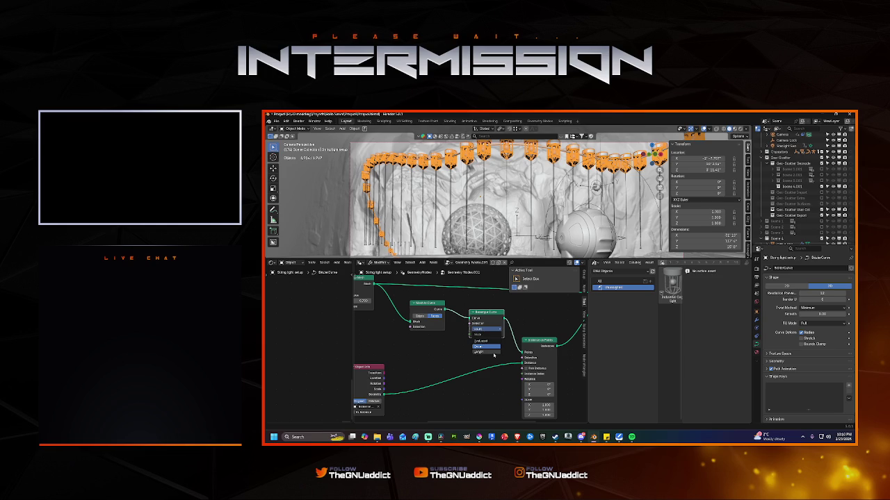
{"action": "left_click", "coordinate": [487, 352]}
{"action": "mouse_move", "coordinate": [487, 335]}
{"action": "left_mouse_down"}
{"action": "mouse_move", "coordinate": [521, 337]}
{"action": "mouse_move", "coordinate": [490, 334]}
{"action": "left_mouse_up"}
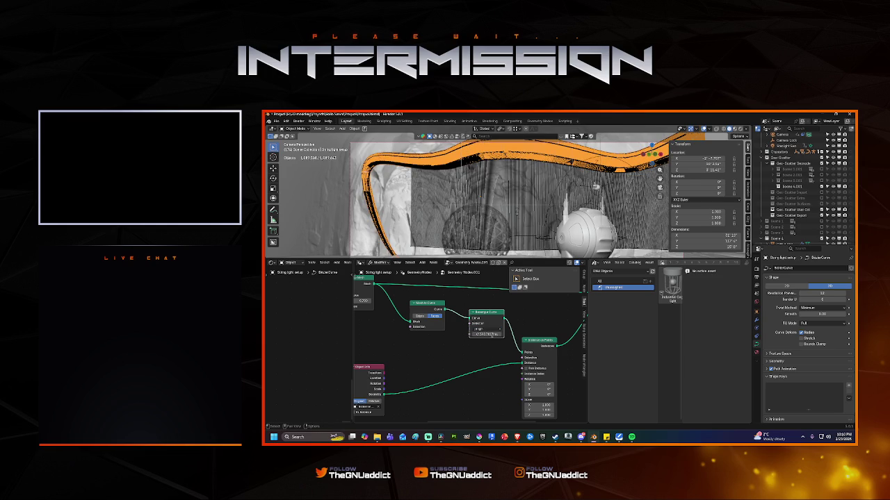
{"action": "left_click", "coordinate": [487, 335]}
{"action": "key", "text": "Return"}
{"action": "key", "text": "Return"}
{"action": "left_click_drag", "start_coordinate": [486, 334], "coordinate": [490, 335]}
{"action": "type", "text": "1"}
{"action": "key", "text": "Return"}
{"action": "key", "text": "Return"}
{"action": "type", "text": "10"}
{"action": "key", "text": "Return"}
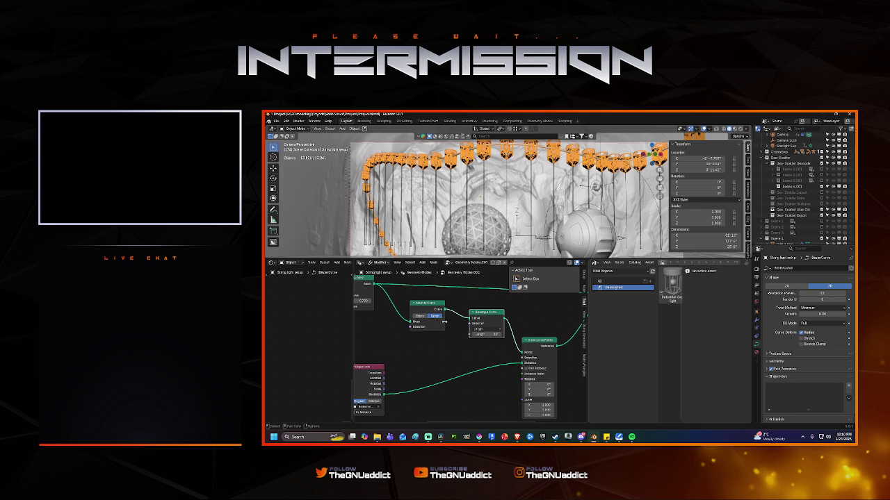
Step: Connect the Group Input Geometry socket into the node tree
{"action": "scroll", "coordinate": [444, 322], "scroll_direction": "down", "scroll_amount": 1}
{"action": "middle_click_drag", "start_coordinate": [442, 345], "coordinate": [467, 362]}
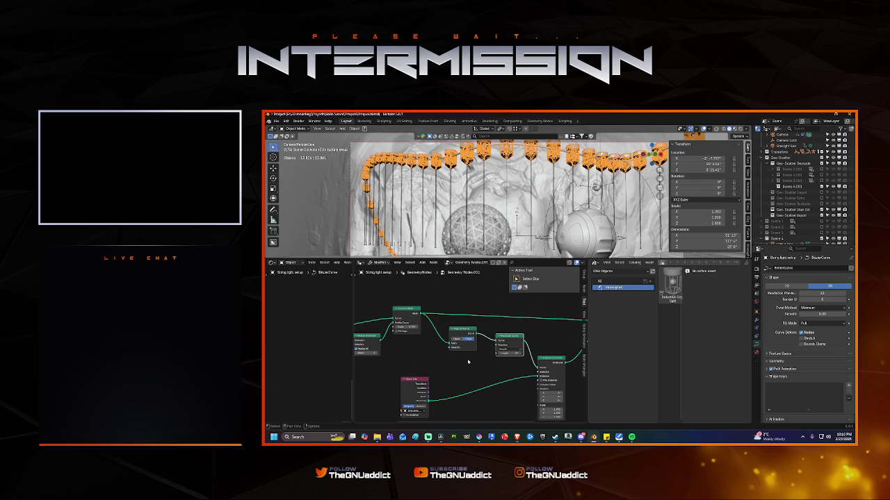
{"action": "scroll", "coordinate": [468, 362], "scroll_direction": "down", "scroll_amount": 1}
{"action": "middle_click_drag", "start_coordinate": [467, 362], "coordinate": [524, 350]}
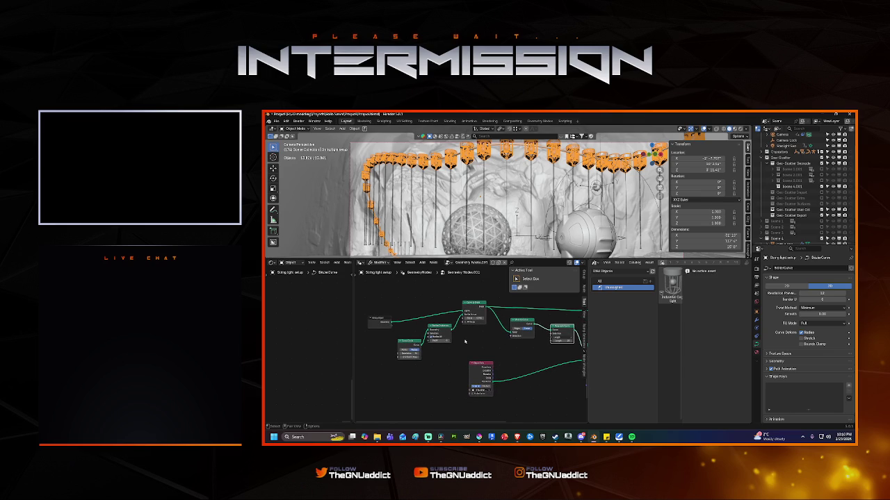
{"action": "middle_click_drag", "start_coordinate": [465, 341], "coordinate": [433, 349]}
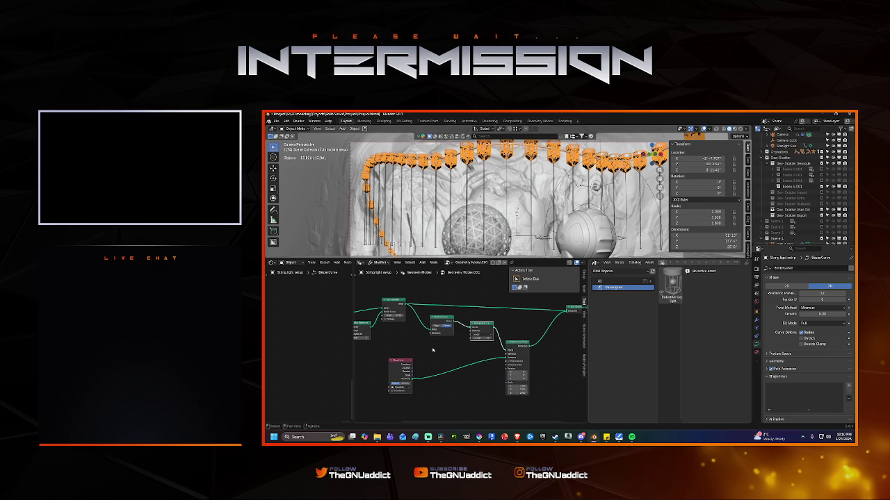
{"action": "middle_click_drag", "start_coordinate": [433, 350], "coordinate": [471, 342]}
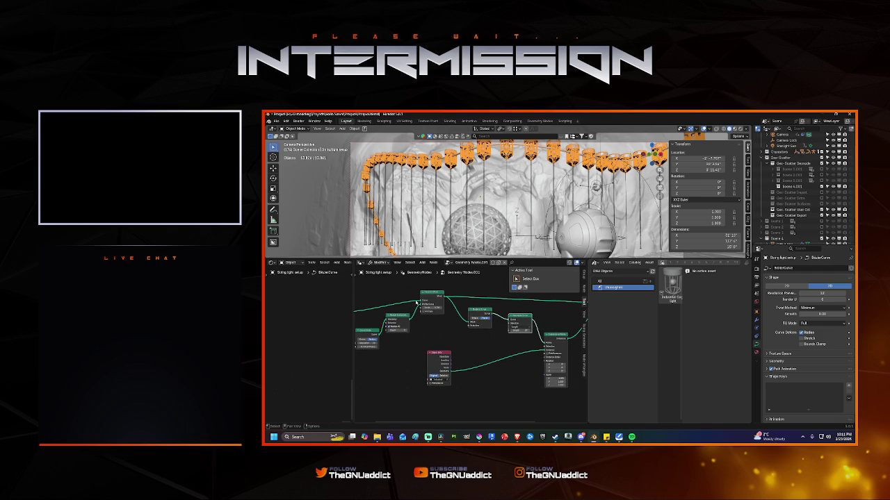
{"action": "middle_click_drag", "start_coordinate": [417, 301], "coordinate": [439, 304]}
{"action": "left_click_drag", "start_coordinate": [392, 307], "coordinate": [509, 320]}
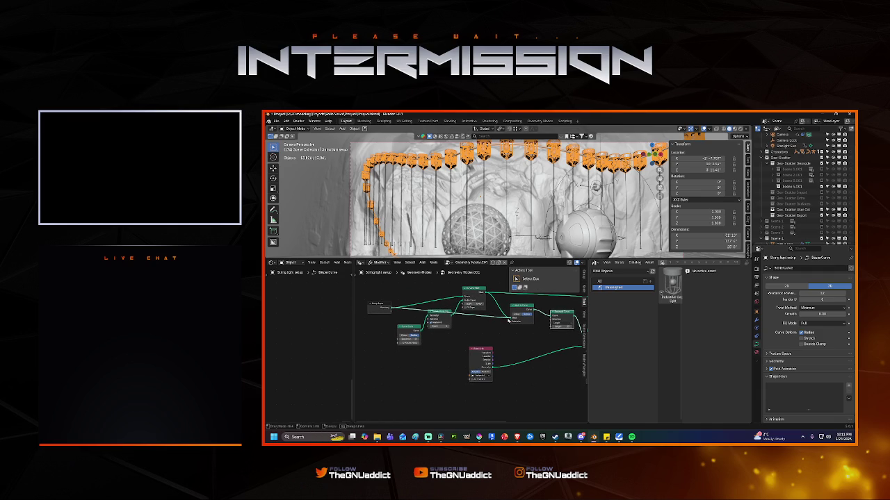
{"action": "scroll", "coordinate": [509, 321], "scroll_direction": "up", "scroll_amount": 4}
Step: Set the resample count to 6 with the mode back on Count
{"action": "double_click", "coordinate": [505, 322]}
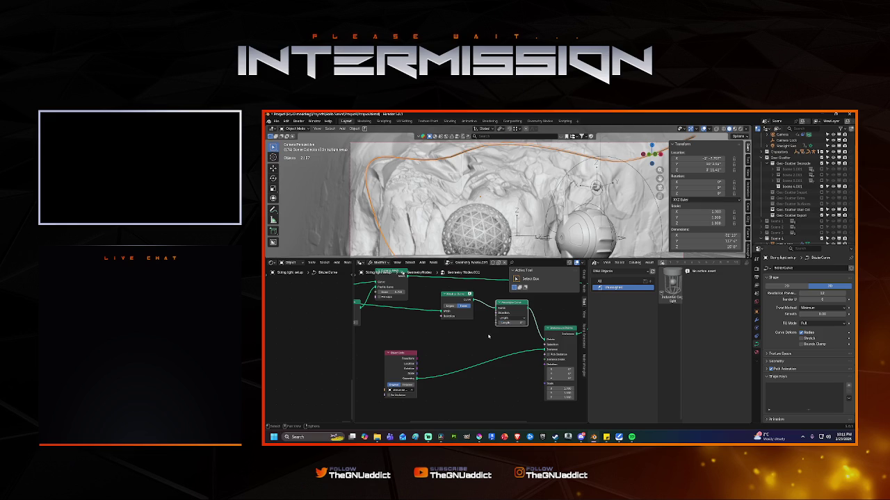
{"action": "type", "text": "6"}
{"action": "key", "text": "Return"}
{"action": "left_click", "coordinate": [510, 318]}
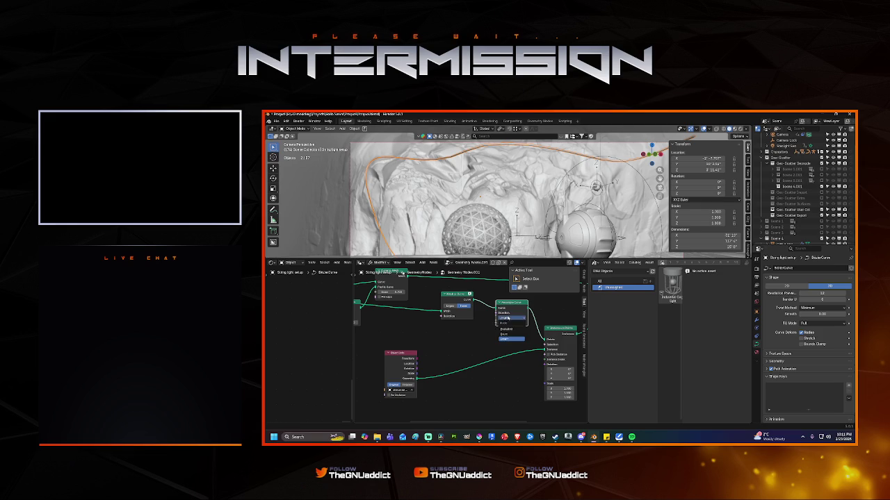
{"action": "left_click", "coordinate": [507, 338]}
{"action": "middle_click_drag", "start_coordinate": [469, 325], "coordinate": [461, 331]}
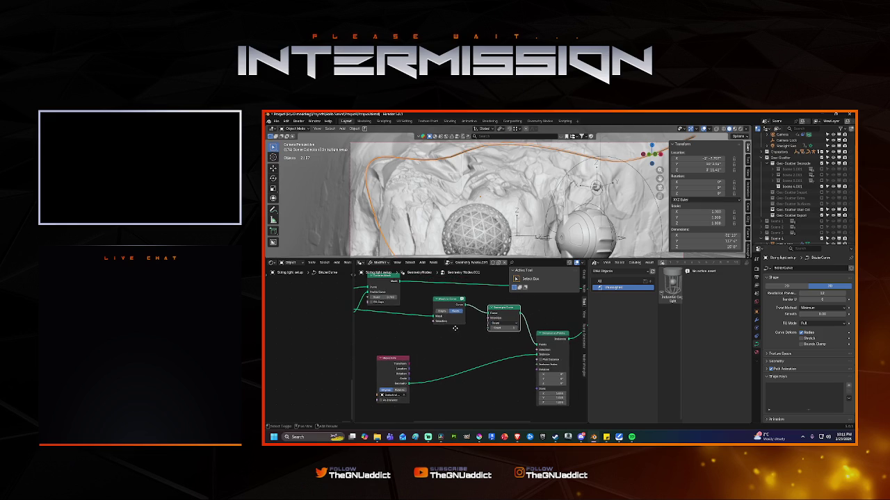
Step: Route the curve into Resample Curve's Curve input and resample by Length 2
{"action": "left_click_drag", "start_coordinate": [433, 316], "coordinate": [492, 317]}
{"action": "left_click", "coordinate": [493, 327]}
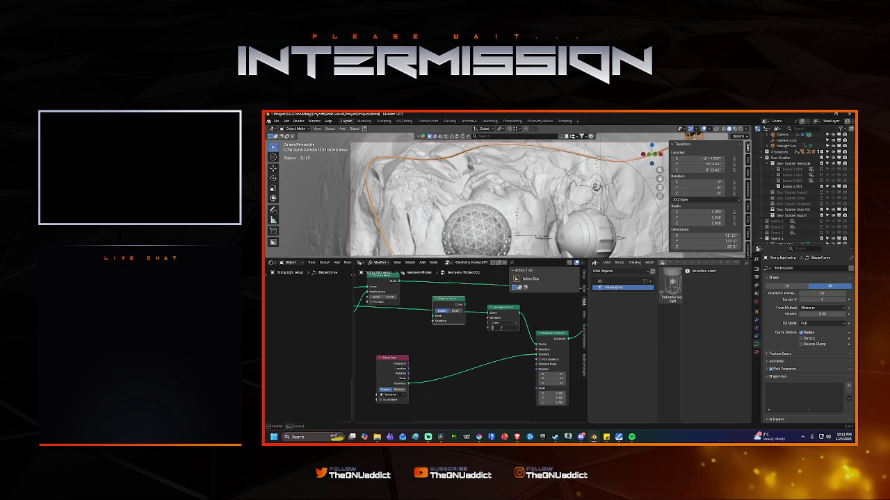
{"action": "left_click", "coordinate": [502, 322]}
{"action": "left_click", "coordinate": [502, 344]}
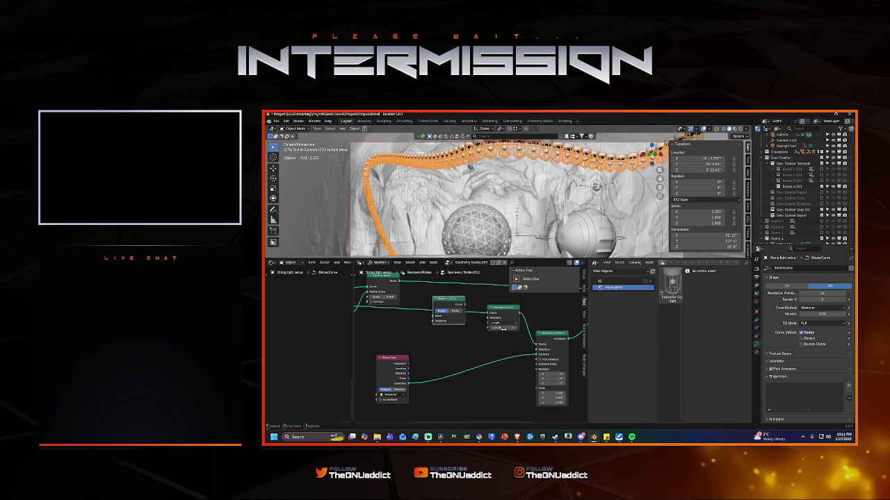
{"action": "left_click", "coordinate": [502, 327]}
{"action": "type", "text": "2"}
{"action": "key", "text": "Return"}
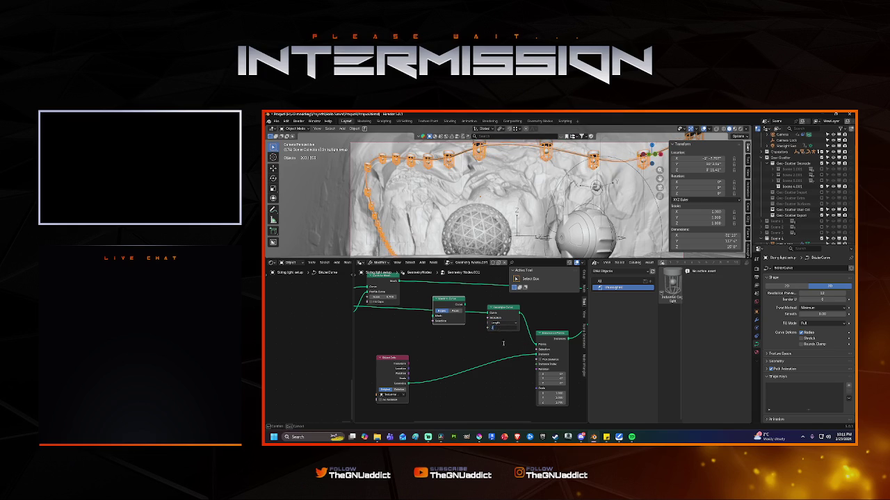
{"action": "key", "text": "Return"}
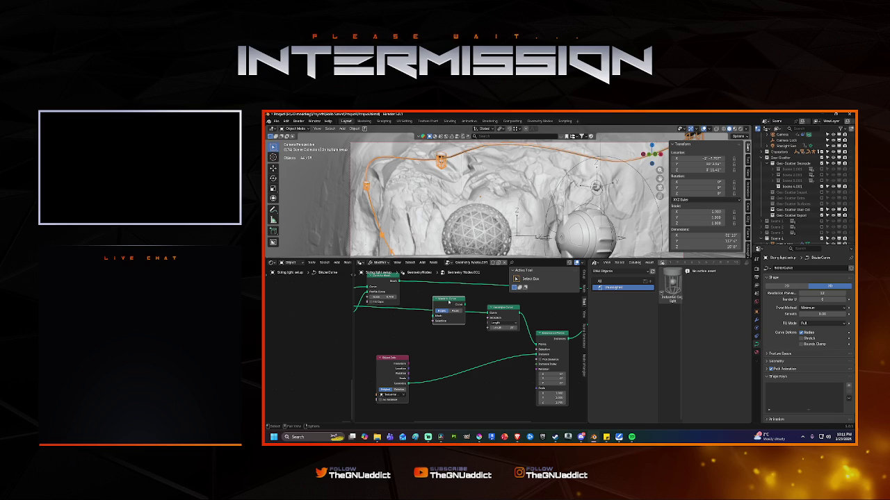
Step: Tidy a node's position and make the 3D viewport taller
{"action": "scroll", "coordinate": [470, 327], "scroll_direction": "down", "scroll_amount": 3}
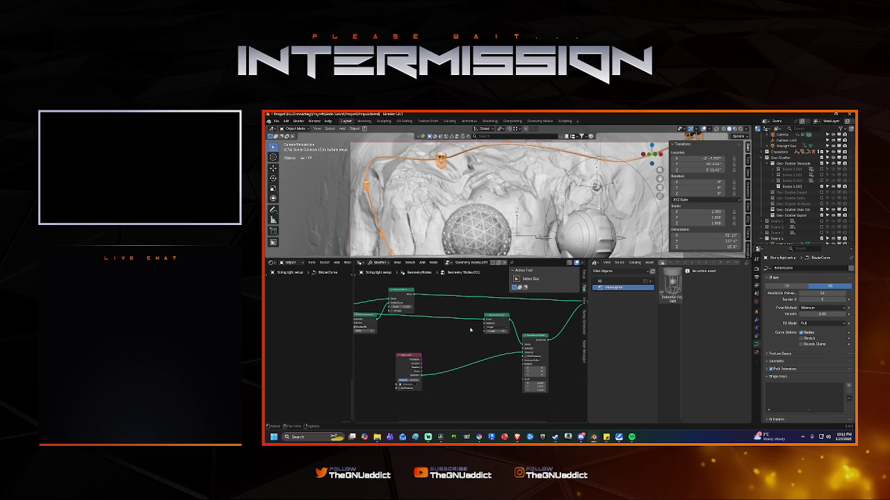
{"action": "scroll", "coordinate": [469, 329], "scroll_direction": "down", "scroll_amount": 1}
{"action": "left_click_drag", "start_coordinate": [486, 326], "coordinate": [479, 328]}
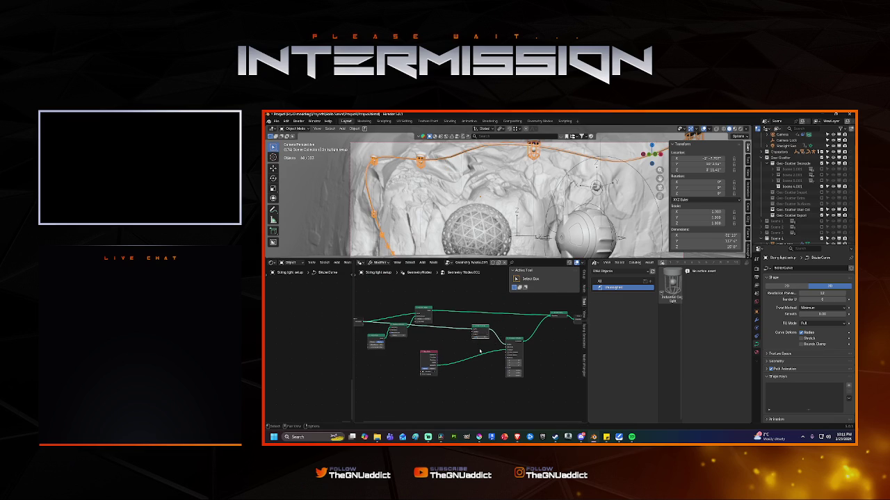
{"action": "mouse_move", "coordinate": [533, 258]}
{"action": "left_mouse_down"}
{"action": "mouse_move", "coordinate": [532, 314]}
{"action": "mouse_move", "coordinate": [533, 289]}
{"action": "left_mouse_up"}
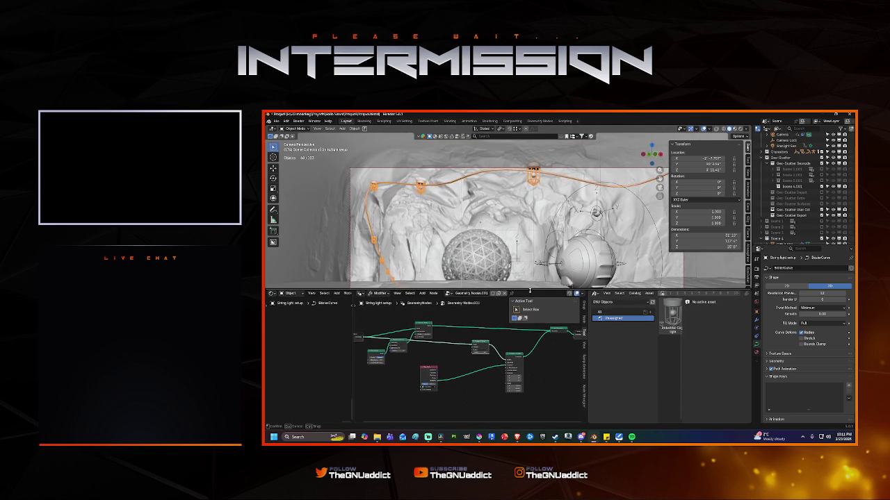
{"action": "left_click", "coordinate": [468, 318]}
{"action": "key", "text": "shift+a"}
{"action": "left_click", "coordinate": [458, 320]}
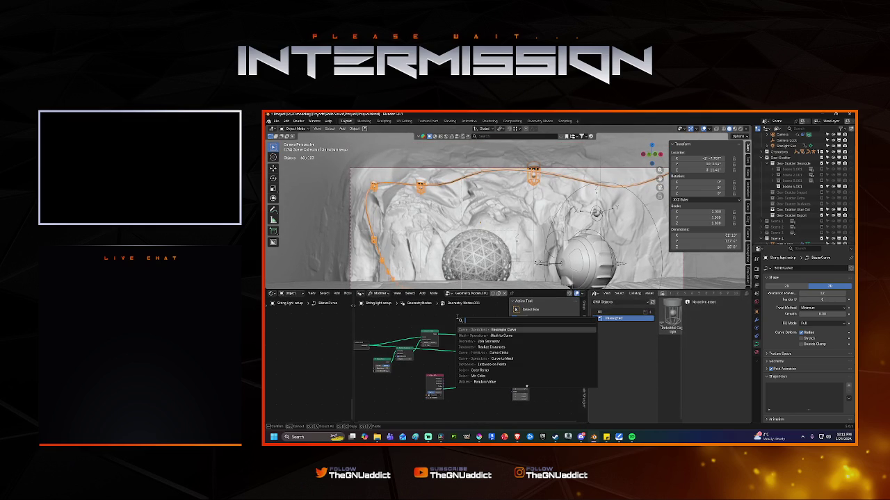
{"action": "type", "text": "texture d"}
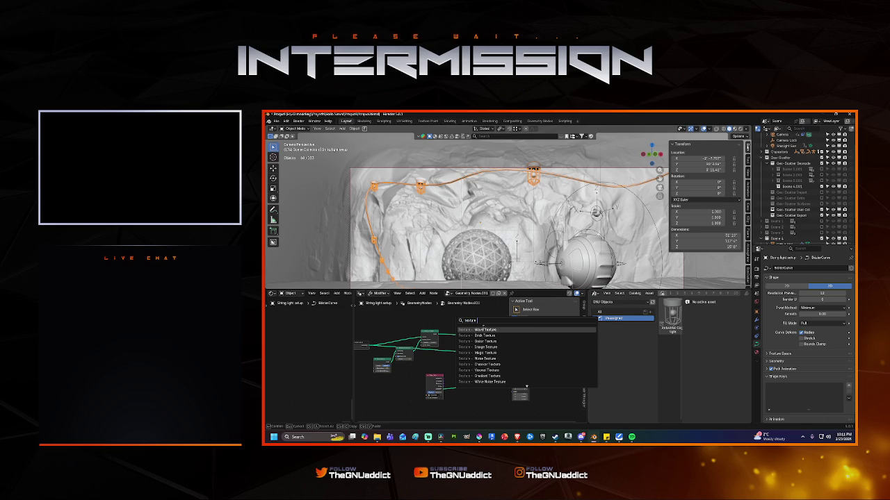
{"action": "key", "text": "BackSpace"}
{"action": "key", "text": "BackSpace"}
{"action": "key", "text": "BackSpace"}
{"action": "key", "text": "BackSpace"}
{"action": "key", "text": "BackSpace"}
{"action": "key", "text": "BackSpace"}
{"action": "key", "text": "BackSpace"}
{"action": "key", "text": "BackSpace"}
{"action": "key", "text": "BackSpace"}
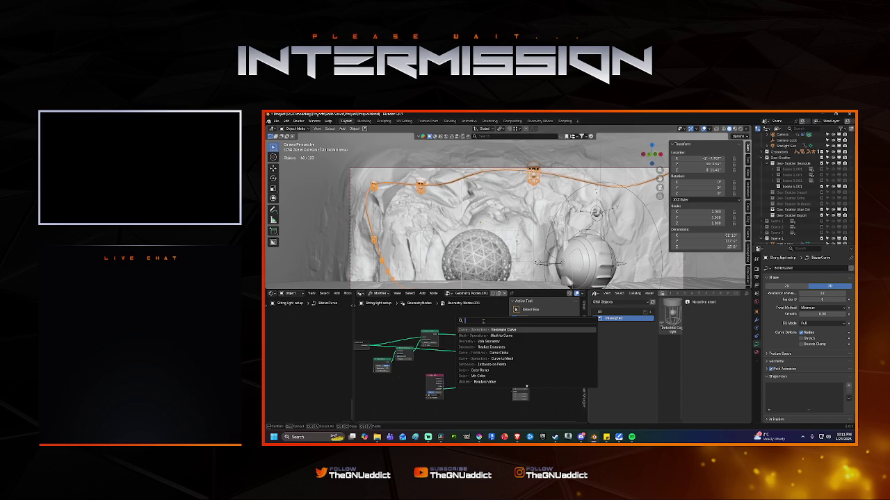
{"action": "type", "text": "texture"}
{"action": "scroll", "coordinate": [546, 379], "scroll_direction": "down", "scroll_amount": 5}
{"action": "scroll", "coordinate": [547, 379], "scroll_direction": "down", "scroll_amount": 5}
{"action": "scroll", "coordinate": [547, 378], "scroll_direction": "down", "scroll_amount": 3}
{"action": "scroll", "coordinate": [545, 377], "scroll_direction": "down", "scroll_amount": 3}
{"action": "scroll", "coordinate": [546, 377], "scroll_direction": "down", "scroll_amount": 3}
{"action": "scroll", "coordinate": [538, 368], "scroll_direction": "down", "scroll_amount": 3}
{"action": "scroll", "coordinate": [529, 360], "scroll_direction": "down", "scroll_amount": 3}
{"action": "scroll", "coordinate": [530, 359], "scroll_direction": "down", "scroll_amount": 4}
{"action": "scroll", "coordinate": [529, 360], "scroll_direction": "down", "scroll_amount": 3}
{"action": "scroll", "coordinate": [530, 359], "scroll_direction": "down", "scroll_amount": 1}
{"action": "scroll", "coordinate": [529, 359], "scroll_direction": "down", "scroll_amount": 5}
{"action": "scroll", "coordinate": [530, 359], "scroll_direction": "down", "scroll_amount": 3}
{"action": "scroll", "coordinate": [530, 359], "scroll_direction": "up", "scroll_amount": 3}
{"action": "left_click", "coordinate": [529, 359]}
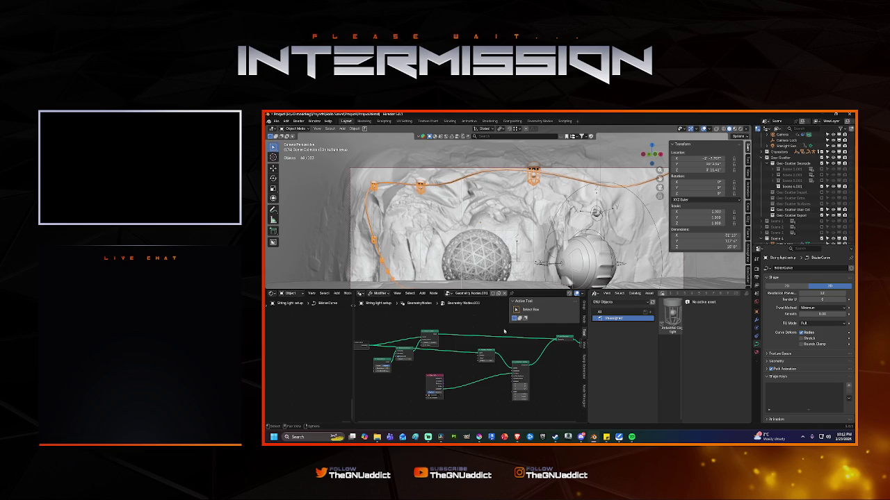
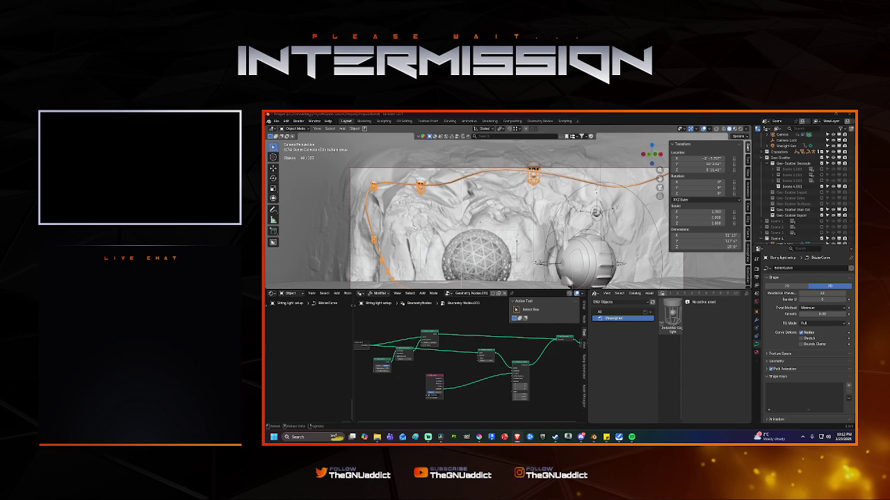
Step: Add a Set Material node onto the green link in the string-light tree
{"action": "key", "text": "shift+a"}
{"action": "type", "text": "set"}
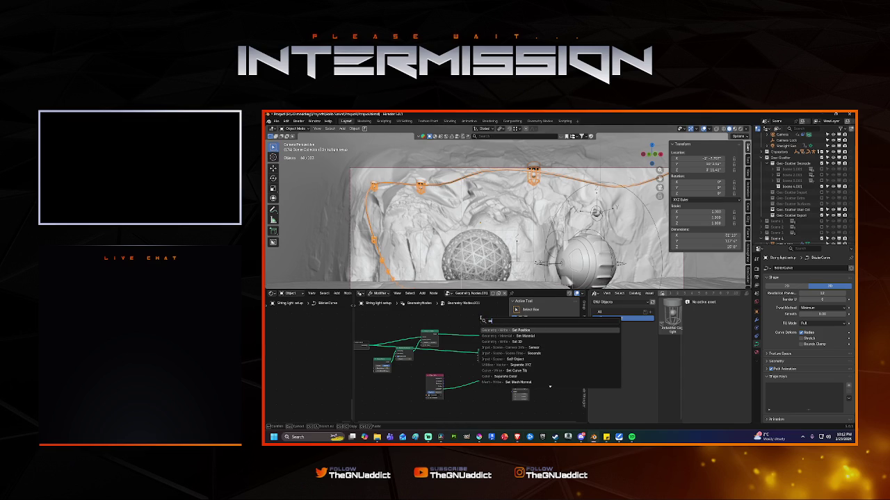
{"action": "left_click", "coordinate": [529, 336]}
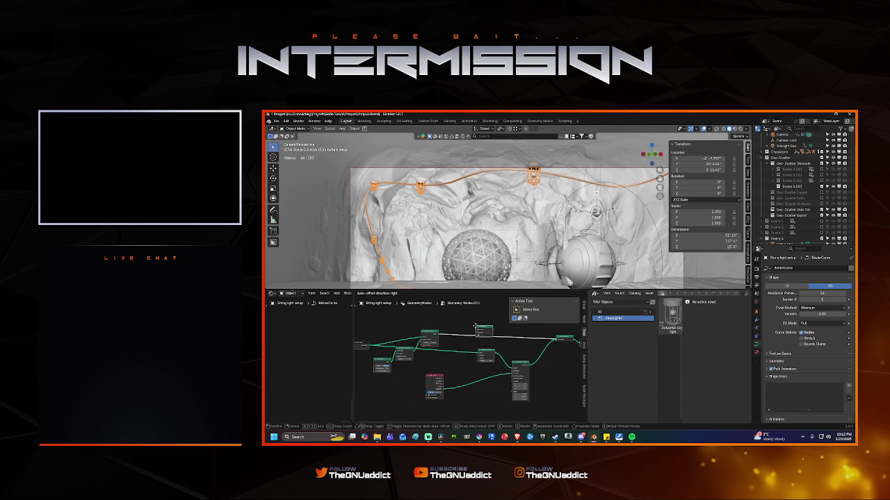
{"action": "left_click", "coordinate": [478, 333]}
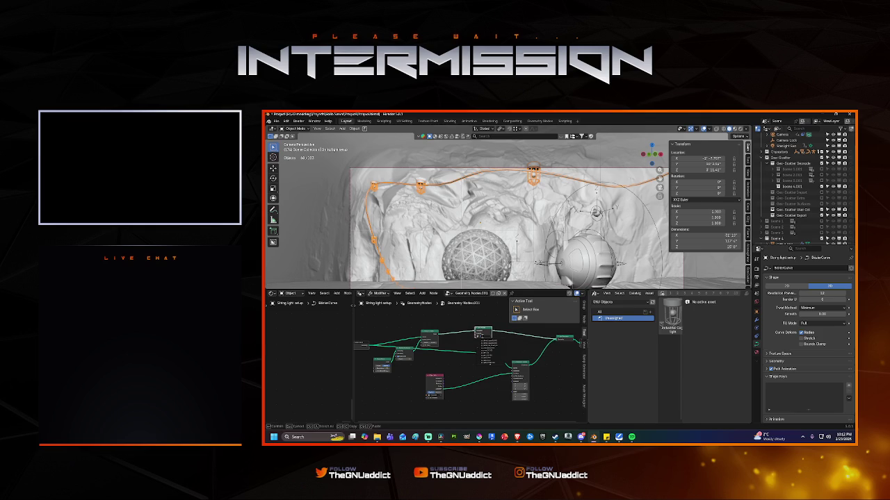
Step: Assign the basic_rubber material in the Set Material node
{"action": "scroll", "coordinate": [506, 345], "scroll_direction": "up", "scroll_amount": 2}
{"action": "scroll", "coordinate": [506, 345], "scroll_direction": "up", "scroll_amount": 2}
{"action": "scroll", "coordinate": [486, 334], "scroll_direction": "up", "scroll_amount": 2}
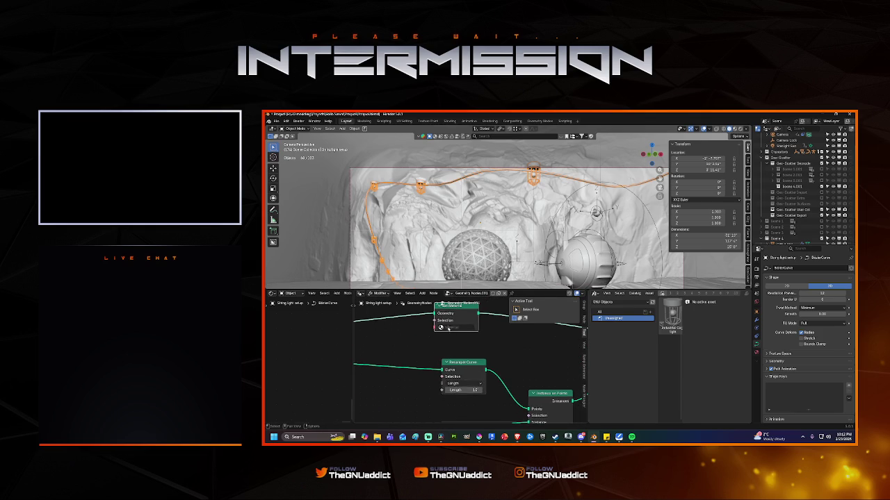
{"action": "left_click", "coordinate": [451, 327]}
{"action": "type", "text": "black"}
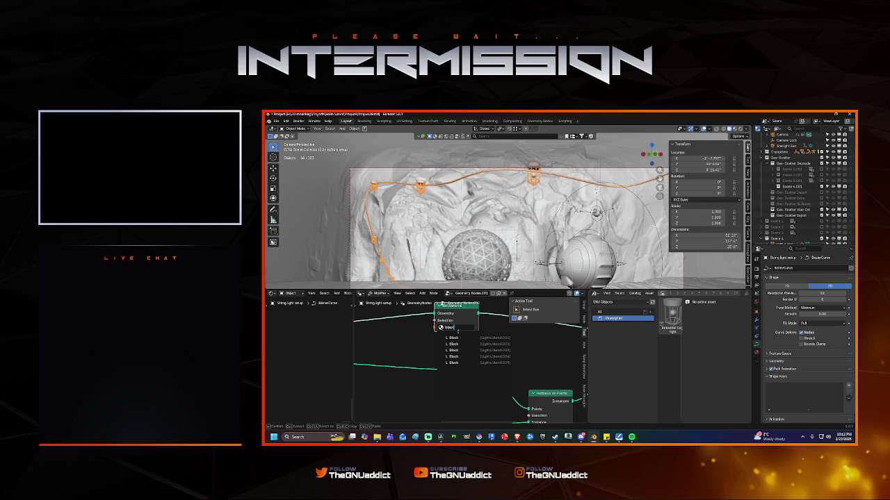
{"action": "key", "text": "BackSpace"}
{"action": "key", "text": "BackSpace"}
{"action": "key", "text": "BackSpace"}
{"action": "key", "text": "BackSpace"}
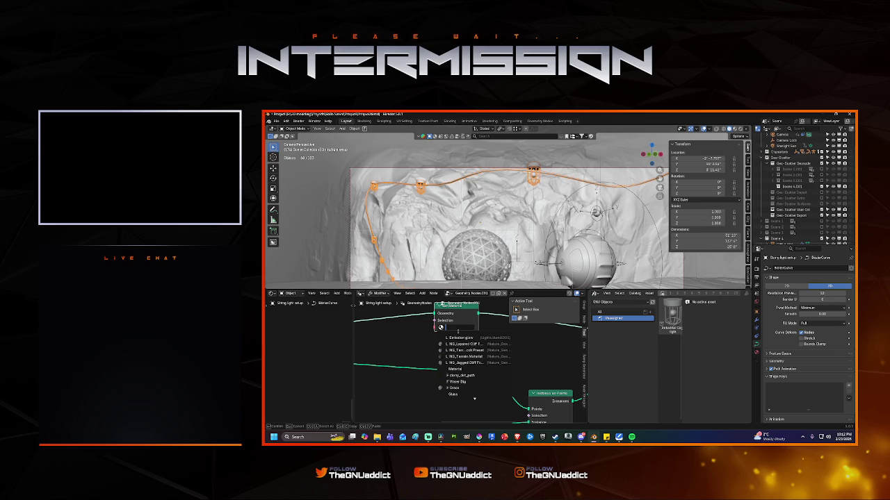
{"action": "type", "text": "rubber"}
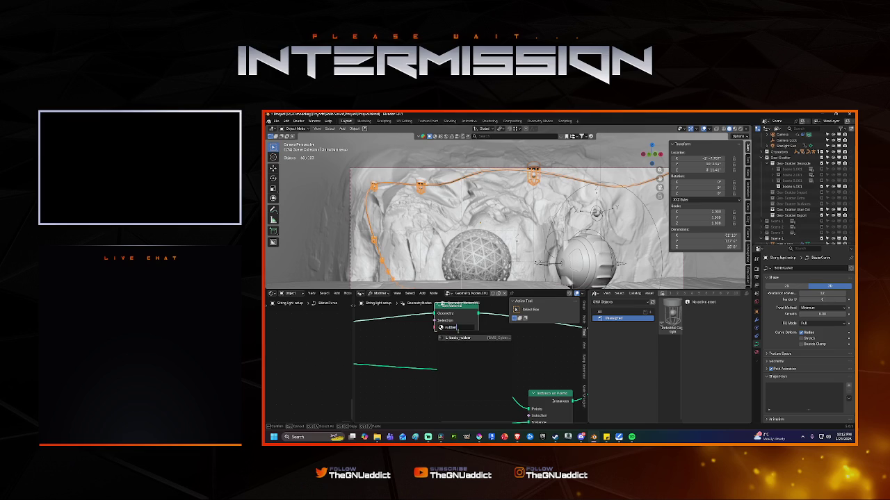
{"action": "left_click", "coordinate": [461, 338]}
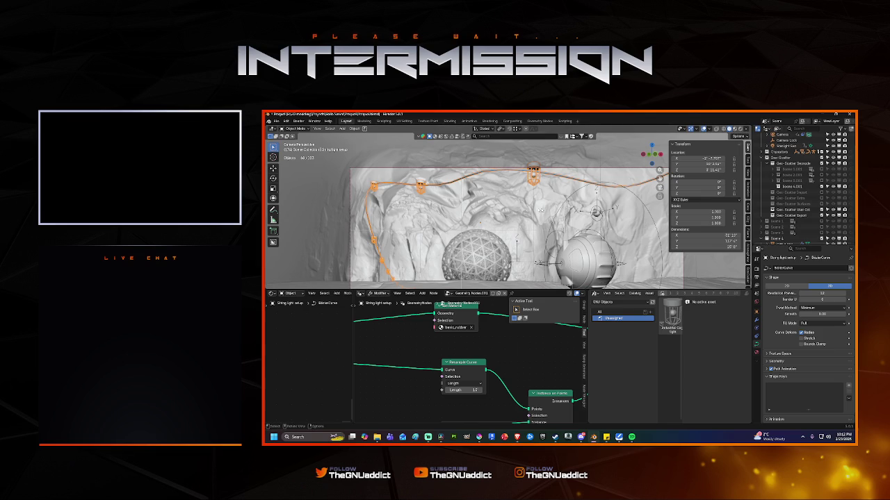
{"action": "scroll", "coordinate": [464, 339], "scroll_direction": "down", "scroll_amount": 2}
Step: Raise the Instance on Points scale from 1.000 to 1.200 to enlarge the lanterns
{"action": "scroll", "coordinate": [444, 351], "scroll_direction": "down", "scroll_amount": 1}
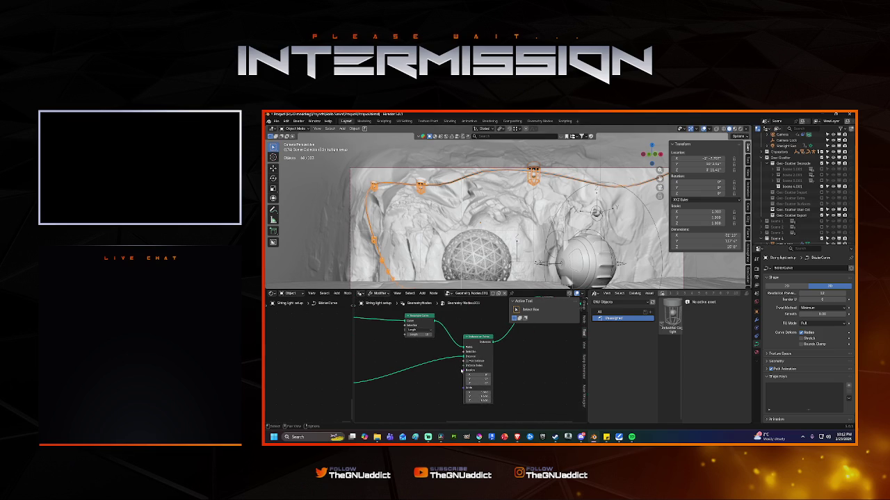
{"action": "middle_click_drag", "start_coordinate": [441, 373], "coordinate": [460, 369]}
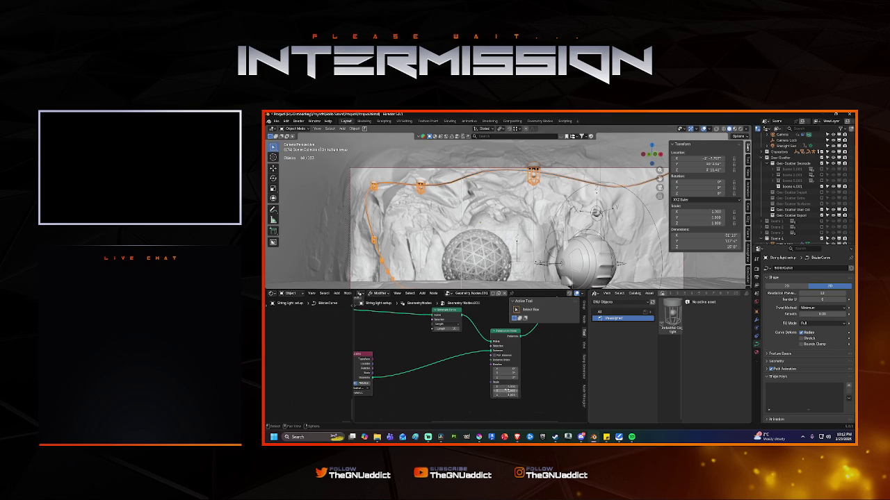
{"action": "left_click_drag", "start_coordinate": [506, 387], "coordinate": [519, 387]}
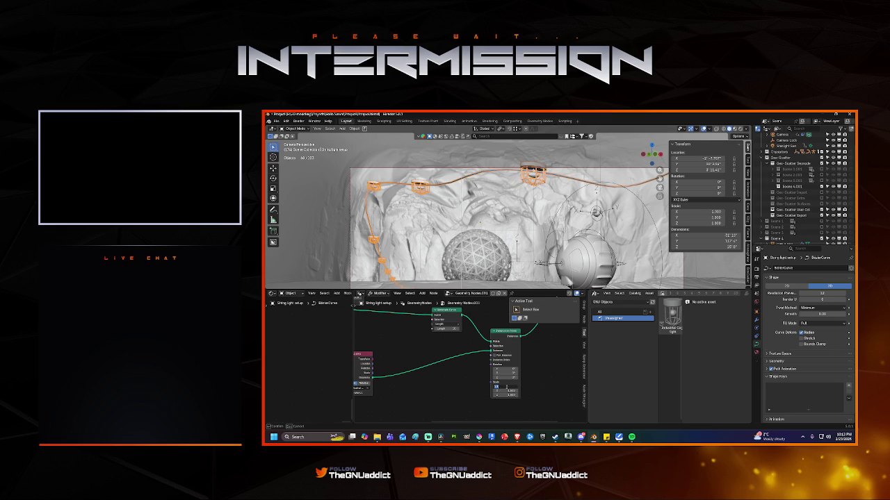
{"action": "mouse_move", "coordinate": [520, 387]}
{"action": "left_mouse_down"}
{"action": "mouse_move", "coordinate": [535, 386]}
{"action": "mouse_move", "coordinate": [512, 377]}
{"action": "mouse_move", "coordinate": [537, 372]}
{"action": "left_mouse_up"}
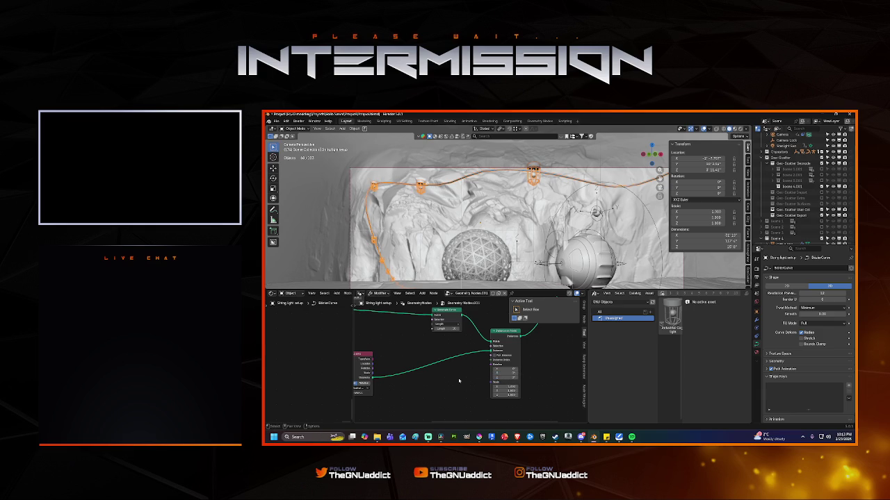
{"action": "mouse_move", "coordinate": [477, 369]}
{"action": "middle_mouse_down"}
{"action": "mouse_move", "coordinate": [515, 358]}
{"action": "mouse_move", "coordinate": [446, 372]}
{"action": "middle_mouse_up"}
Step: Insert a Set Position node into the existing link of the string-light tree
{"action": "key", "text": "shift+a"}
{"action": "left_click", "coordinate": [445, 321]}
{"action": "type", "text": "se"}
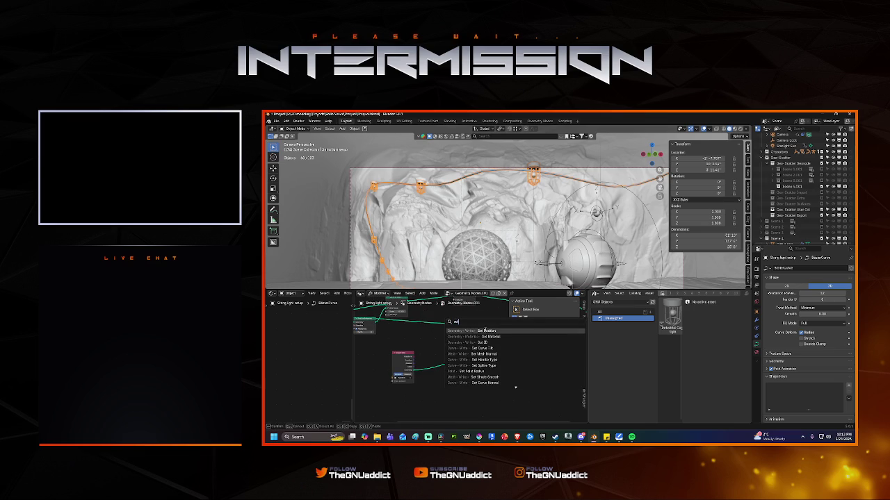
{"action": "left_click", "coordinate": [484, 331]}
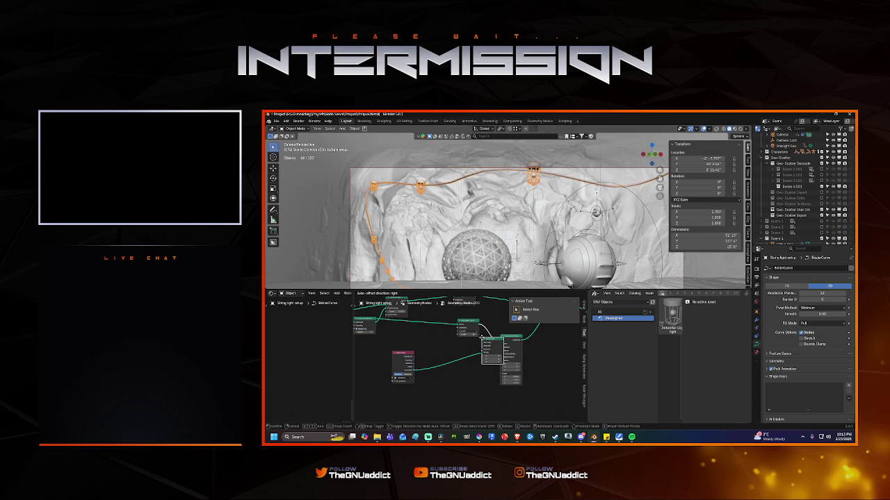
{"action": "left_click", "coordinate": [465, 351]}
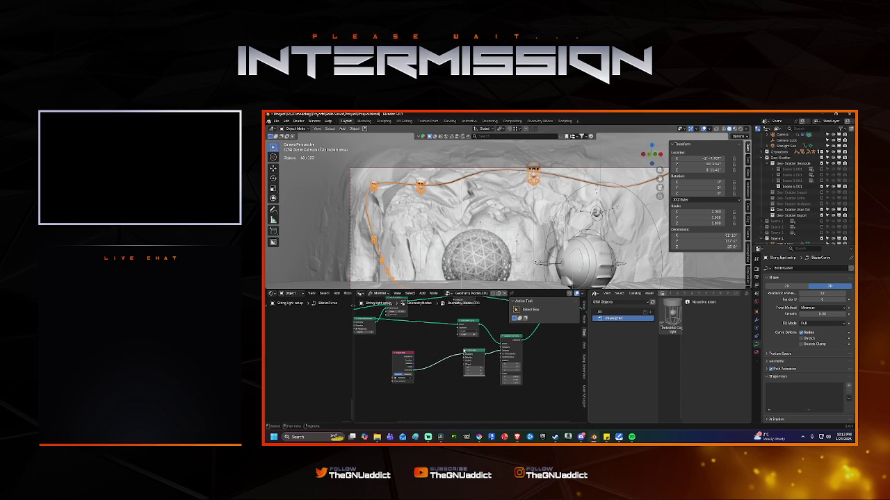
{"action": "left_click", "coordinate": [472, 375]}
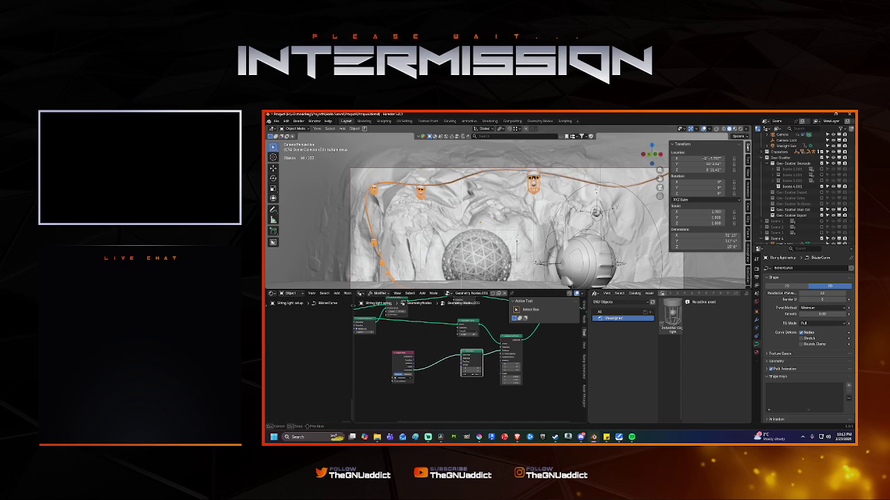
{"action": "left_click", "coordinate": [473, 369]}
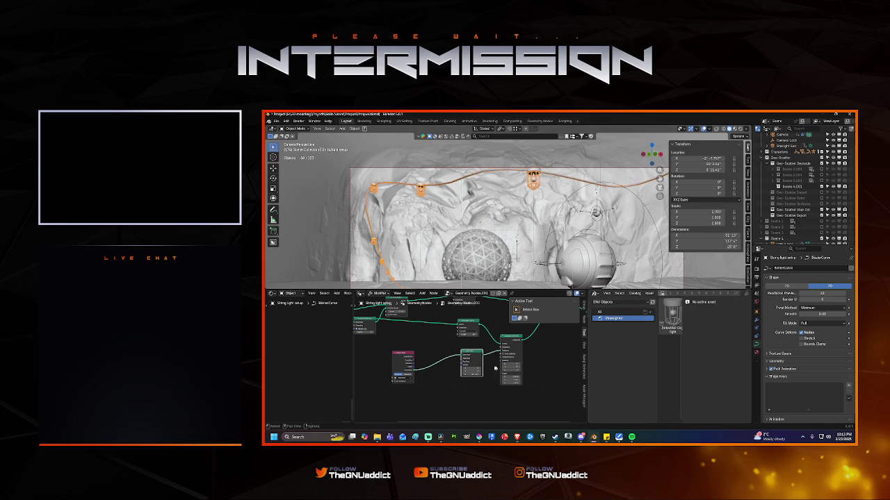
Step: Move the Set Position node into place and view the lanterns in Rendered shading
{"action": "key", "text": "g"}
{"action": "left_click", "coordinate": [469, 376]}
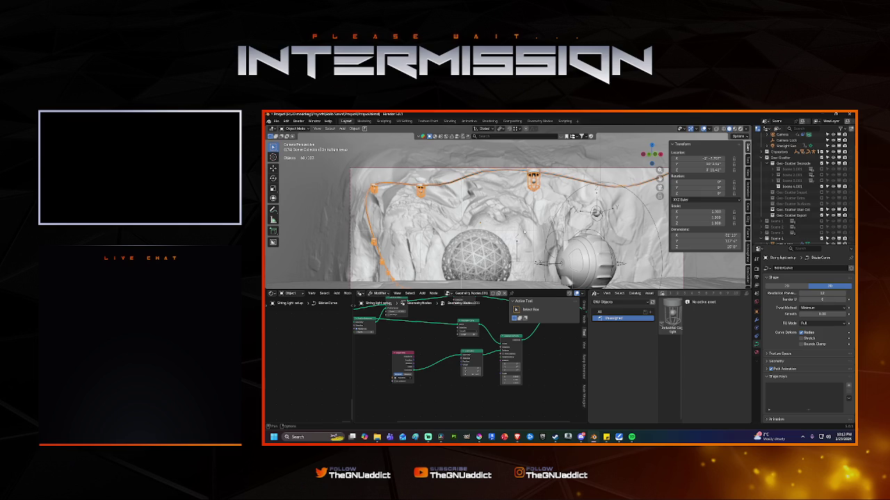
{"action": "key", "text": "z"}
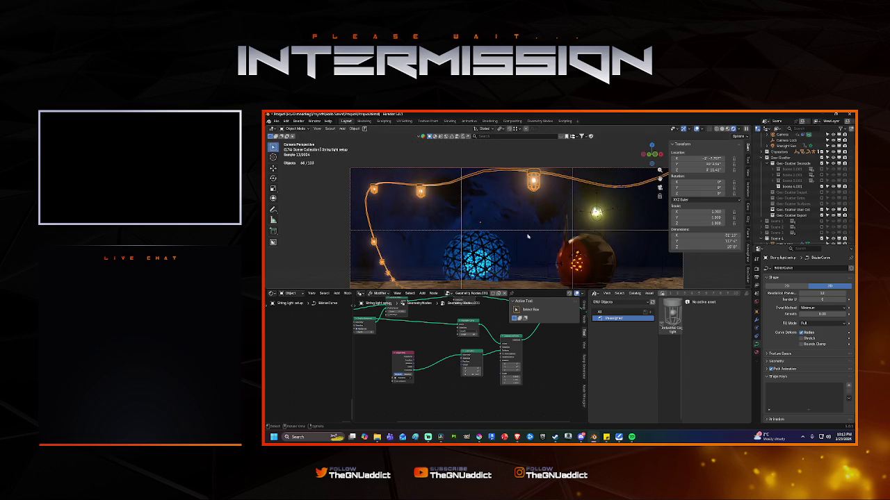
Step: Switch the viewport to Solid shading and reselect the string-light curve to show its nodes
{"action": "left_click", "coordinate": [629, 261]}
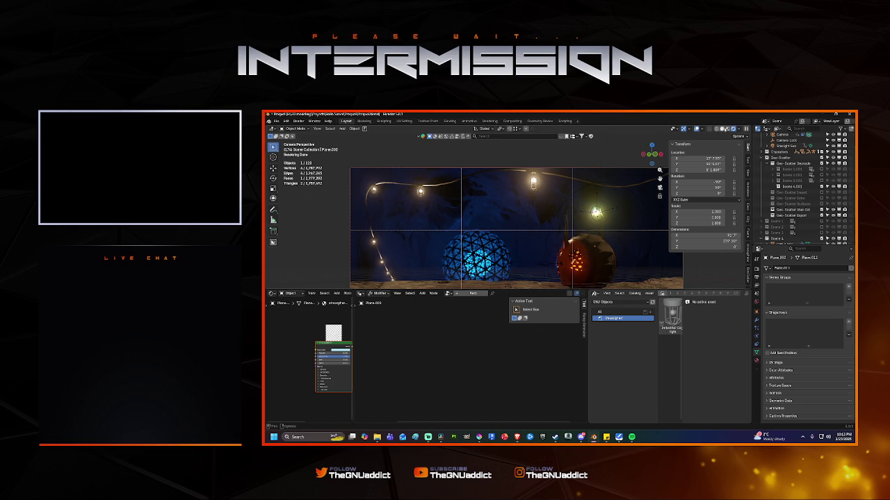
{"action": "left_click", "coordinate": [724, 130]}
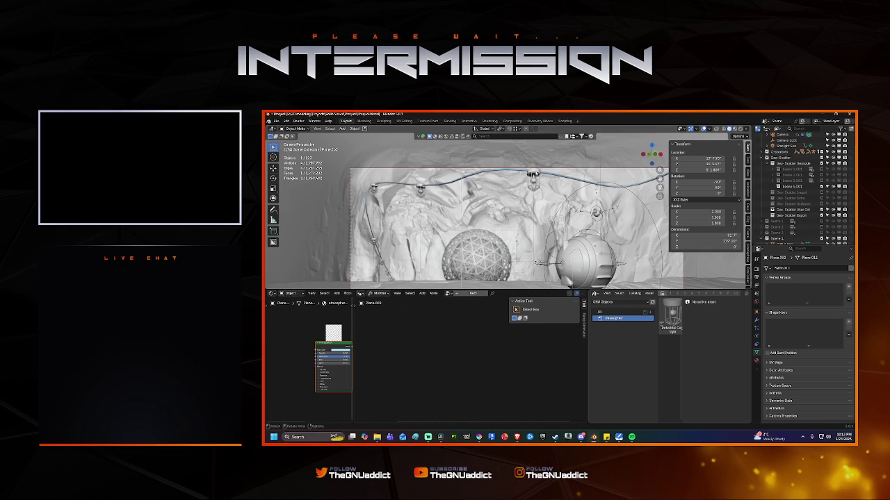
{"action": "left_click", "coordinate": [487, 179]}
{"action": "scroll", "coordinate": [476, 384], "scroll_direction": "up", "scroll_amount": 2}
{"action": "scroll", "coordinate": [476, 384], "scroll_direction": "up", "scroll_amount": 2}
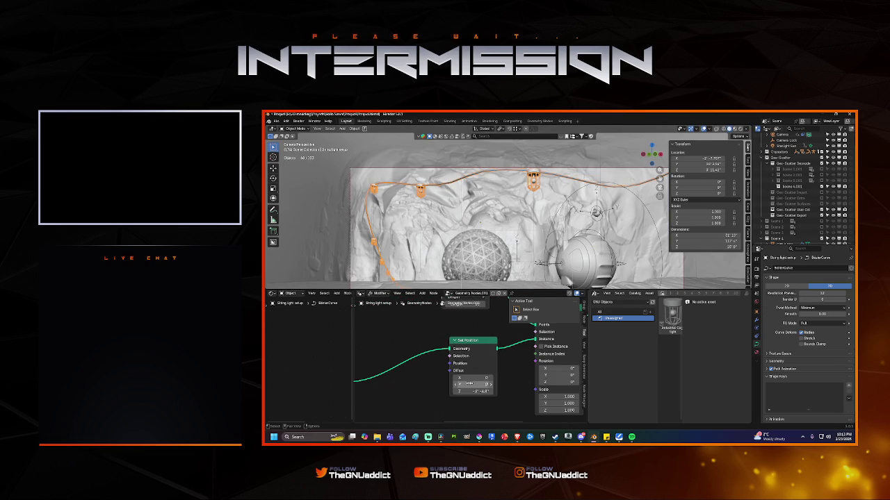
Step: Try adding a Rotation node to the lantern tree, then discard it
{"action": "middle_click_drag", "start_coordinate": [434, 380], "coordinate": [450, 361]}
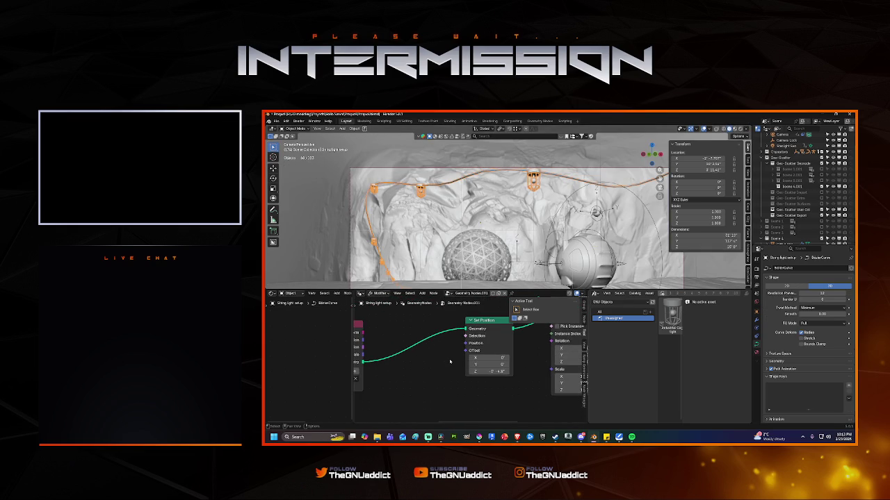
{"action": "scroll", "coordinate": [452, 362], "scroll_direction": "down", "scroll_amount": 2}
{"action": "key", "text": "shift+a"}
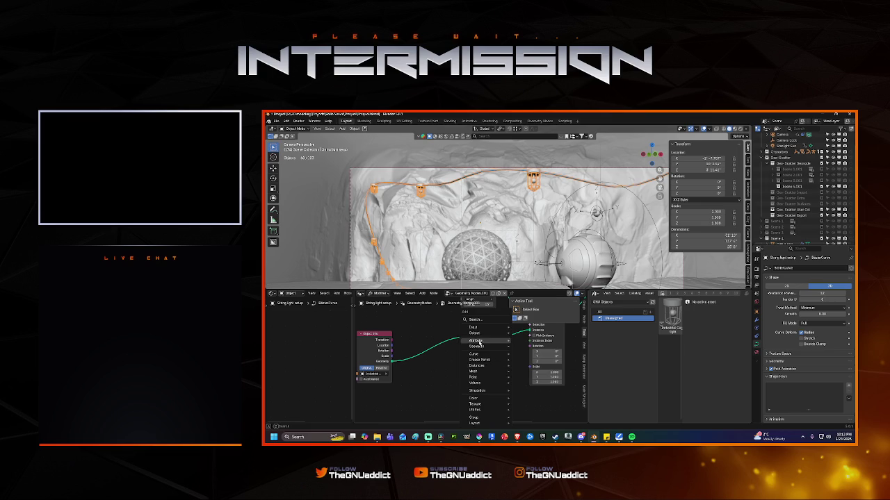
{"action": "type", "text": "set ra"}
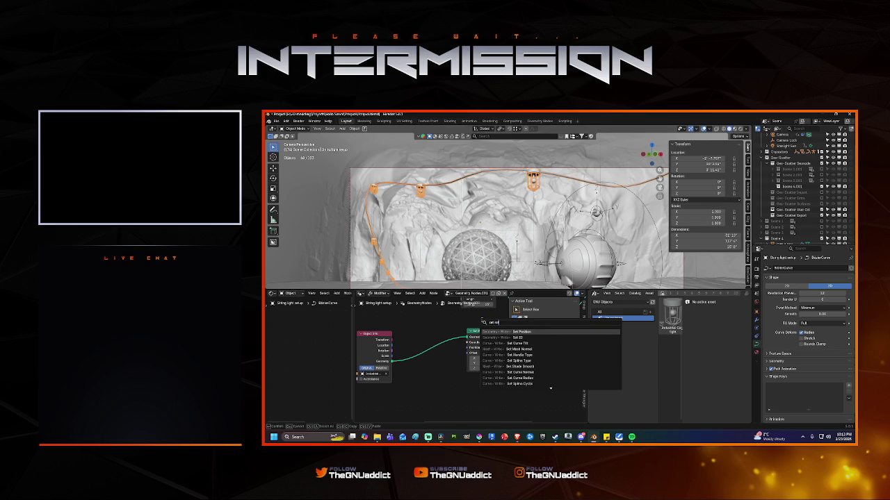
{"action": "type", "text": "d"}
{"action": "key", "text": "BackSpace"}
{"action": "key", "text": "BackSpace"}
{"action": "key", "text": "BackSpace"}
{"action": "key", "text": "BackSpace"}
{"action": "type", "text": "rotation"}
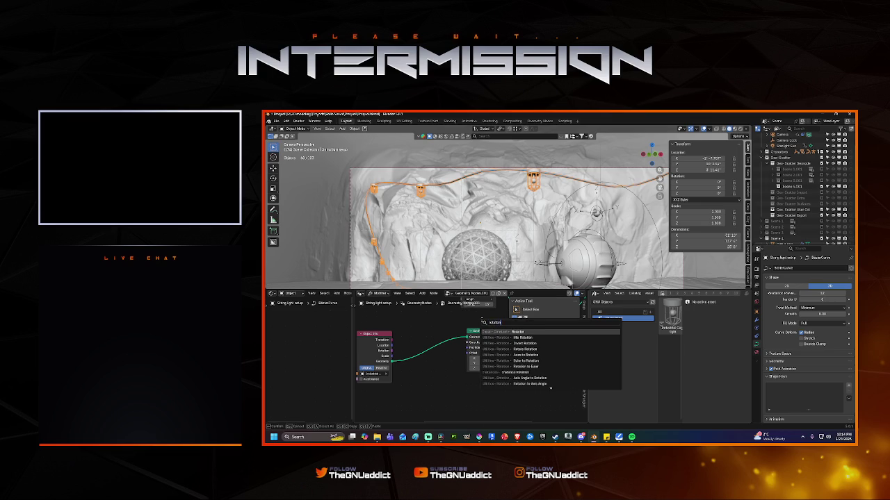
{"action": "left_click", "coordinate": [514, 331]}
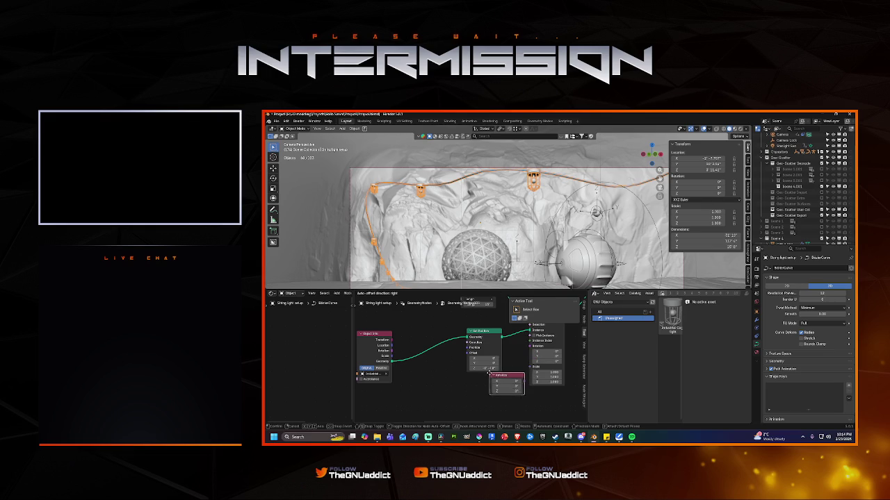
{"action": "key", "text": "Escape"}
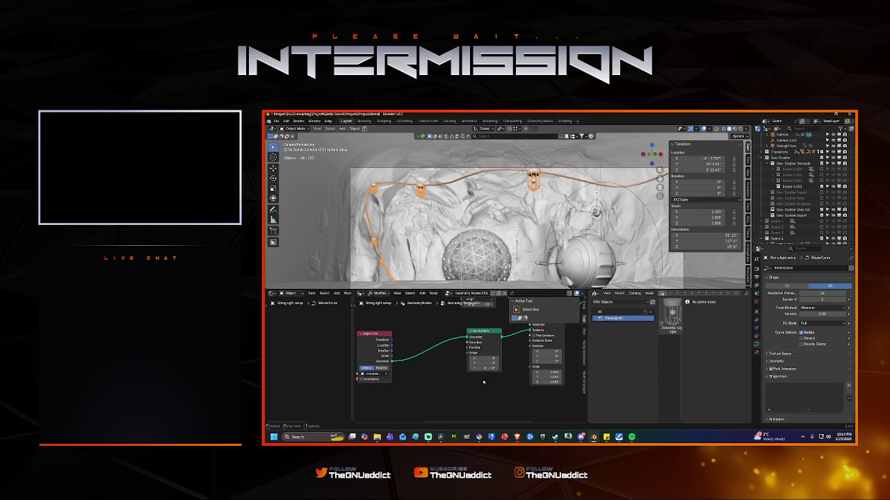
Step: Add a second Set Position node to the lantern node tree
{"action": "key", "text": "shift+a"}
{"action": "left_click", "coordinate": [472, 320]}
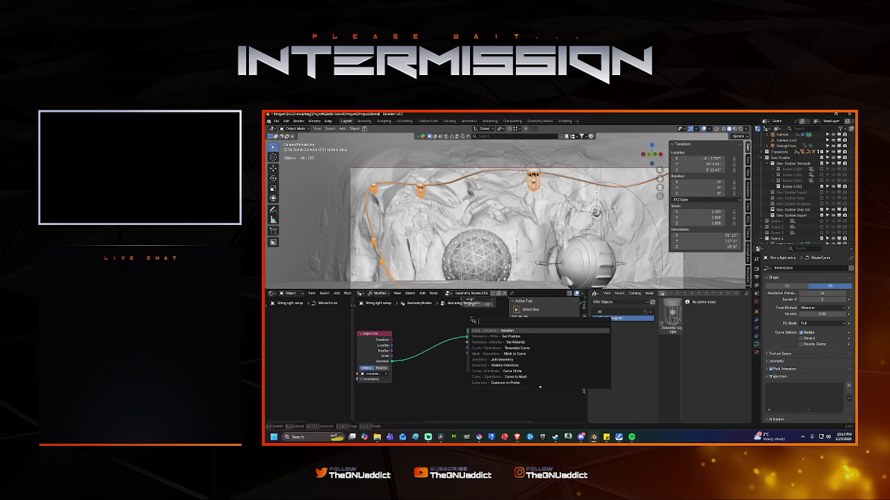
{"action": "type", "text": "set po"}
{"action": "left_click", "coordinate": [493, 331]}
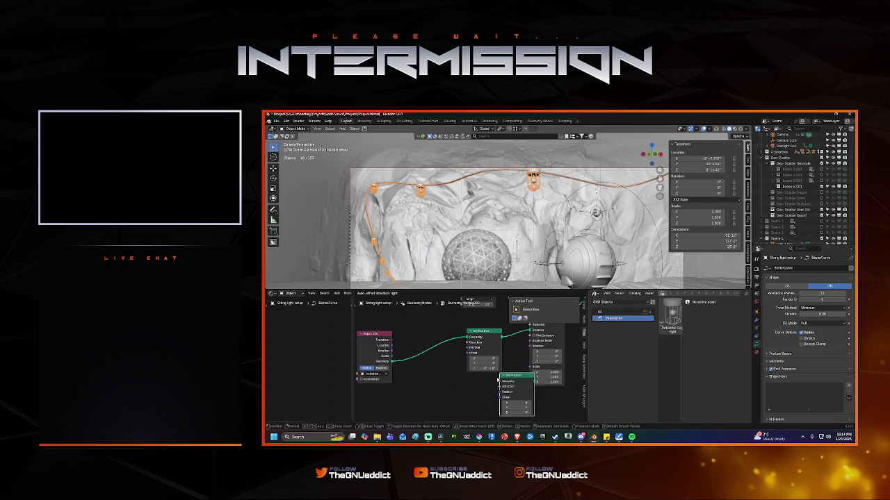
{"action": "mouse_move", "coordinate": [512, 384]}
{"action": "middle_mouse_down"}
{"action": "mouse_move", "coordinate": [506, 354]}
{"action": "mouse_move", "coordinate": [491, 378]}
{"action": "middle_mouse_up"}
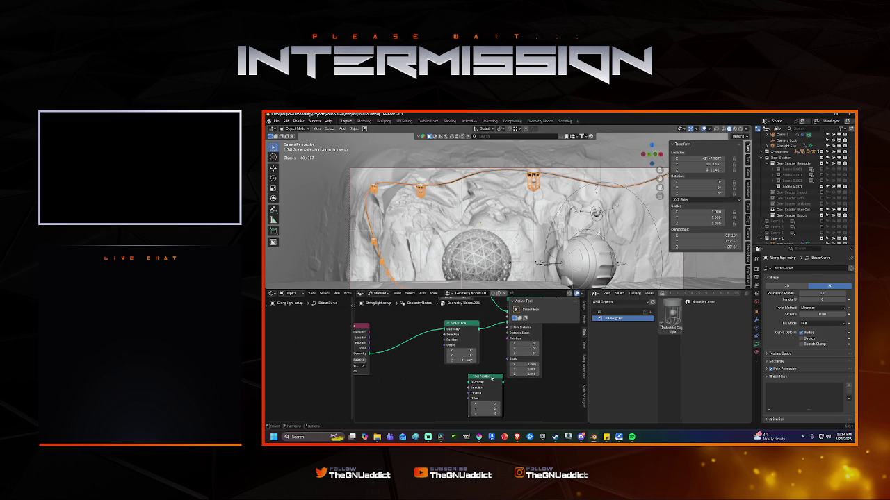
Step: Delete the extra Set Position node and search for a 'z' node to add
{"action": "key", "text": "x"}
{"action": "key", "text": "shift+a"}
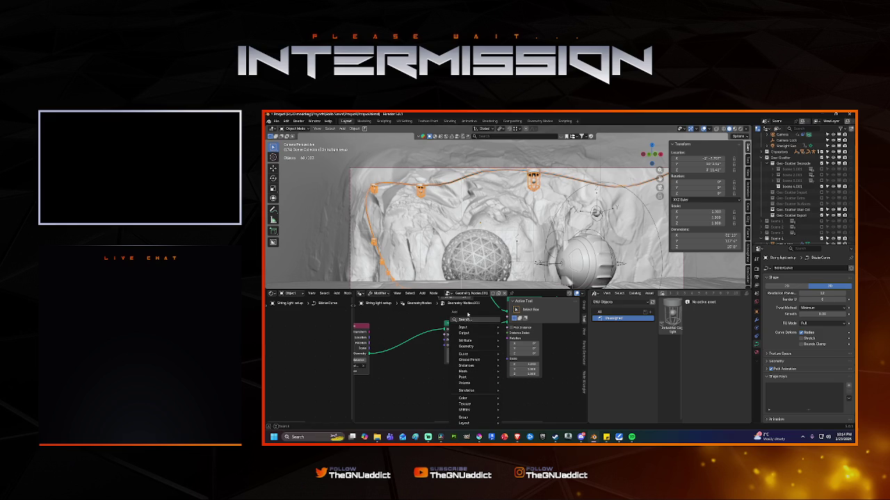
{"action": "left_click", "coordinate": [473, 316]}
{"action": "type", "text": "globa"}
{"action": "key", "text": "BackSpace"}
{"action": "key", "text": "BackSpace"}
{"action": "key", "text": "BackSpace"}
{"action": "key", "text": "BackSpace"}
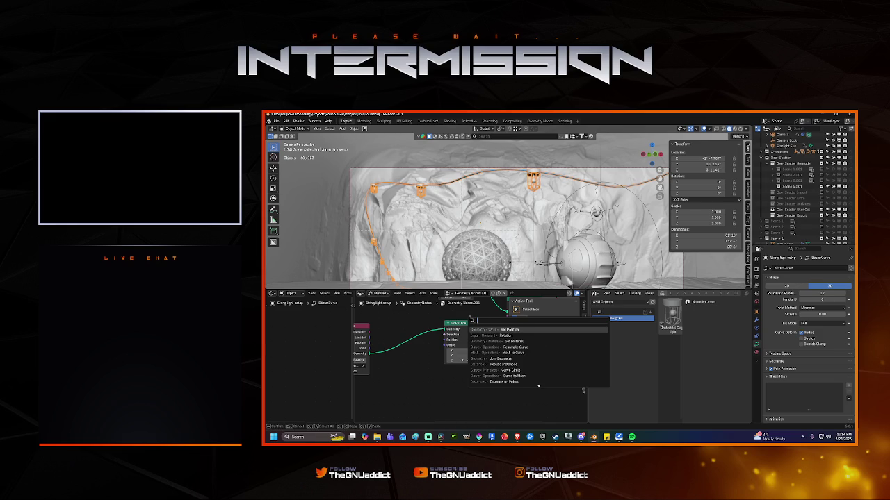
{"action": "type", "text": "z"}
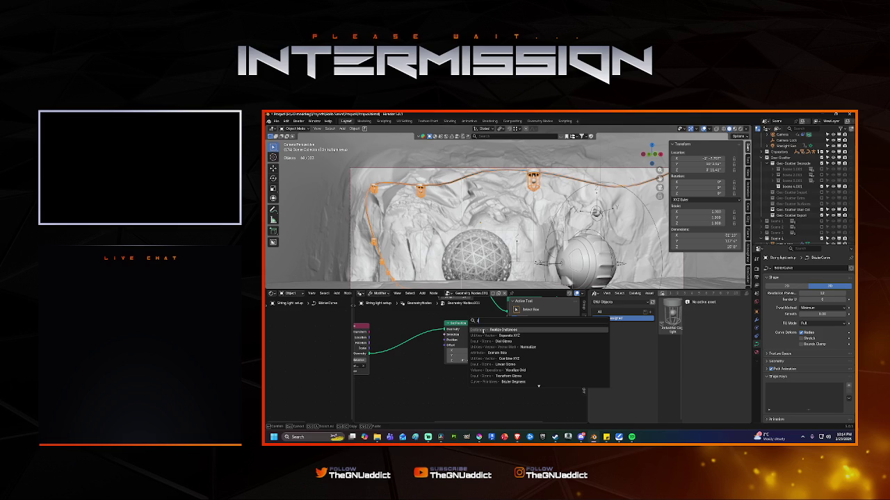
{"action": "key", "text": "Return"}
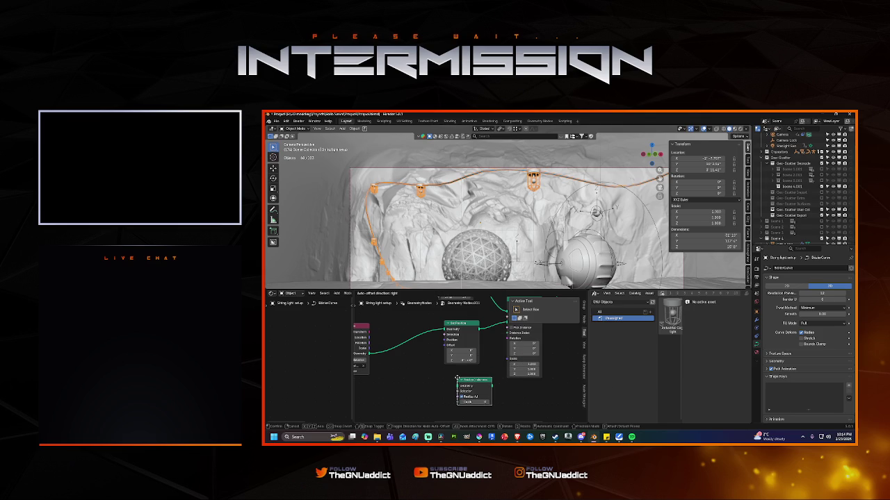
Step: Cancel the new node and frame the geodesic sphere Icosphere.001 up close
{"action": "key", "text": "Escape"}
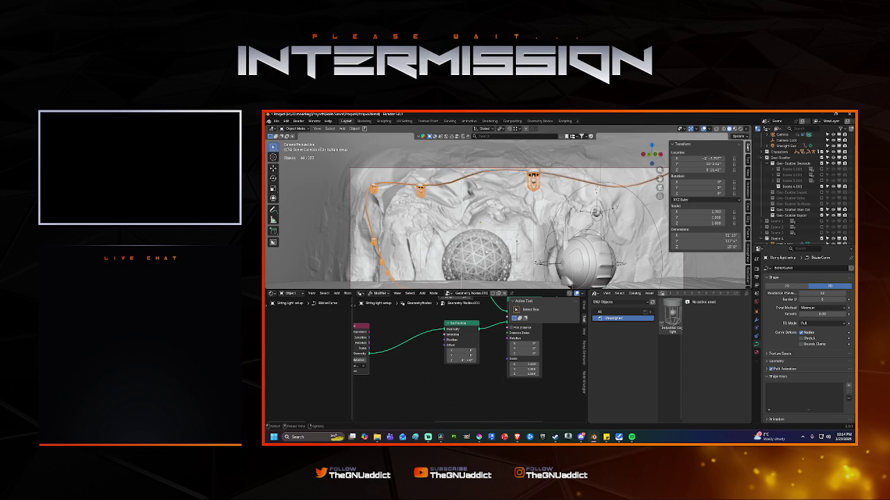
{"action": "left_click", "coordinate": [481, 257]}
{"action": "key", "text": "KP_Decimal"}
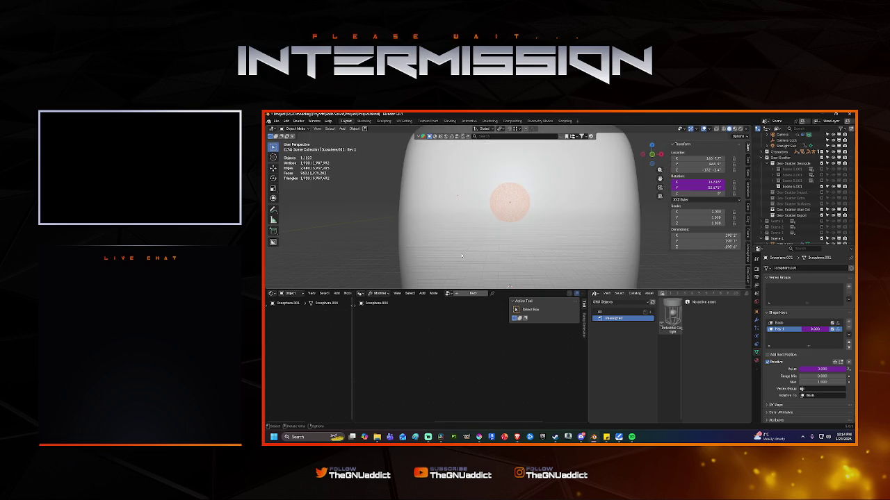
Step: Orbit around the sphere and terrain, then return to the Camera Perspective view
{"action": "mouse_move", "coordinate": [481, 257]}
{"action": "middle_mouse_down"}
{"action": "mouse_move", "coordinate": [436, 211]}
{"action": "mouse_move", "coordinate": [443, 223]}
{"action": "middle_mouse_up"}
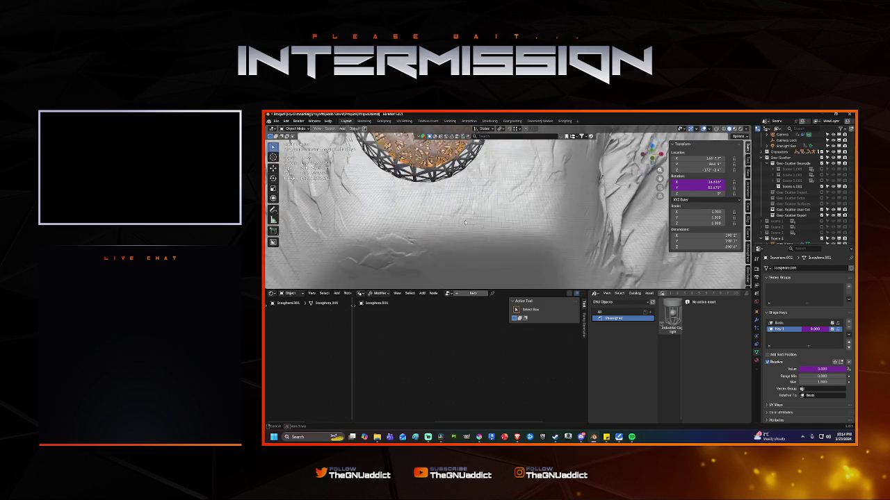
{"action": "mouse_move", "coordinate": [533, 215]}
{"action": "middle_mouse_down"}
{"action": "mouse_move", "coordinate": [533, 268]}
{"action": "mouse_move", "coordinate": [516, 232]}
{"action": "mouse_move", "coordinate": [486, 230]}
{"action": "mouse_move", "coordinate": [483, 240]}
{"action": "middle_mouse_up"}
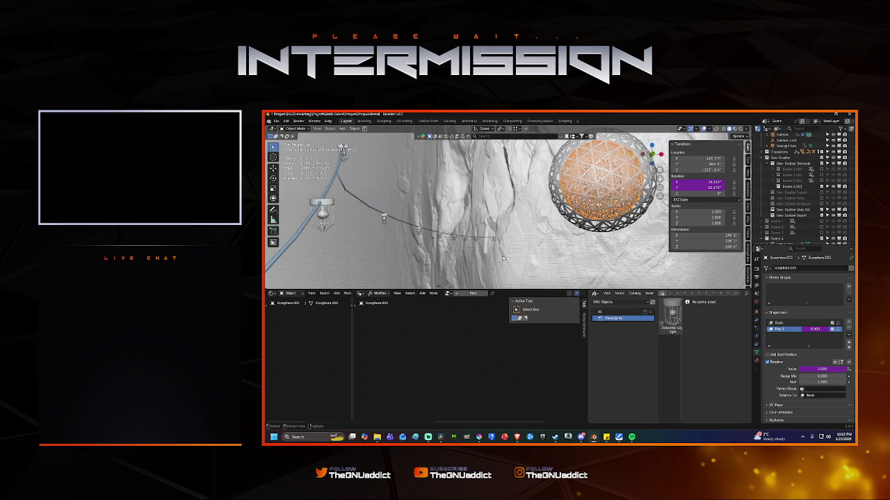
{"action": "key", "text": "KP_0"}
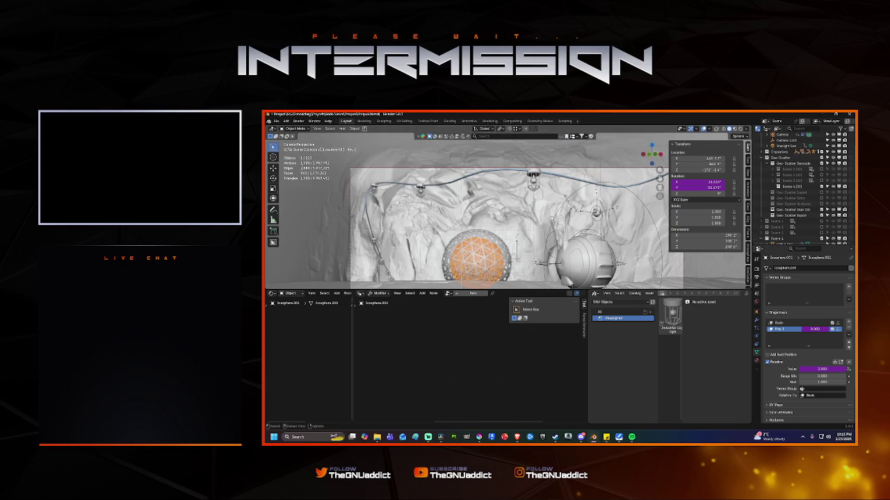
Step: Add a Curve Tilt node to the cable's tree, undoing its link to instance rotation
{"action": "left_click", "coordinate": [432, 183]}
{"action": "key", "text": "shift+a"}
{"action": "type", "text": "fil"}
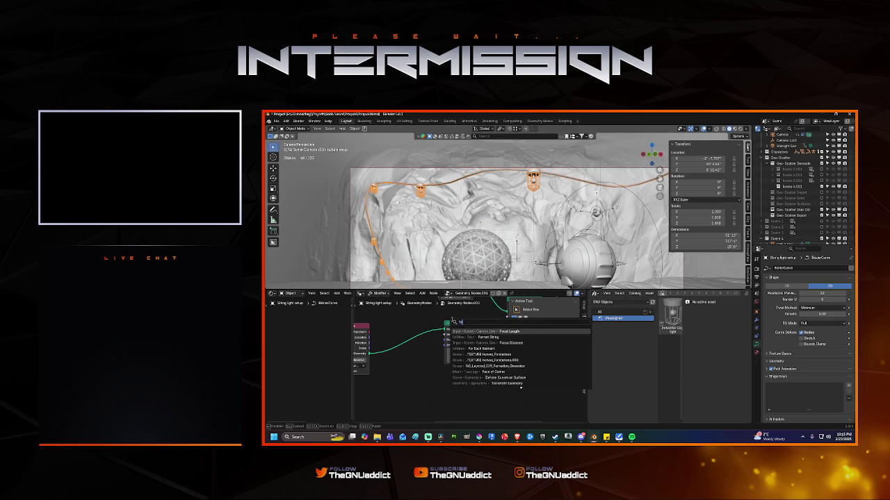
{"action": "key", "text": "BackSpace"}
{"action": "key", "text": "BackSpace"}
{"action": "key", "text": "BackSpace"}
{"action": "type", "text": "cur"}
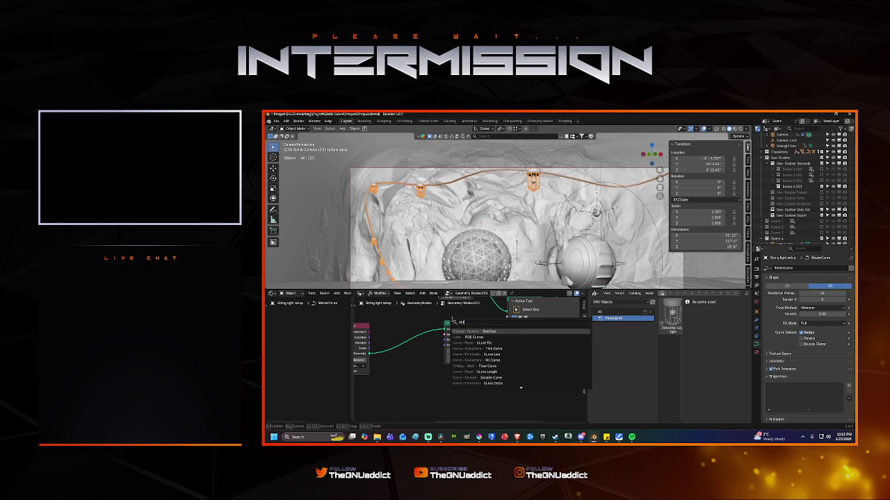
{"action": "type", "text": "ve"}
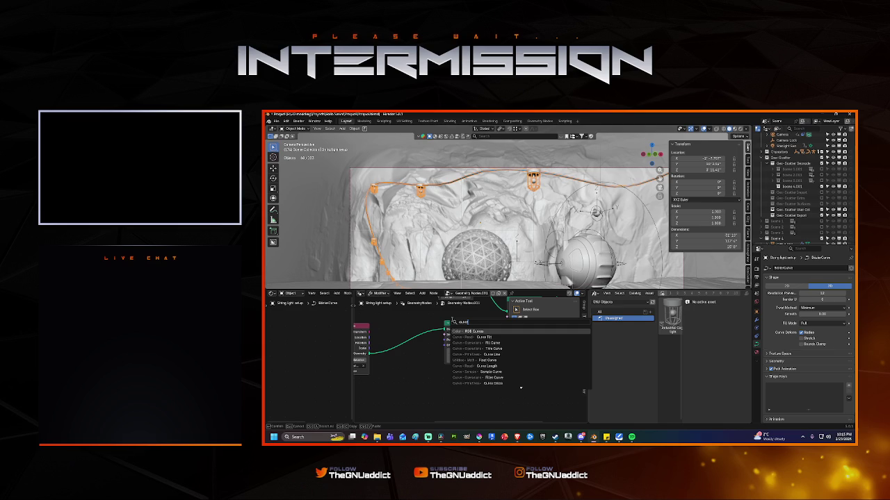
{"action": "left_click", "coordinate": [487, 337]}
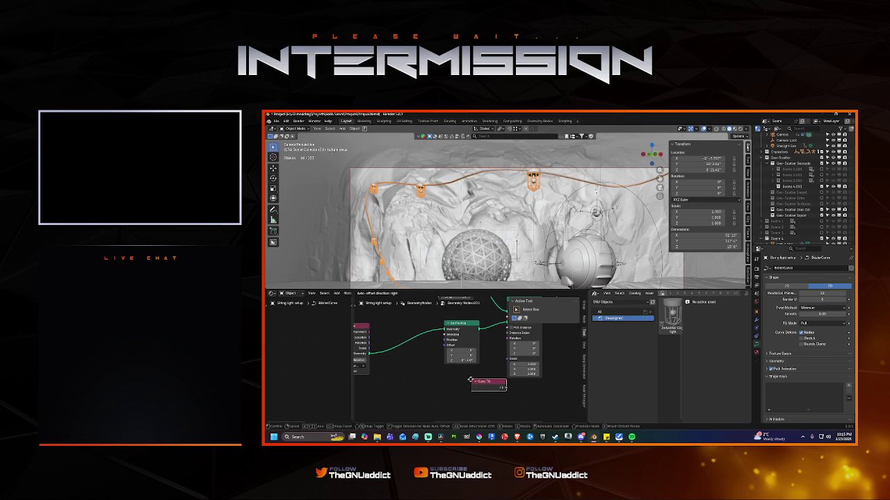
{"action": "left_click", "coordinate": [492, 387]}
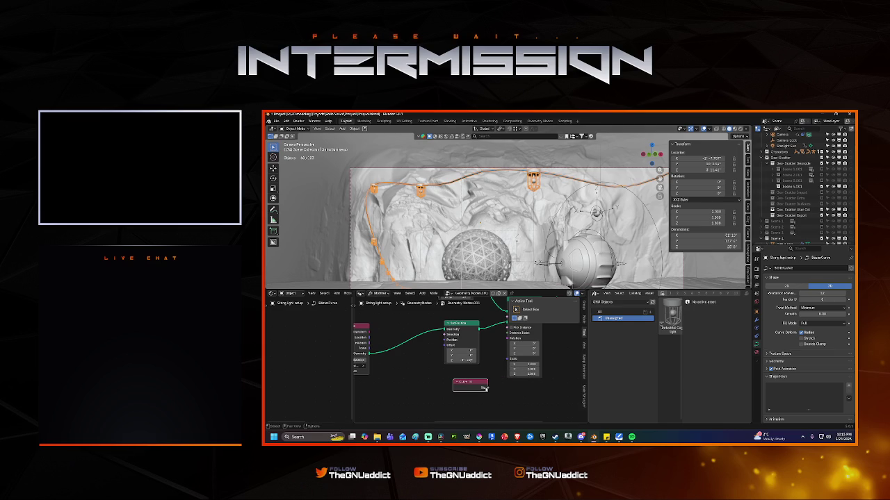
{"action": "left_click_drag", "start_coordinate": [487, 389], "coordinate": [509, 340]}
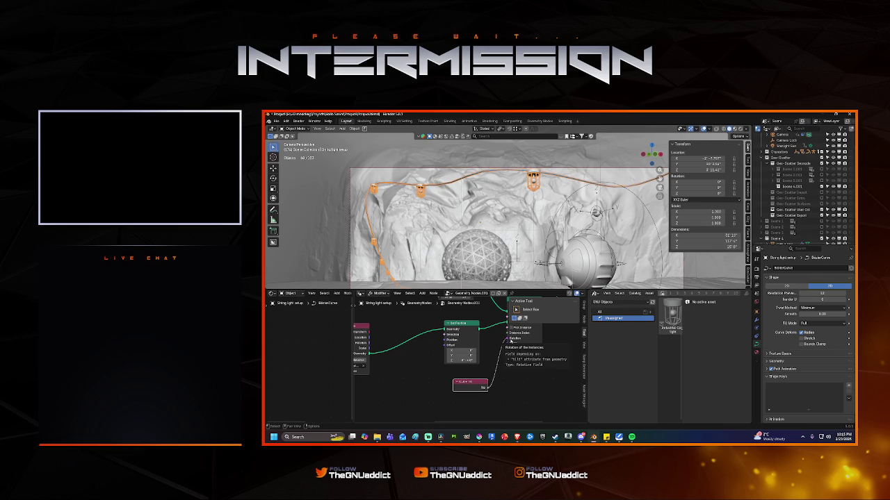
{"action": "key", "text": "ctrl+z"}
{"action": "key", "text": "ctrl+z"}
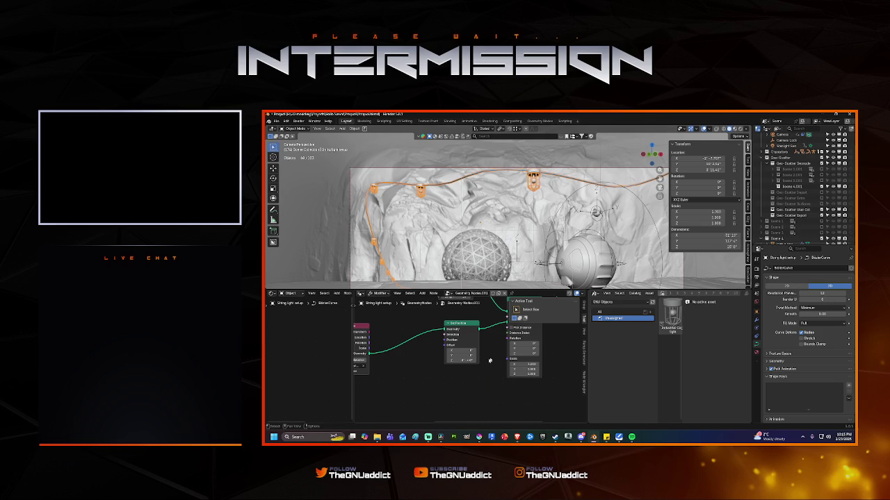
Step: Add a Random Value node to the cable's node tree
{"action": "key", "text": "shift+a"}
{"action": "type", "text": "ra"}
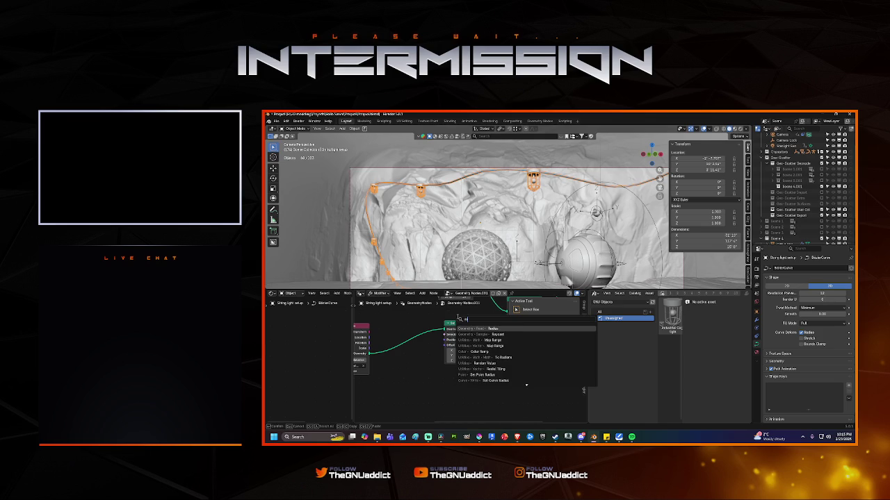
{"action": "type", "text": "nd"}
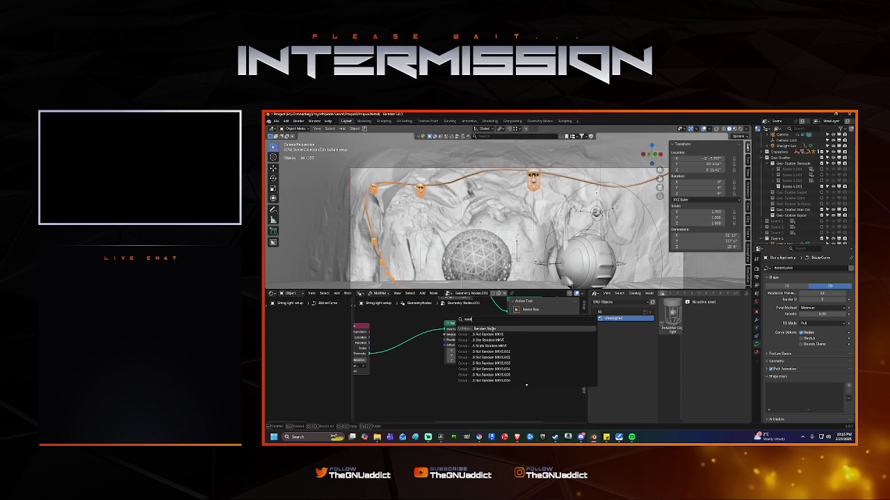
{"action": "key", "text": "Return"}
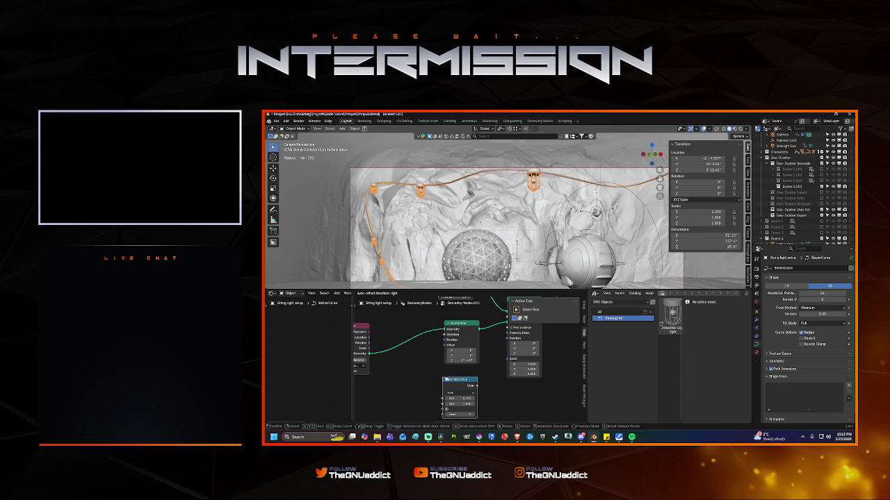
Step: Connect the Random Value node's float Value output to the lanterns' Instance on Points rotation
{"action": "left_click", "coordinate": [477, 388]}
{"action": "left_click_drag", "start_coordinate": [476, 385], "coordinate": [507, 343]}
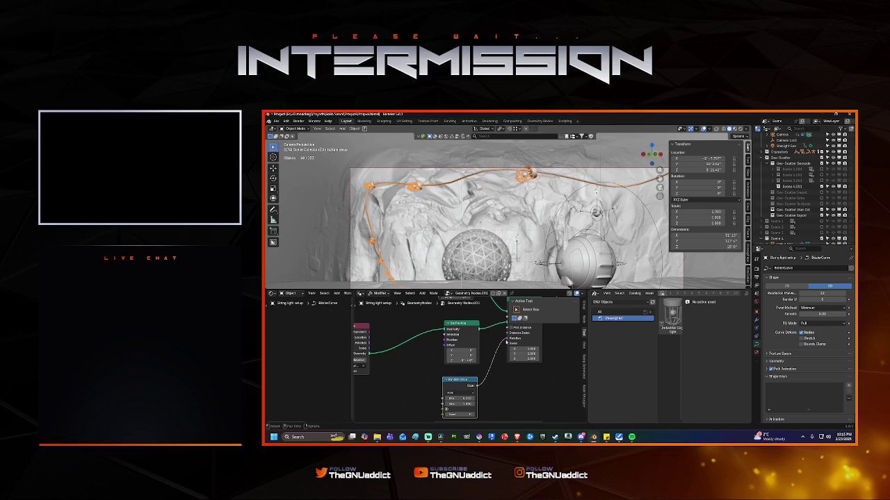
{"action": "scroll", "coordinate": [483, 375], "scroll_direction": "down", "scroll_amount": 3, "text": "shift"}
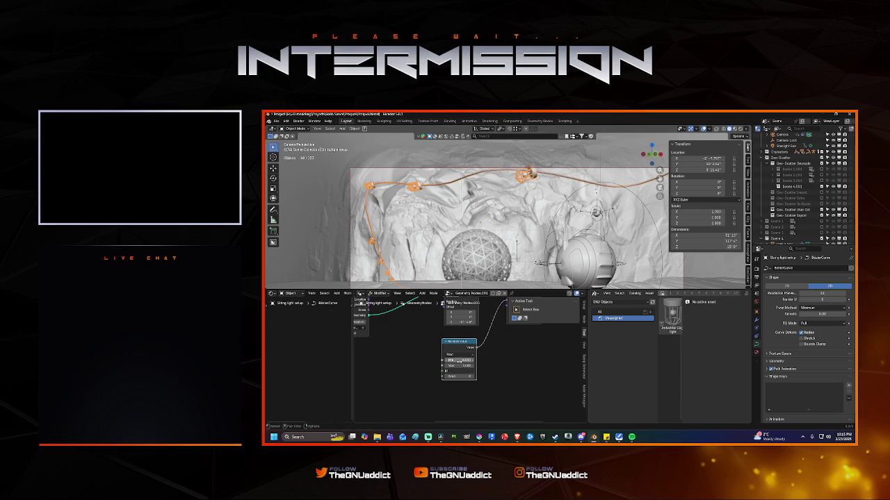
{"action": "left_click_drag", "start_coordinate": [460, 366], "coordinate": [530, 366]}
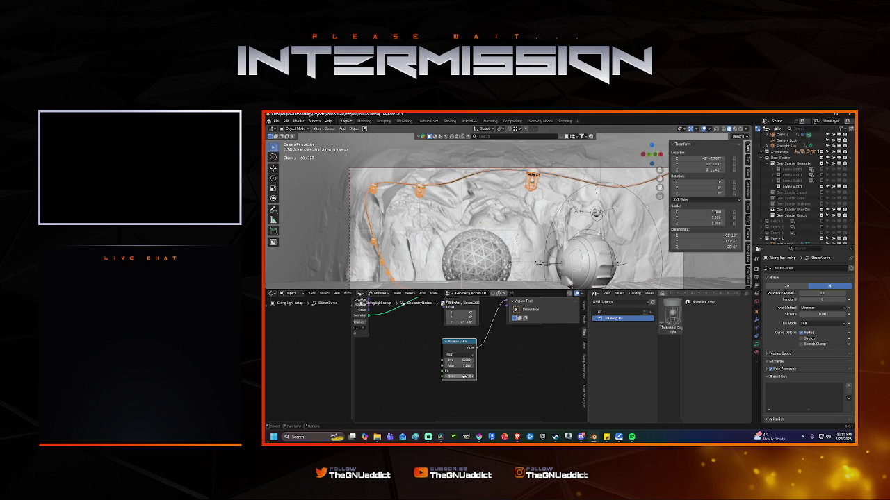
{"action": "left_click", "coordinate": [458, 354]}
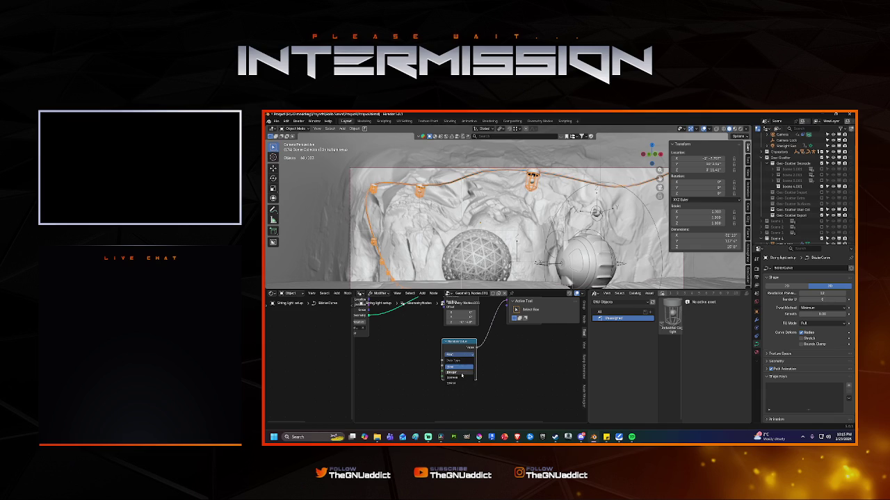
{"action": "left_click", "coordinate": [458, 373]}
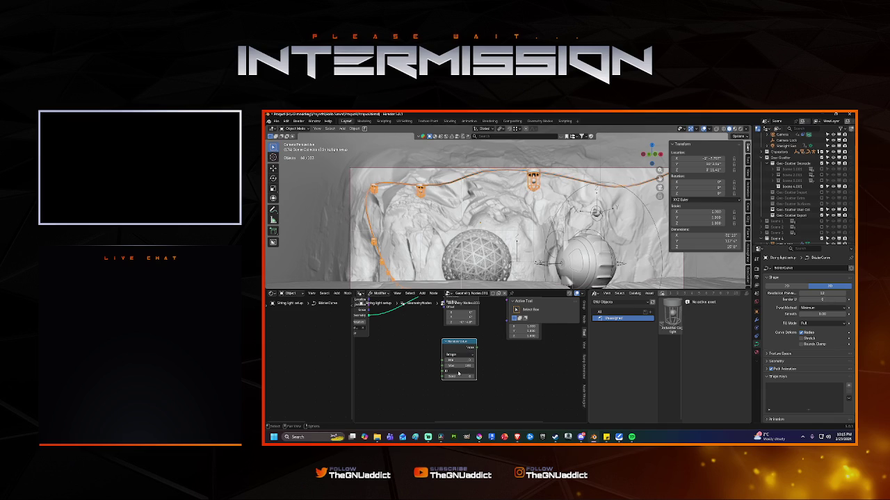
{"action": "mouse_move", "coordinate": [456, 374]}
{"action": "middle_click_drag", "start_coordinate": [476, 347], "coordinate": [455, 362]}
{"action": "mouse_move", "coordinate": [451, 365]}
{"action": "left_mouse_down"}
{"action": "mouse_move", "coordinate": [481, 319]}
{"action": "mouse_move", "coordinate": [478, 327]}
{"action": "left_mouse_up"}
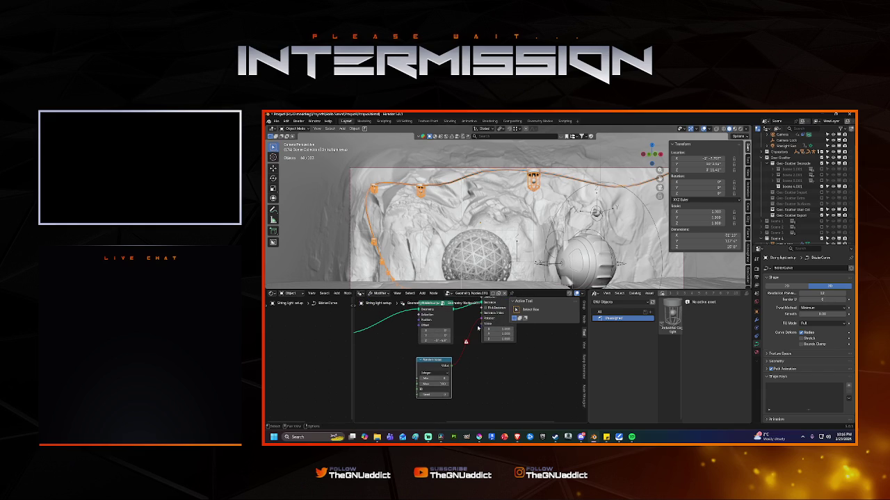
{"action": "left_click", "coordinate": [434, 372]}
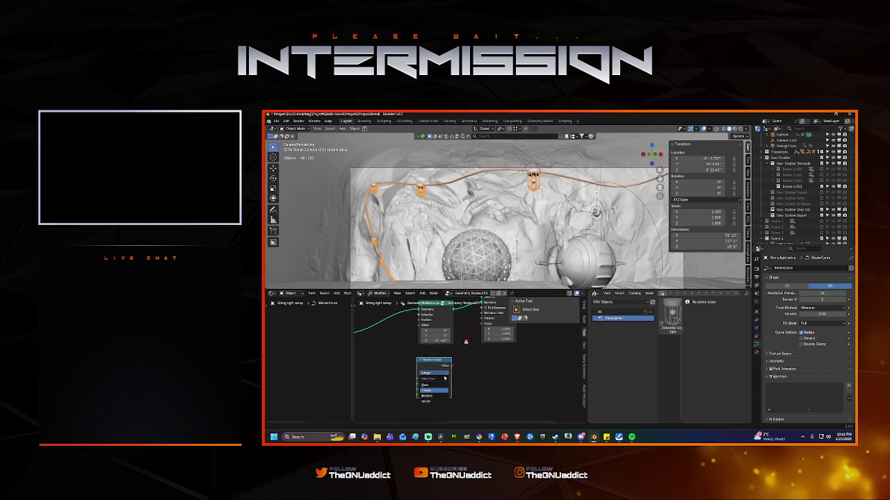
{"action": "left_click", "coordinate": [431, 374]}
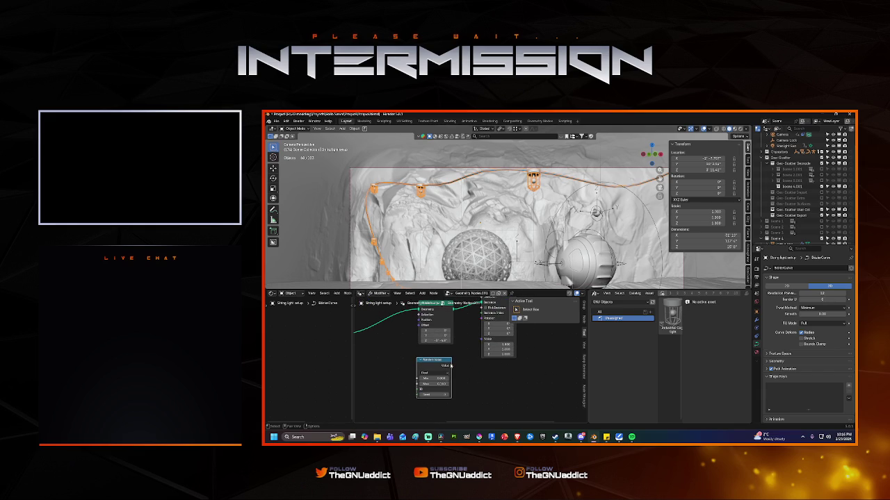
{"action": "left_click_drag", "start_coordinate": [451, 367], "coordinate": [481, 319]}
Step: Set the Random Value minimum to 1
{"action": "left_click", "coordinate": [440, 378]}
{"action": "type", "text": "1"}
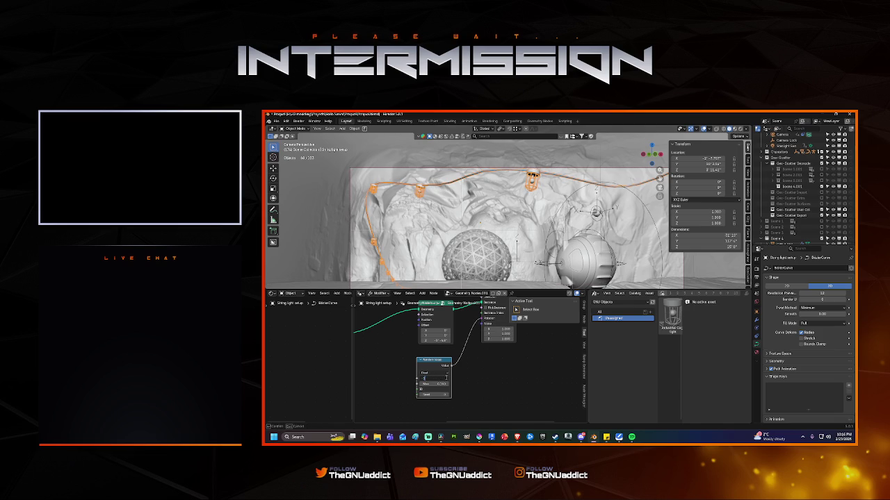
{"action": "key", "text": "Return"}
Step: Set the Random Value seed to 0 and move the node beside Instance on Points
{"action": "mouse_move", "coordinate": [453, 363]}
{"action": "middle_mouse_down"}
{"action": "mouse_move", "coordinate": [464, 407]}
{"action": "mouse_move", "coordinate": [530, 359]}
{"action": "middle_mouse_up"}
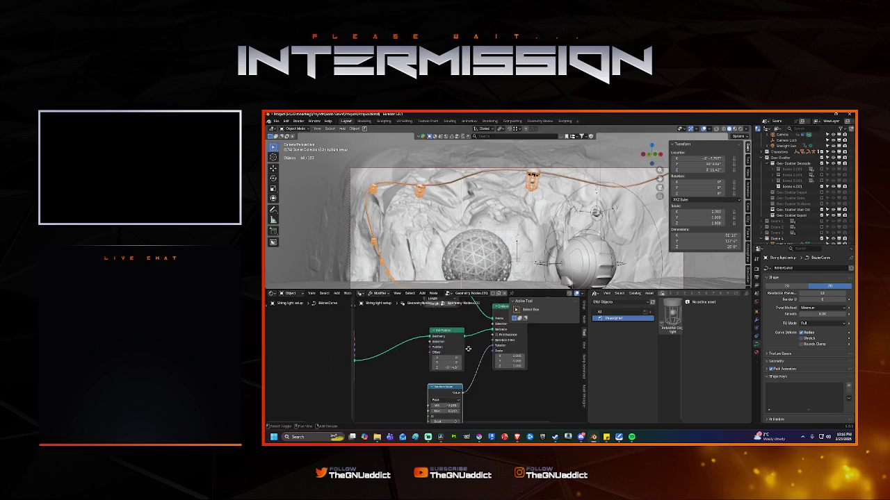
{"action": "middle_click_drag", "start_coordinate": [426, 328], "coordinate": [487, 347]}
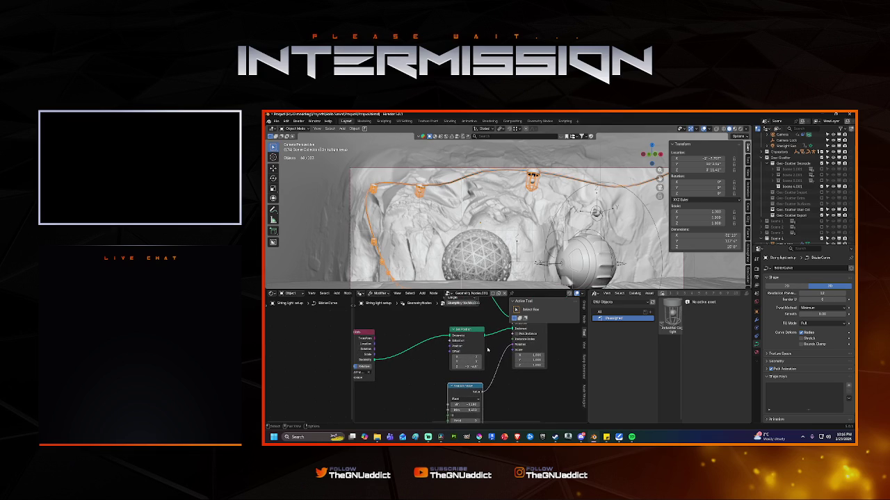
{"action": "mouse_move", "coordinate": [488, 349]}
{"action": "middle_mouse_down"}
{"action": "mouse_move", "coordinate": [455, 340]}
{"action": "mouse_move", "coordinate": [449, 356]}
{"action": "middle_mouse_up"}
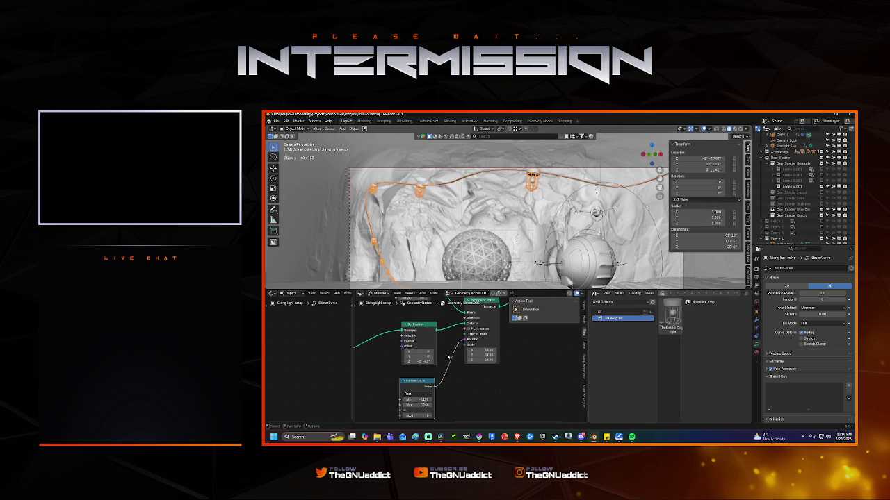
{"action": "mouse_move", "coordinate": [425, 415]}
{"action": "left_mouse_down"}
{"action": "mouse_move", "coordinate": [438, 415]}
{"action": "mouse_move", "coordinate": [433, 400]}
{"action": "left_mouse_up"}
{"action": "left_click", "coordinate": [421, 415]}
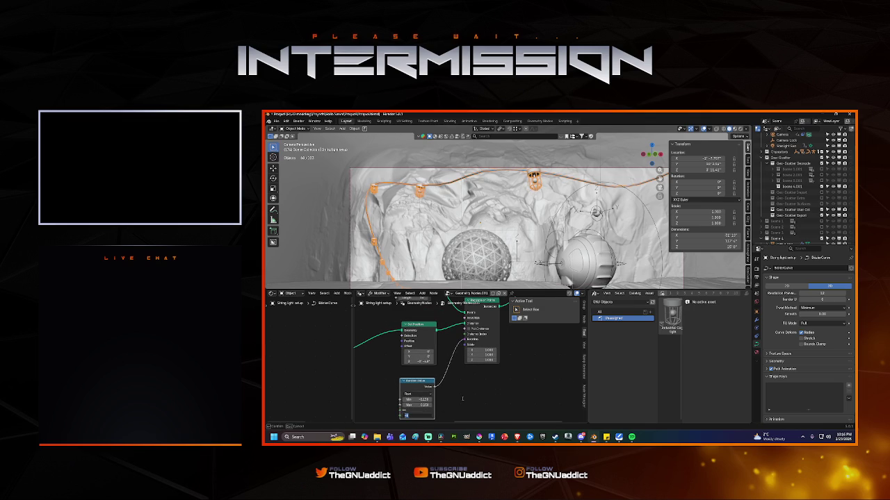
{"action": "key", "text": "Return"}
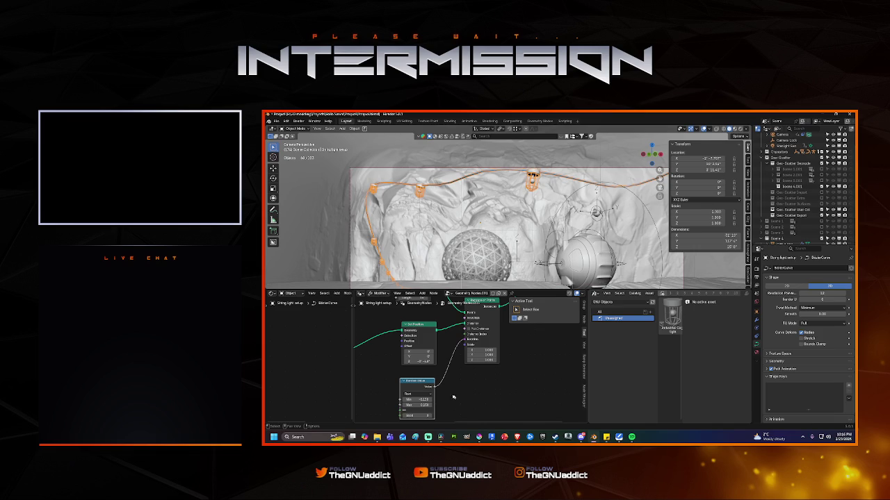
{"action": "left_click_drag", "start_coordinate": [426, 381], "coordinate": [436, 378]}
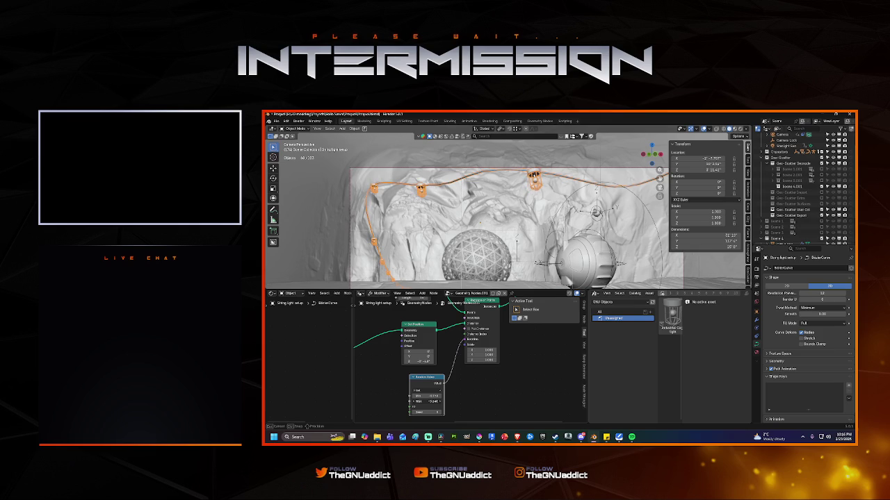
Step: Set the Random Value maximum to 0.250, then drag it through test values while the lanterns rotate
{"action": "left_click", "coordinate": [426, 401]}
{"action": "key", "text": "BackSpace"}
{"action": "key", "text": "Return"}
{"action": "left_click_drag", "start_coordinate": [426, 401], "coordinate": [410, 401]}
{"action": "left_click_drag", "start_coordinate": [410, 401], "coordinate": [404, 401]}
{"action": "left_click_drag", "start_coordinate": [429, 404], "coordinate": [428, 402]}
Step: Enter a # driver expression as the maximum and play the animation
{"action": "left_click", "coordinate": [428, 402]}
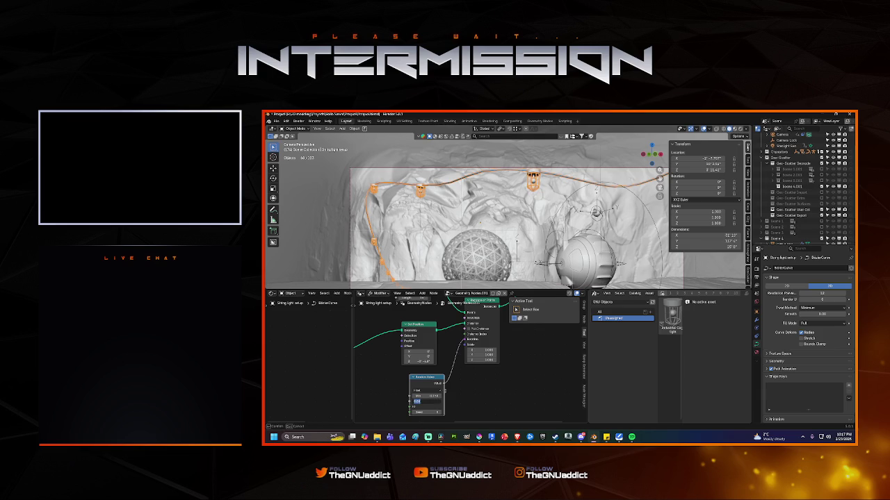
{"action": "type", "text": "1"}
{"action": "type", "text": "Num"}
{"action": "type", "text": "Sc"}
{"action": "key", "text": "Return"}
{"action": "key", "text": "space"}
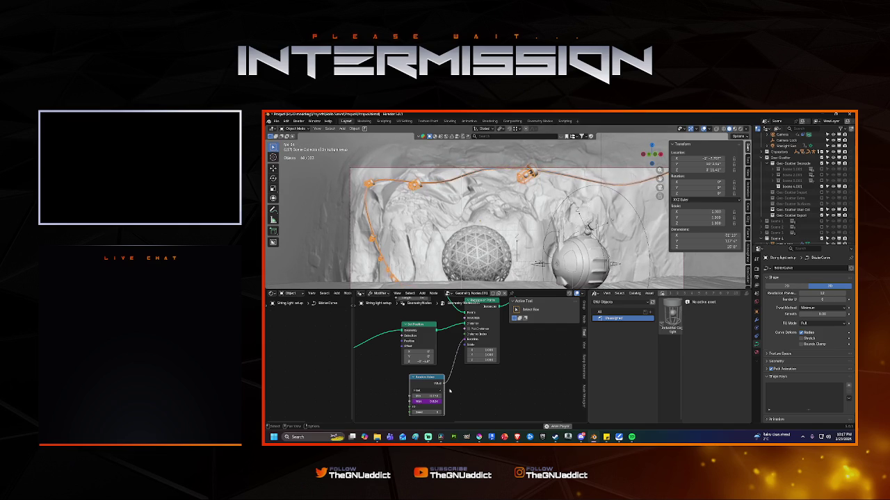
Step: Stop playback and revise the end of the maximum's driver expression
{"action": "key", "text": "space"}
{"action": "double_click", "coordinate": [426, 402]}
{"action": "left_click", "coordinate": [432, 402]}
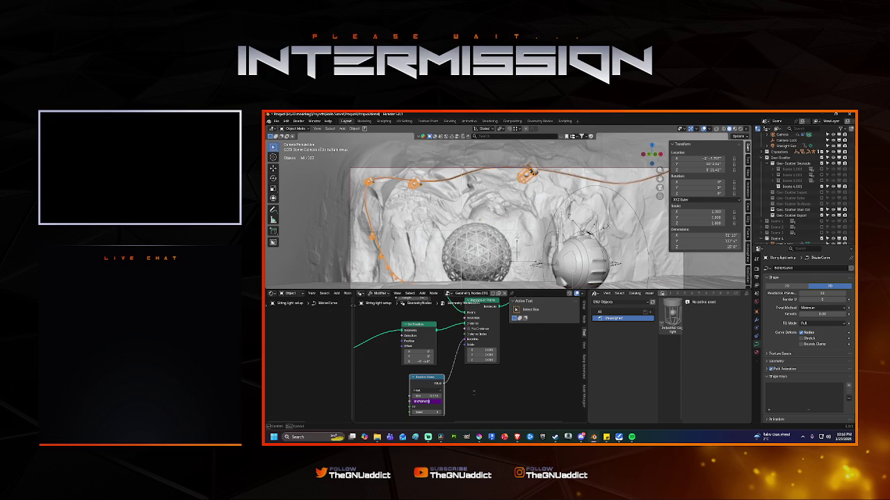
{"action": "key", "text": "Return"}
Step: Replay the animation and save the blend file
{"action": "key", "text": "space"}
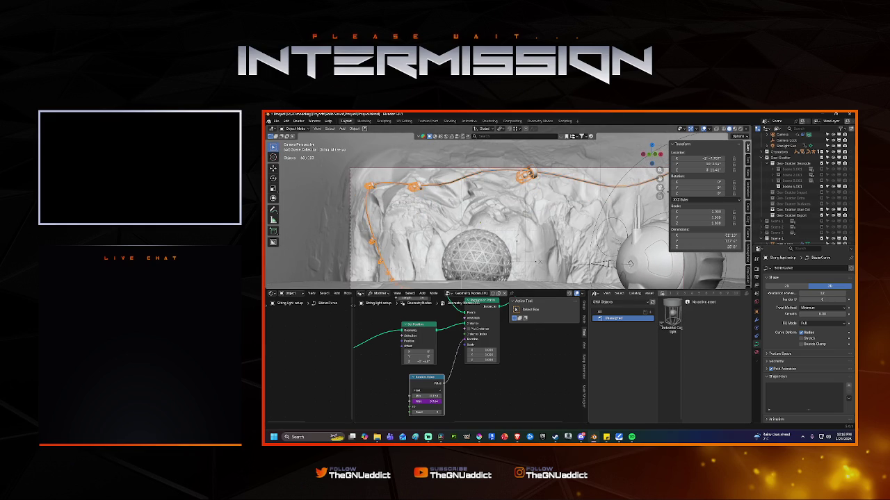
{"action": "key", "text": "ctrl+s"}
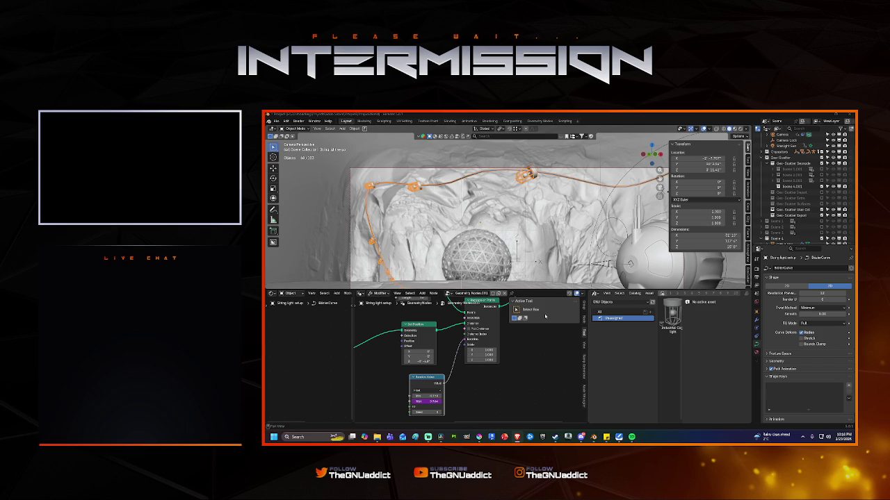
{"action": "left_click", "coordinate": [426, 401]}
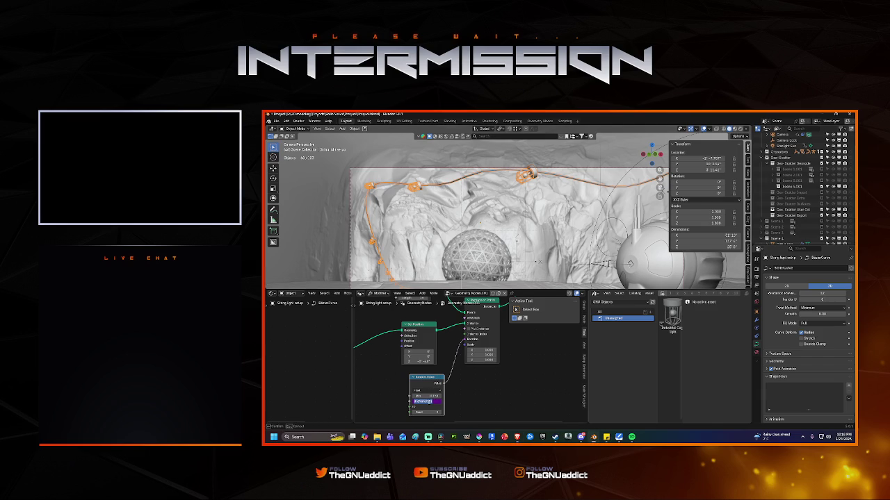
Step: Paste into the maximum's driver expression and apply two successive edits
{"action": "key", "text": "ctrl+v"}
{"action": "key", "text": "Return"}
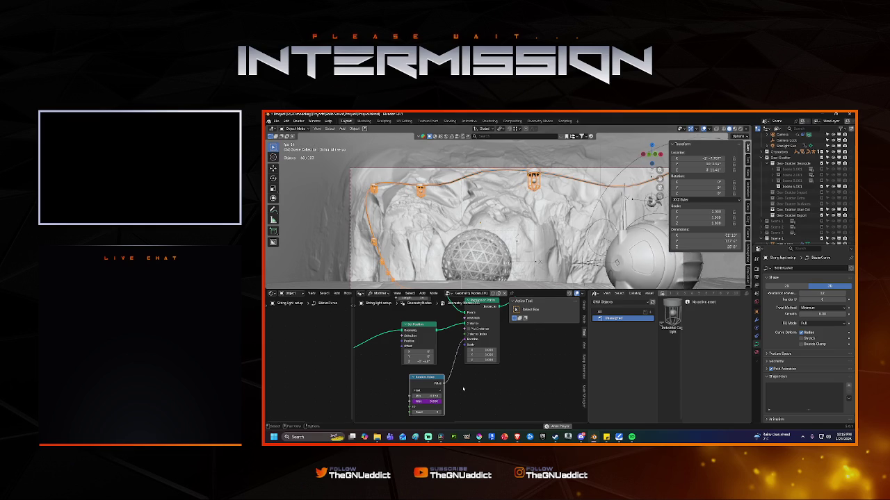
{"action": "double_click", "coordinate": [431, 401]}
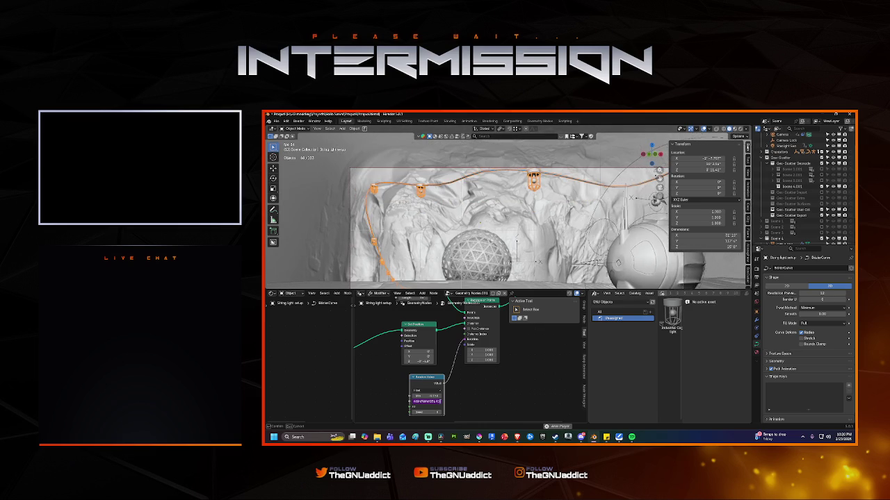
{"action": "key", "text": "Return"}
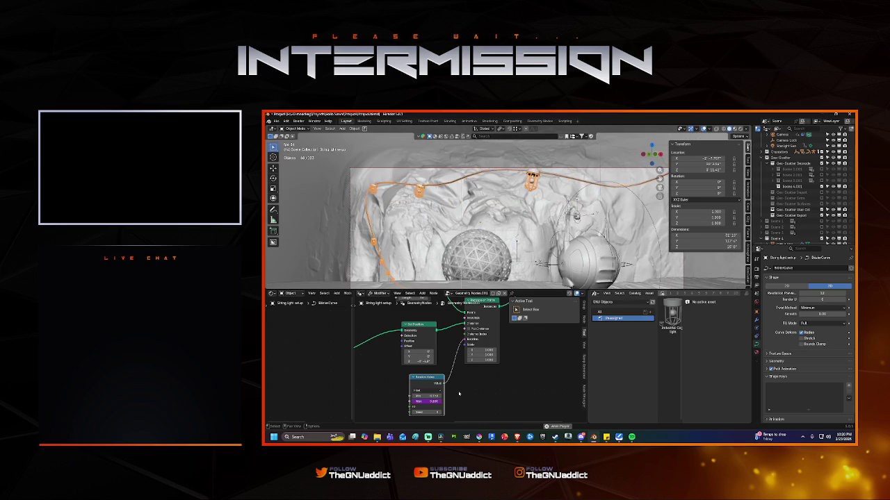
Step: Select and paste over the maximum's expression, then recommit it as a driven value
{"action": "left_click", "coordinate": [426, 402]}
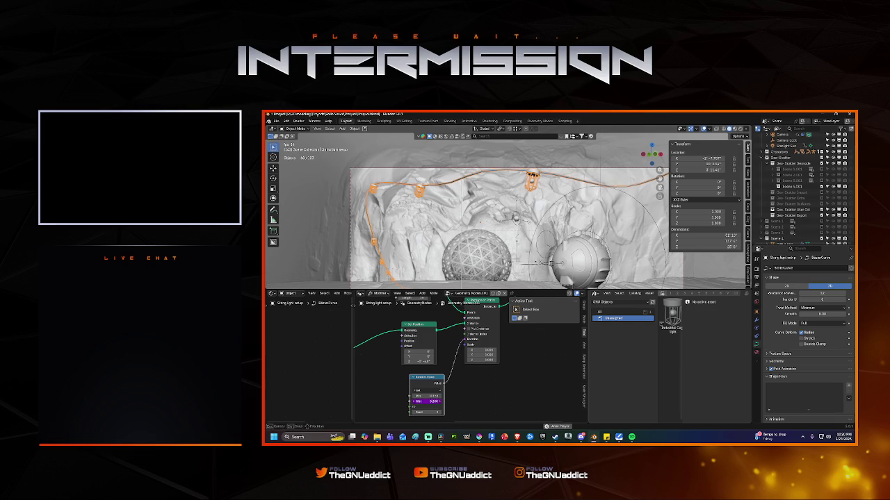
{"action": "key", "text": "ctrl+a"}
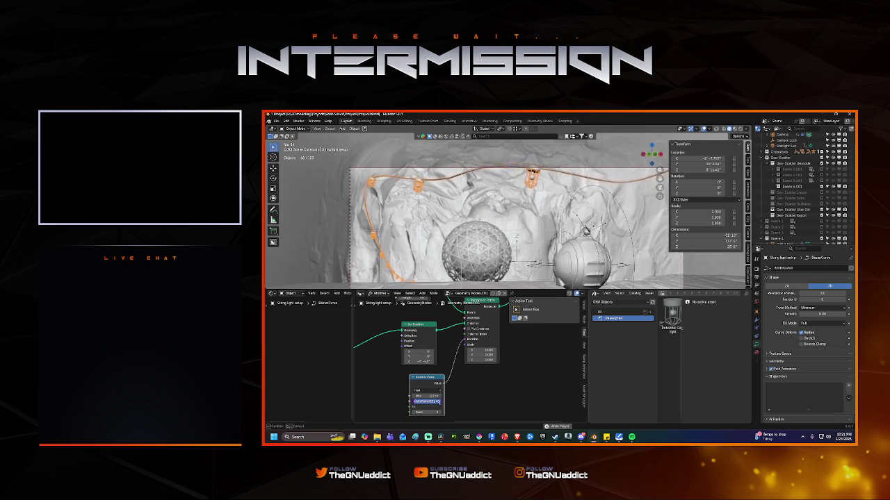
{"action": "key", "text": "ctrl+v"}
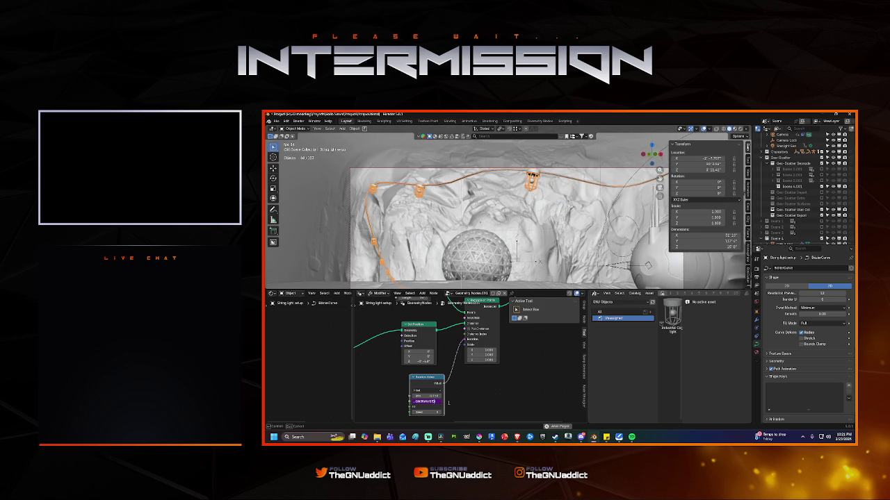
{"action": "left_click", "coordinate": [425, 401]}
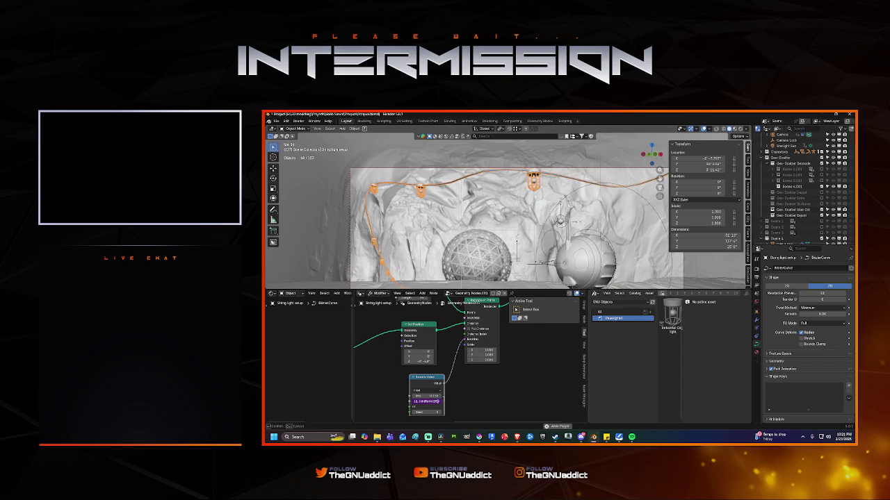
{"action": "key", "text": "Return"}
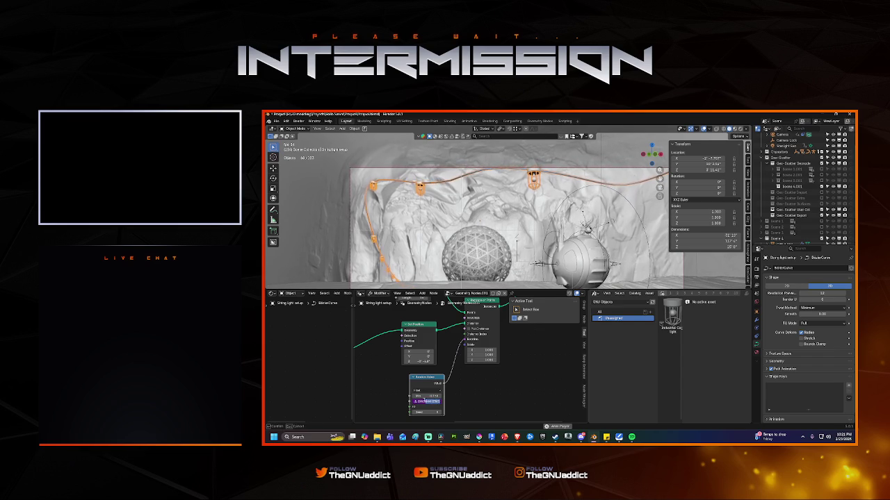
{"action": "key", "text": "Return"}
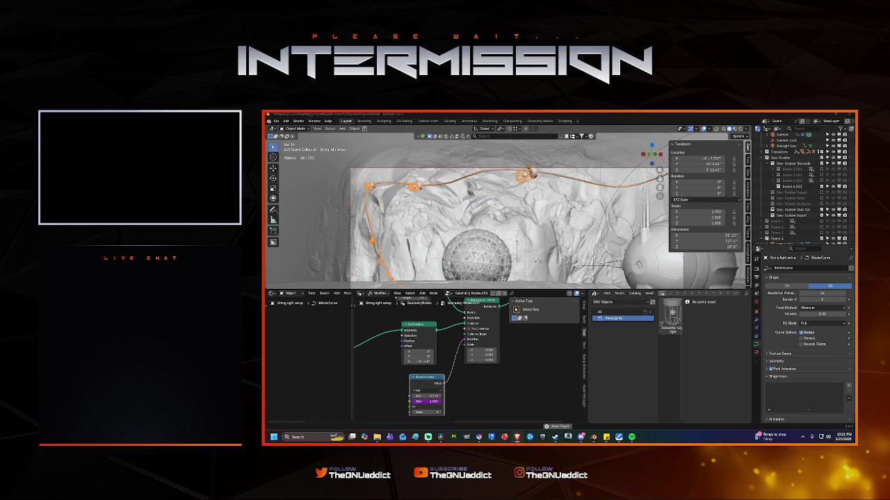
{"action": "left_click", "coordinate": [427, 402]}
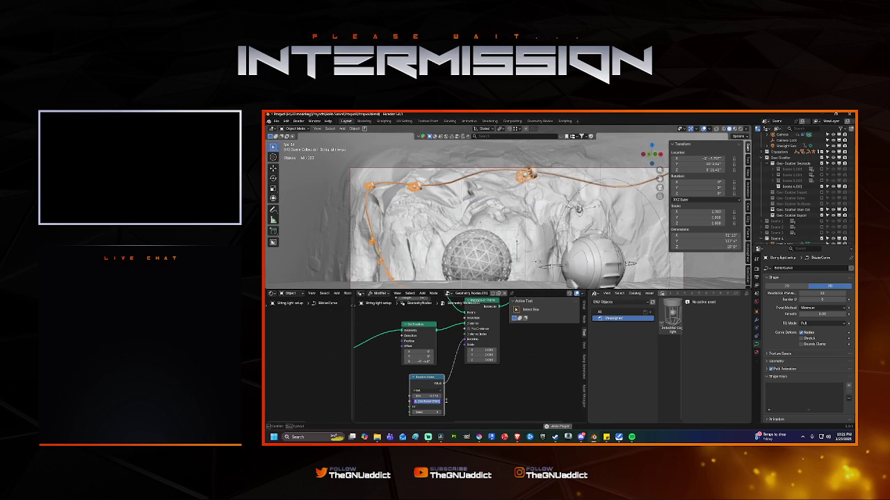
Step: Paste a longer version of the maximum's driver expression and apply it
{"action": "key", "text": "ctrl+v"}
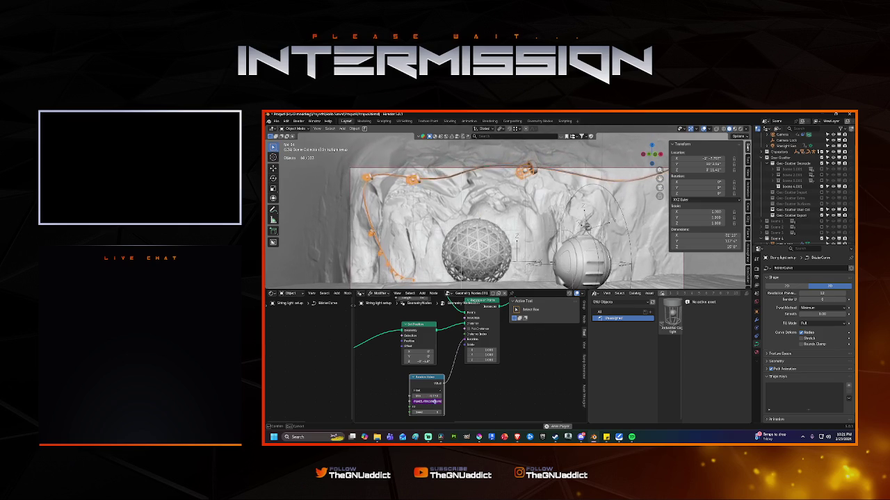
{"action": "key", "text": "End"}
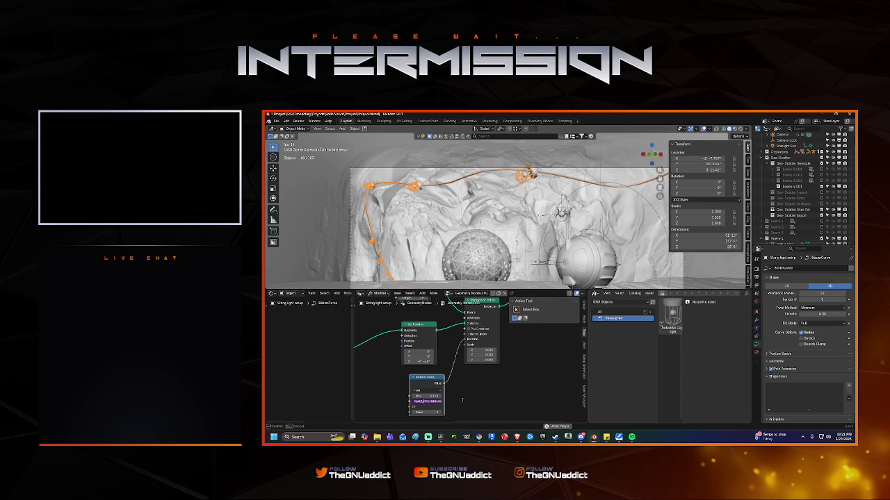
{"action": "key", "text": "Return"}
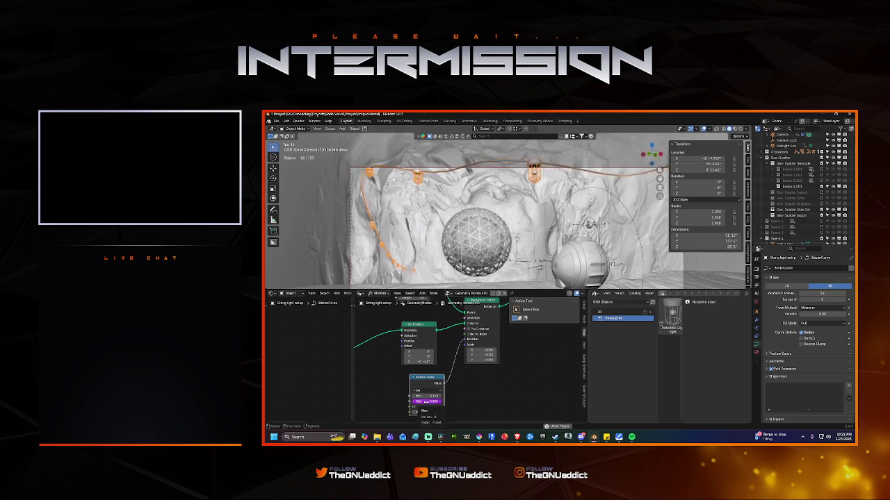
Step: Replace the maximum's text with a new pasted entry, leaving it showing 0.000
{"action": "double_click", "coordinate": [420, 402]}
{"action": "key", "text": "ctrl+v"}
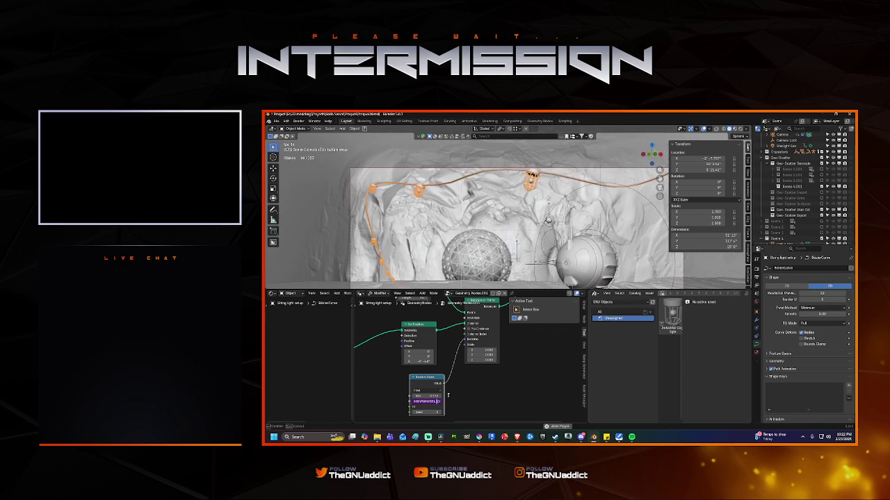
{"action": "key", "text": "Return"}
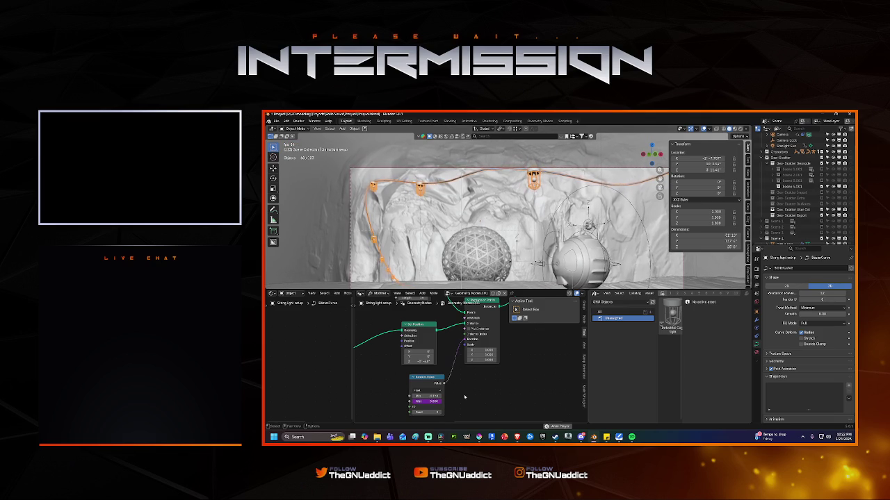
{"action": "double_click", "coordinate": [426, 401]}
Step: Confirm the new Max driver expression and play the animation to preview the lights
{"action": "left_click", "coordinate": [429, 402]}
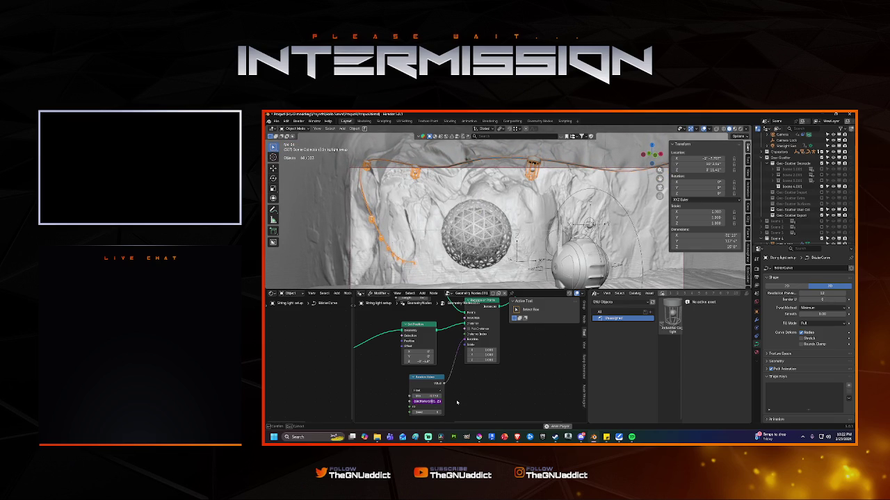
{"action": "key", "text": "Return"}
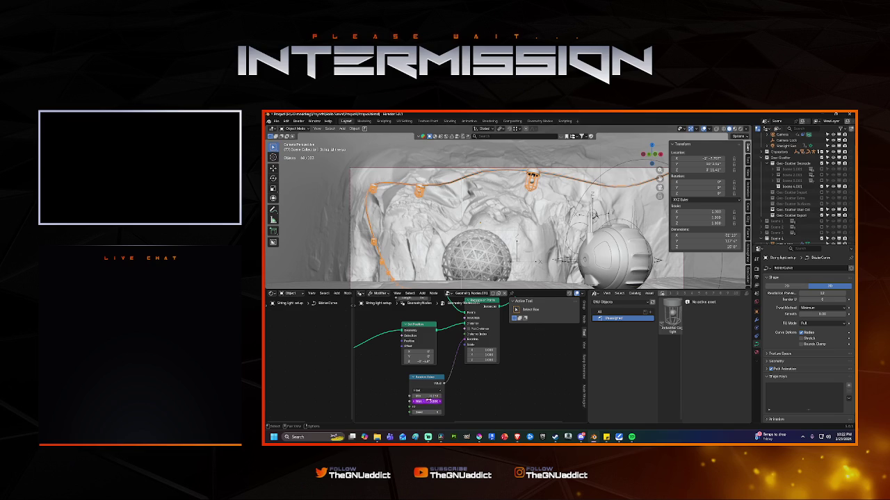
{"action": "key", "text": "space"}
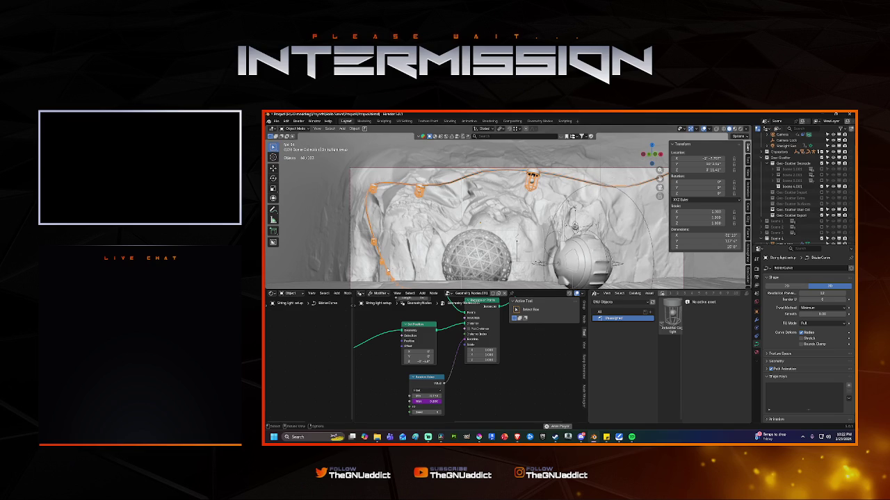
Step: Recommit the Max driver expression several times with small revisions
{"action": "left_click", "coordinate": [426, 401]}
{"action": "key", "text": "Return"}
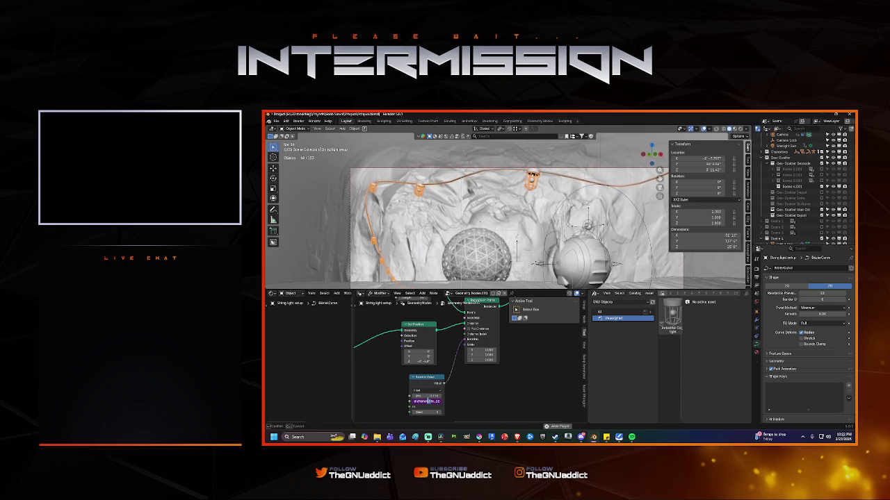
{"action": "key", "text": "Return"}
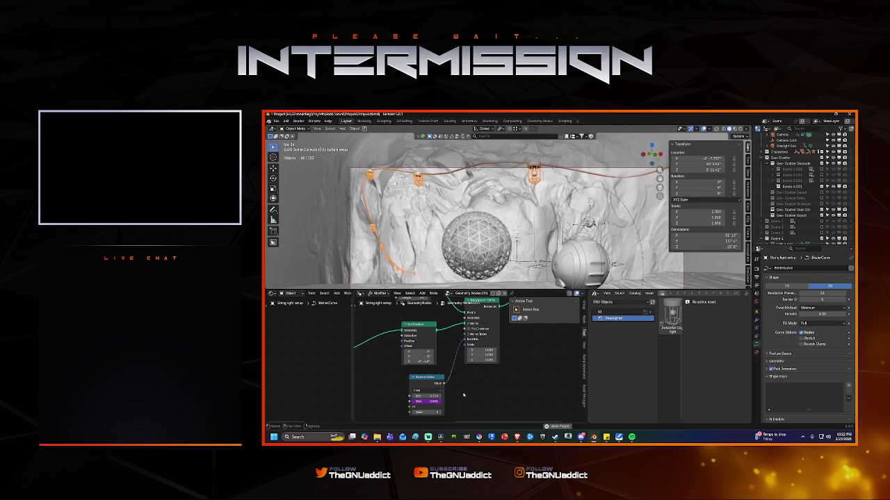
{"action": "left_click", "coordinate": [433, 401]}
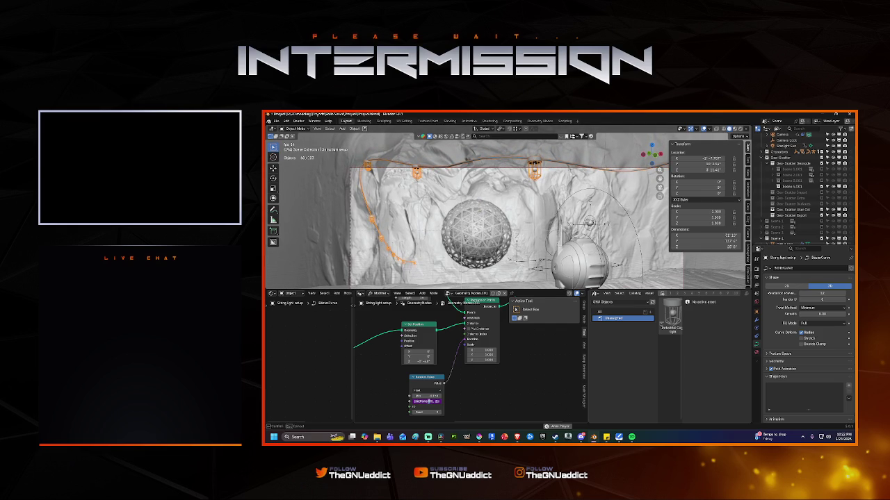
{"action": "key", "text": "Return"}
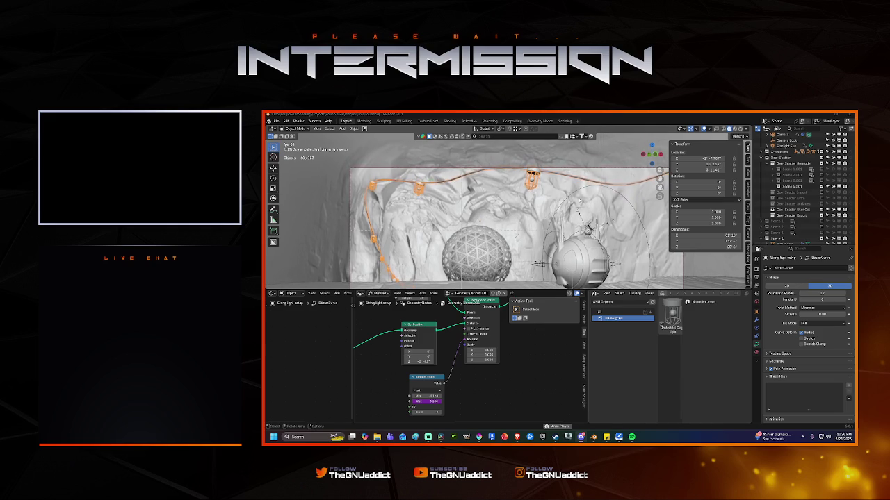
Step: Reselect the string-light curve and commit a new # driver expression on Random Value Max
{"action": "left_click", "coordinate": [620, 214]}
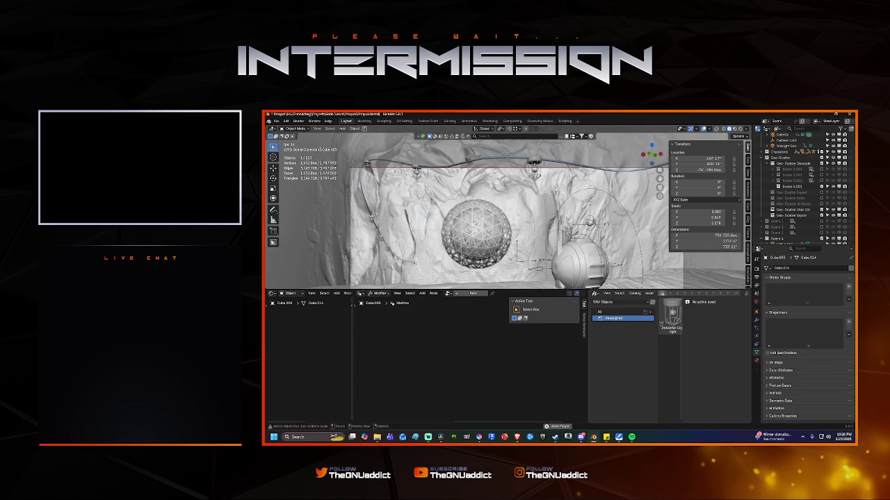
{"action": "left_click", "coordinate": [536, 178]}
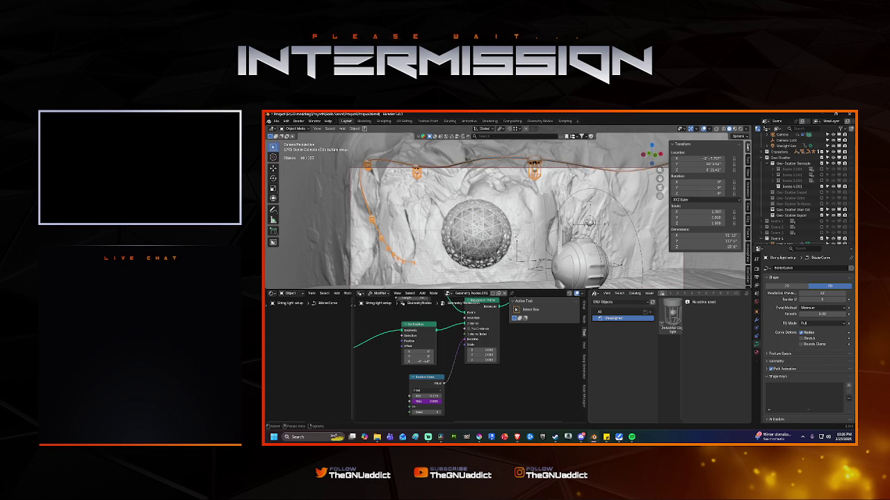
{"action": "left_click", "coordinate": [427, 401]}
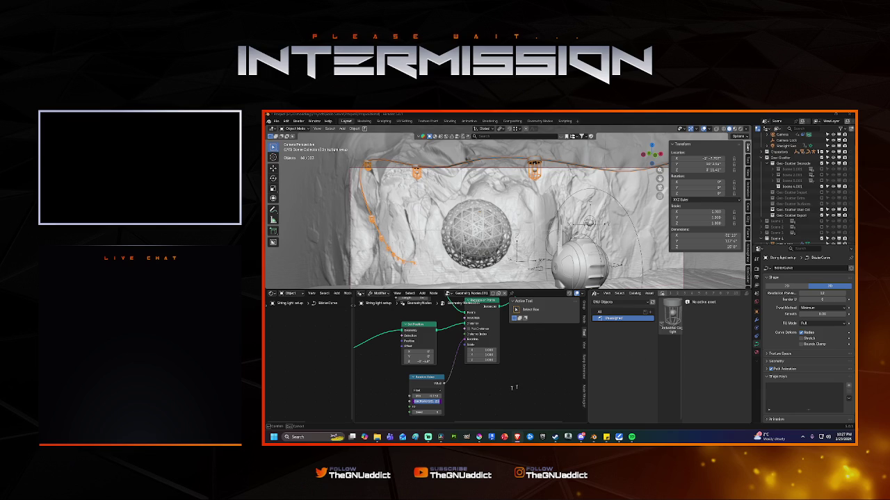
{"action": "key", "text": "Return"}
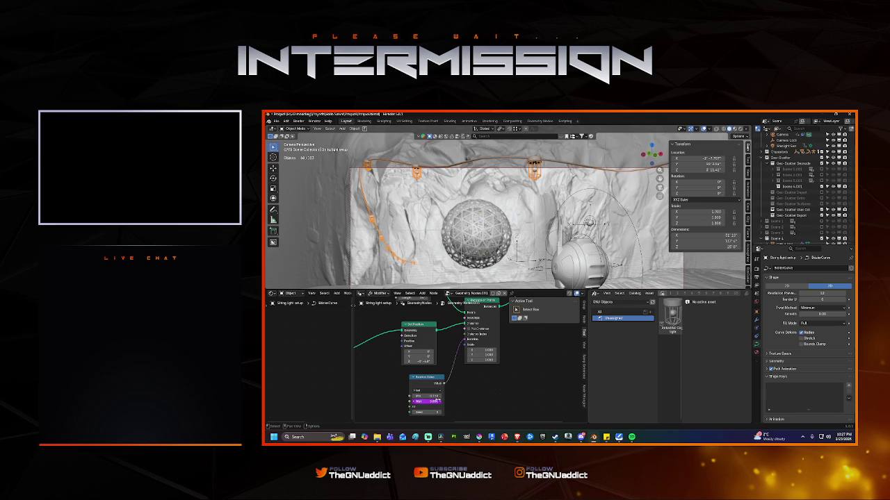
Step: Replace the asset browser with a Graph Editor and zoom its view in
{"action": "right_click", "coordinate": [436, 401]}
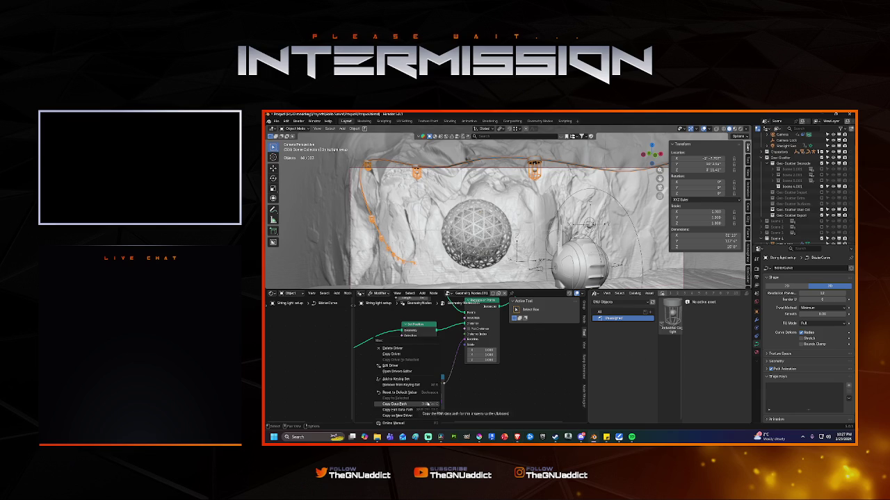
{"action": "left_click", "coordinate": [403, 415]}
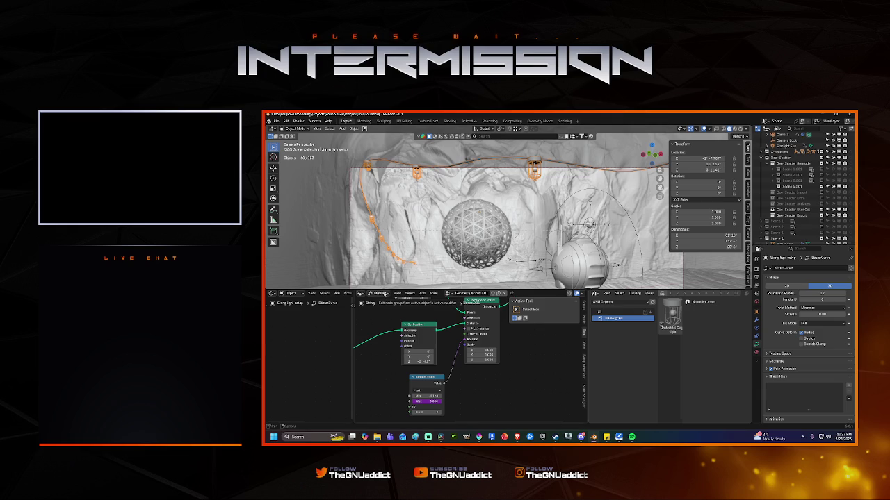
{"action": "left_click", "coordinate": [596, 294]}
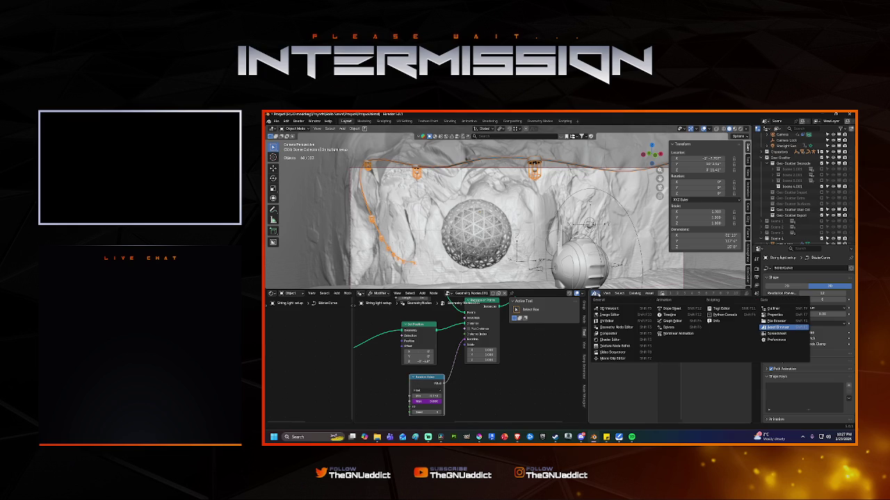
{"action": "left_click", "coordinate": [675, 323]}
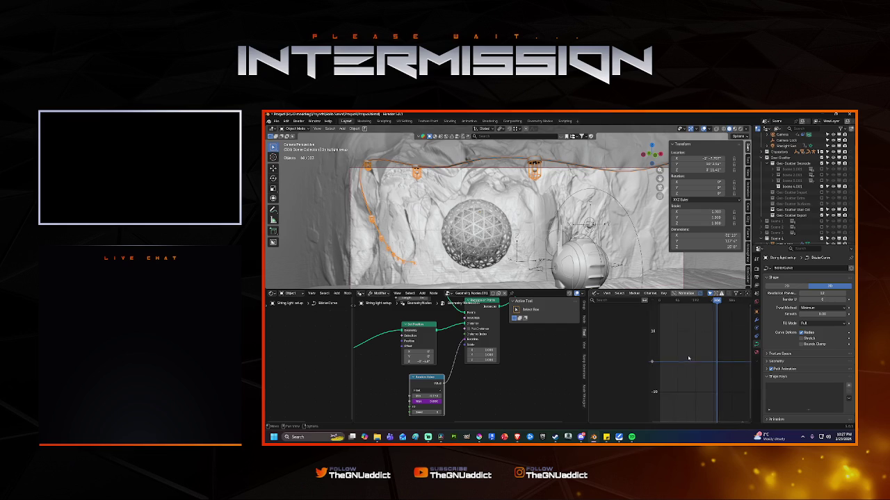
{"action": "scroll", "coordinate": [679, 359], "scroll_direction": "up", "scroll_amount": 2}
{"action": "scroll", "coordinate": [679, 359], "scroll_direction": "up", "scroll_amount": 2}
{"action": "scroll", "coordinate": [679, 359], "scroll_direction": "up", "scroll_amount": 2}
{"action": "scroll", "coordinate": [679, 359], "scroll_direction": "up", "scroll_amount": 2}
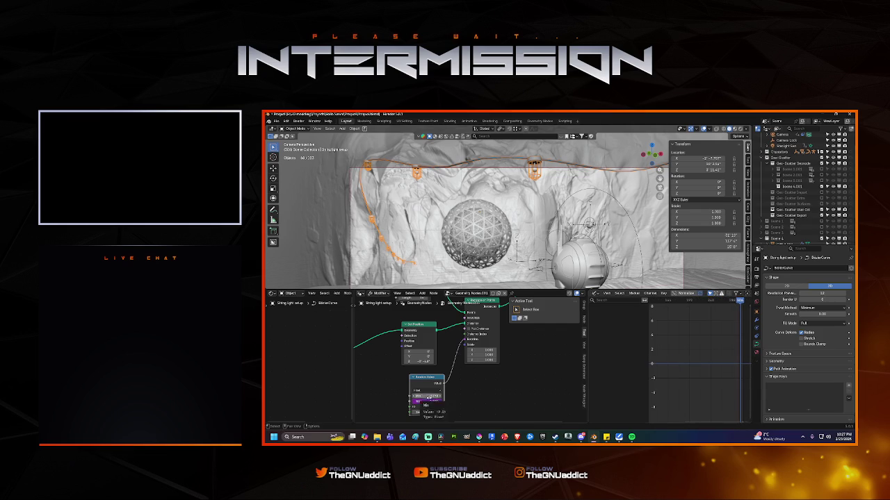
{"action": "right_click", "coordinate": [429, 403]}
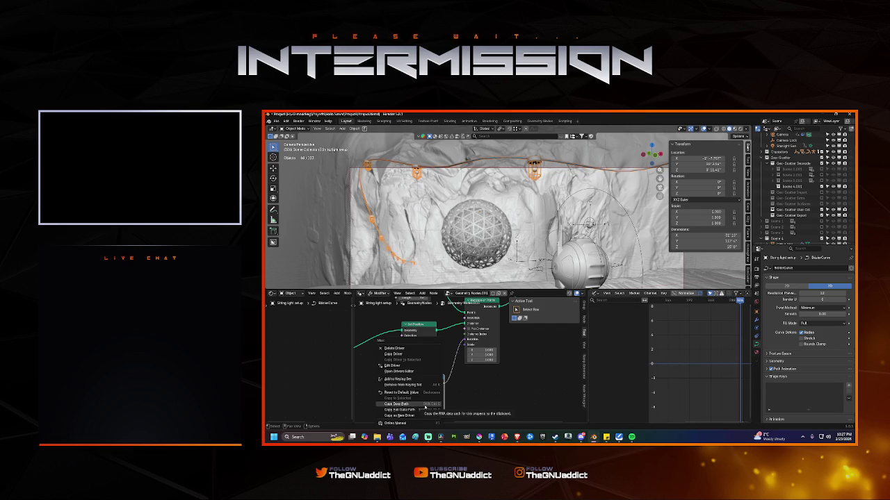
Step: Keep the Max driver as a Scripted Expression and change the number 10 in it
{"action": "left_click", "coordinate": [393, 366]}
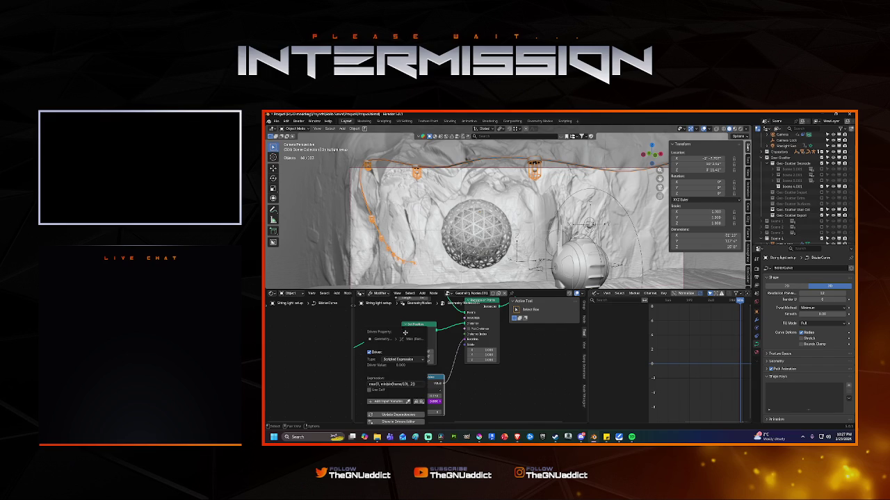
{"action": "left_click", "coordinate": [416, 359]}
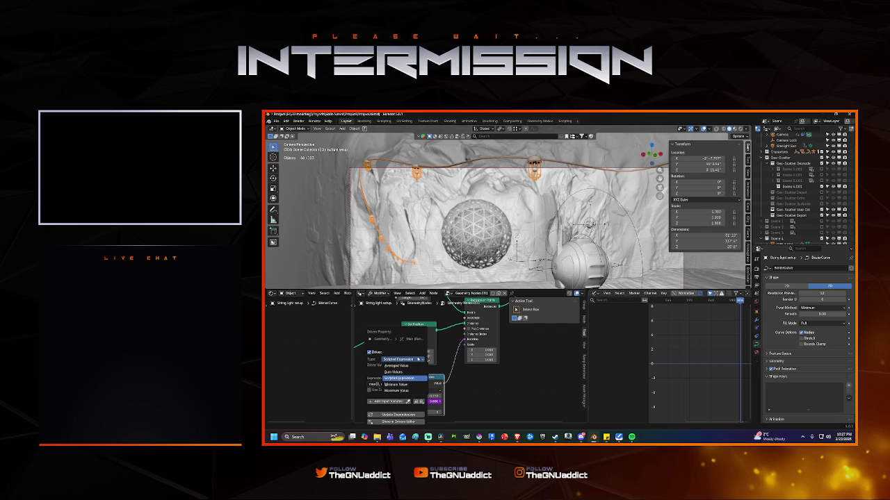
{"action": "left_click", "coordinate": [418, 360]}
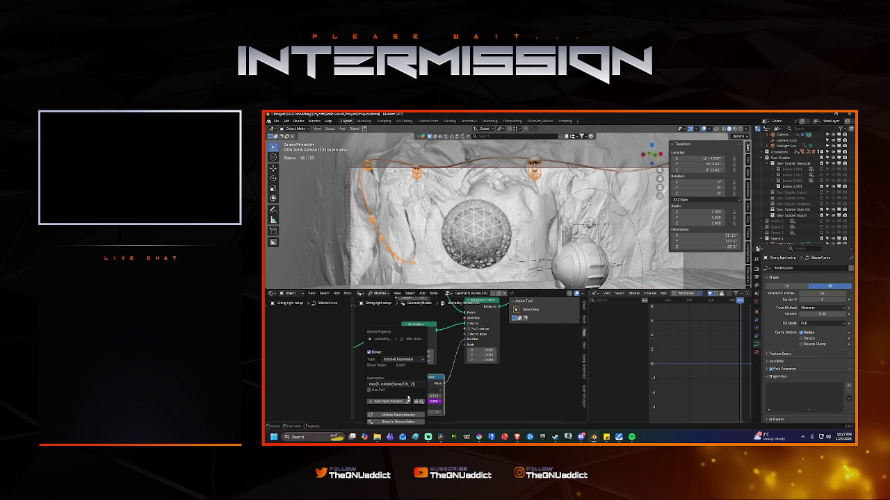
{"action": "left_click", "coordinate": [375, 386]}
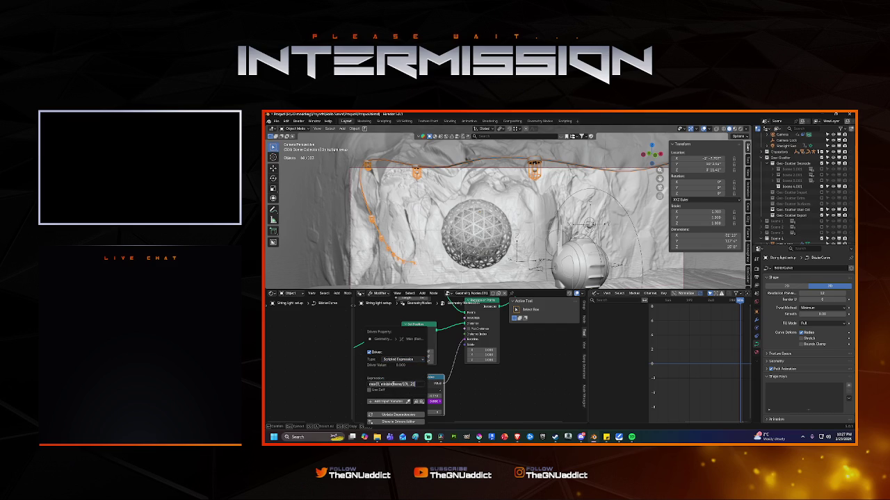
{"action": "left_click", "coordinate": [408, 384]}
{"action": "key", "text": "Return"}
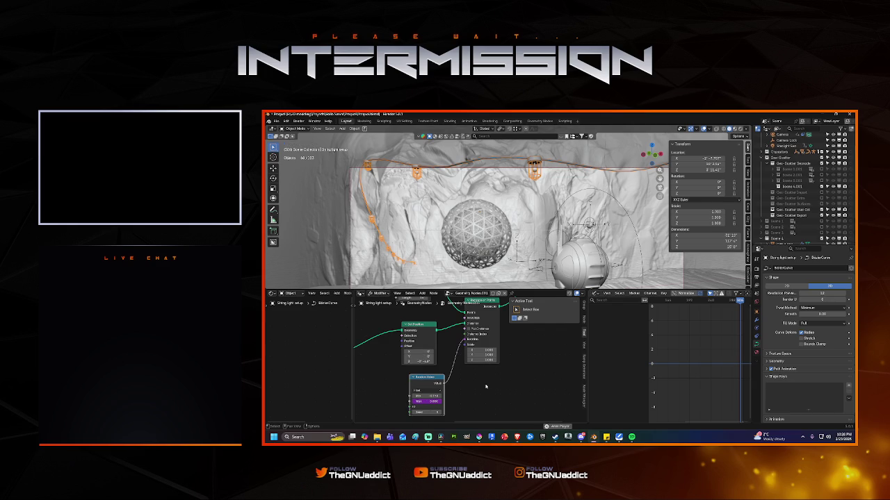
Step: Play the driven animation and set the Random Value maximum to 0.200
{"action": "key", "text": "space"}
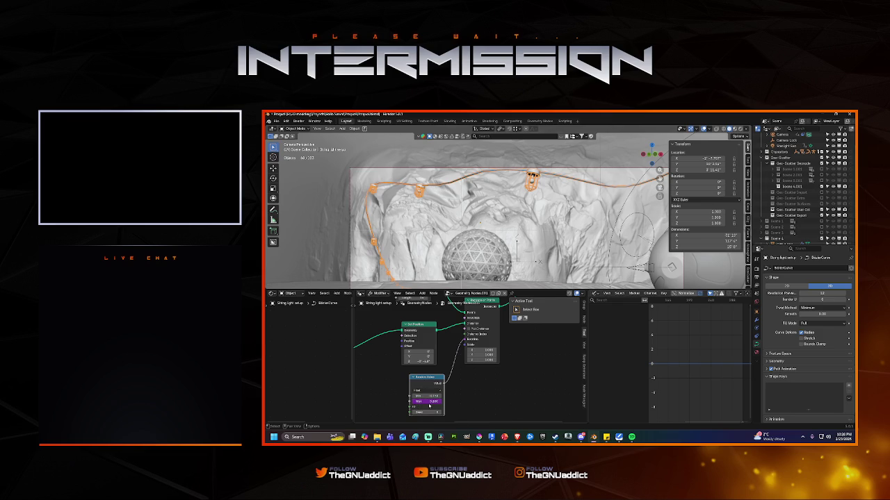
{"action": "left_click", "coordinate": [428, 403]}
{"action": "key", "text": "Return"}
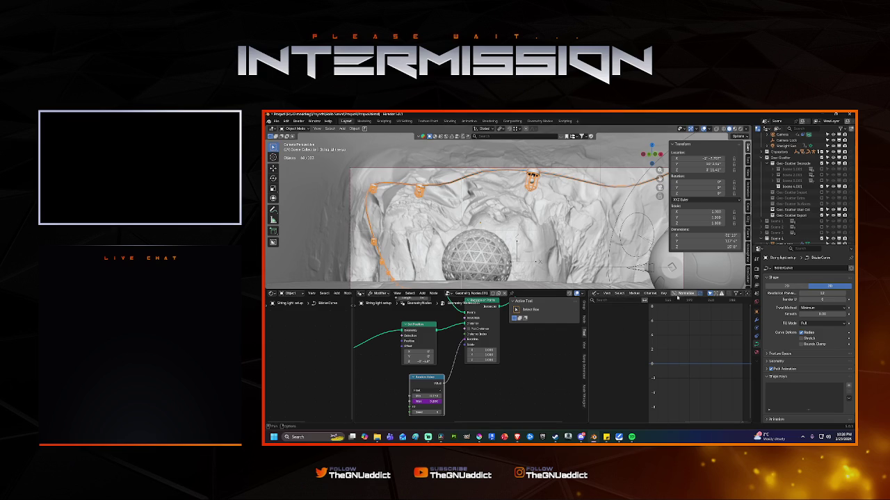
Step: Switch to the Timeline, play from the start frame, and raise the maximum to 2.000
{"action": "left_click", "coordinate": [594, 293]}
{"action": "left_click", "coordinate": [670, 310]}
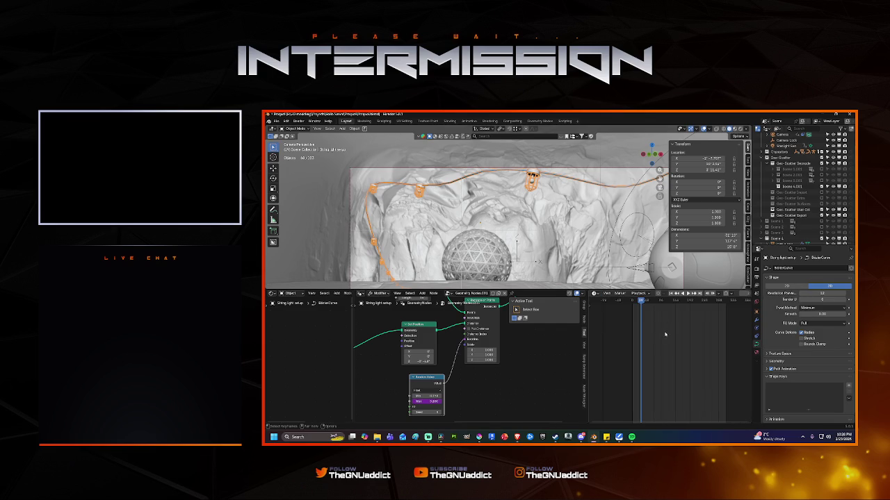
{"action": "key", "text": "shift+Left"}
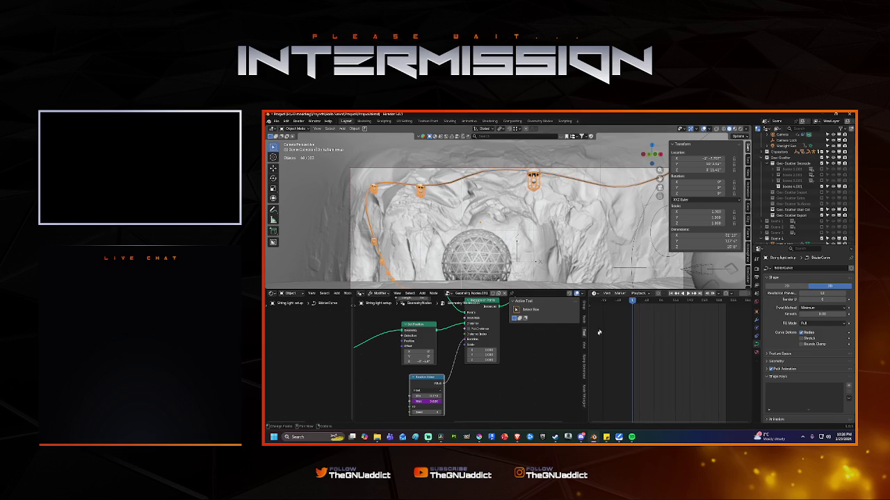
{"action": "key", "text": "space"}
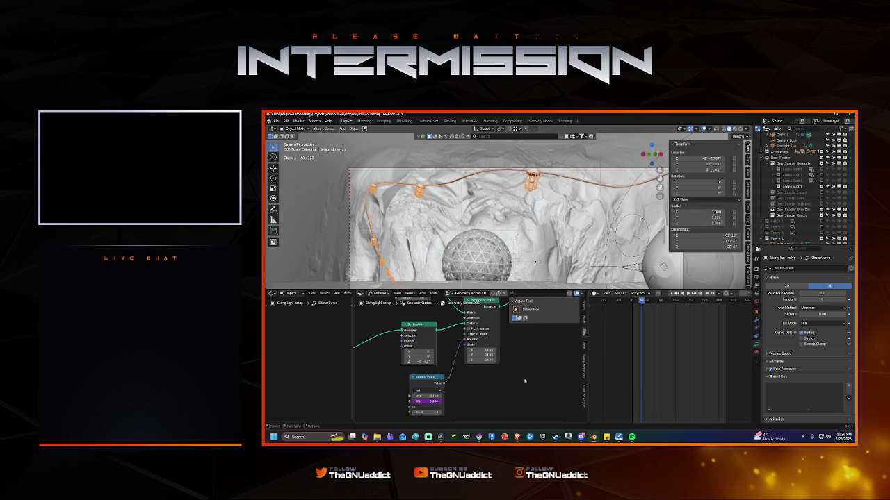
{"action": "left_click", "coordinate": [438, 402]}
{"action": "key", "text": "Return"}
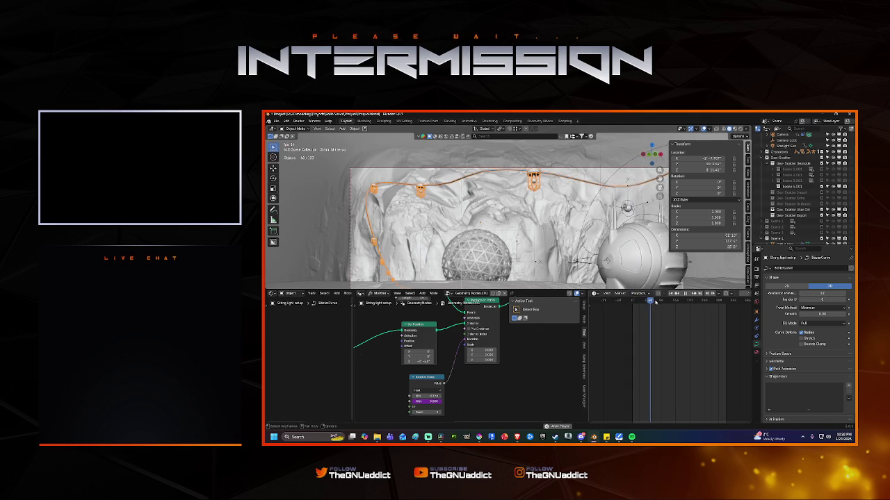
Step: Set the Random Value maximum to 2 and play the animation
{"action": "double_click", "coordinate": [426, 402]}
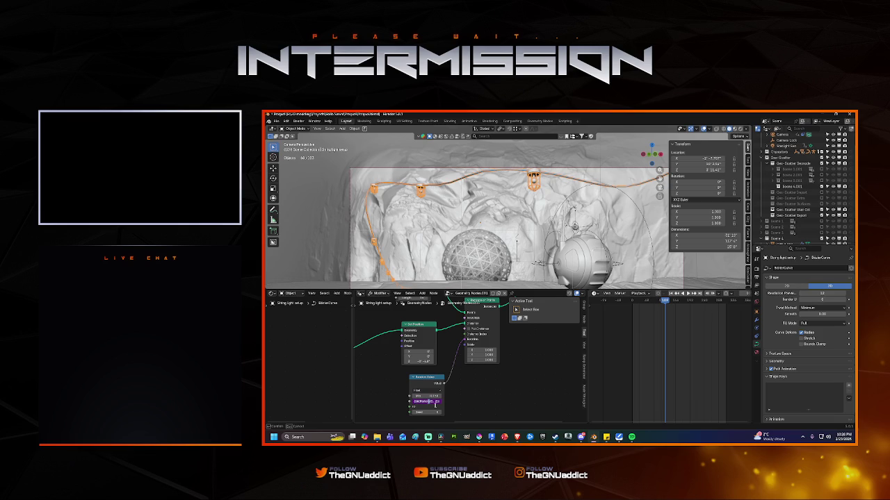
{"action": "type", "text": "0.2"}
{"action": "key", "text": "Return"}
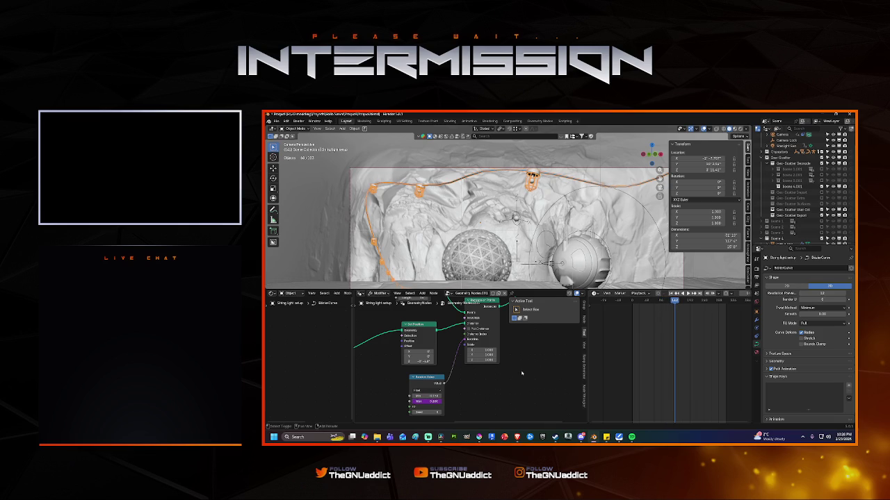
{"action": "key", "text": "space"}
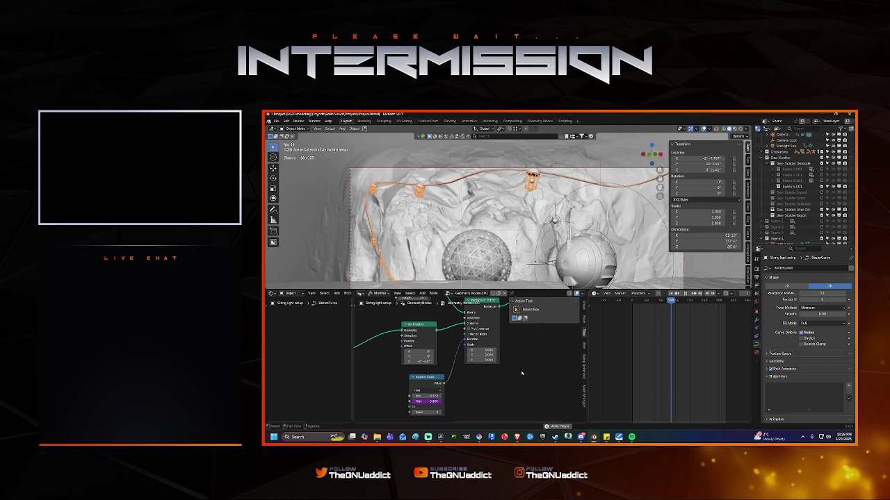
Step: Enter a new Max value on the Random Value node during playback
{"action": "left_click", "coordinate": [432, 401]}
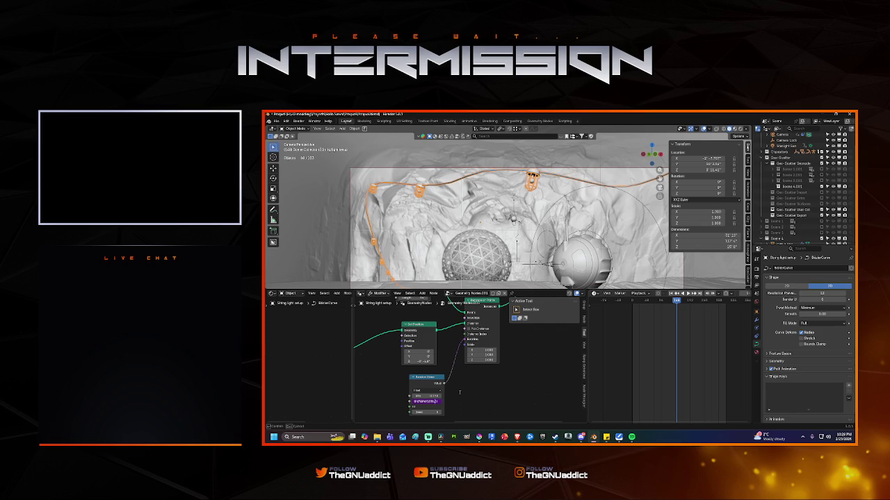
{"action": "key", "text": "Return"}
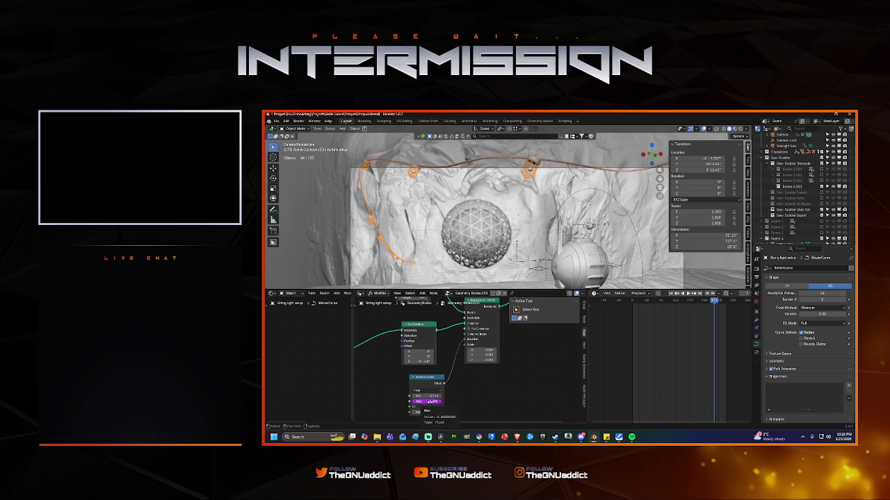
{"action": "right_click", "coordinate": [430, 402]}
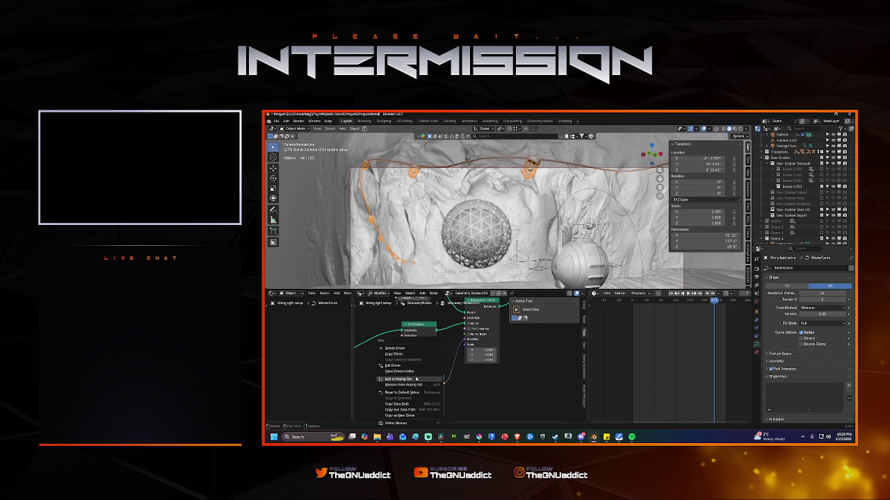
Step: Keyframe the Random Value Max and show its curve in the Graph Editor with the sidebar
{"action": "left_click", "coordinate": [394, 348]}
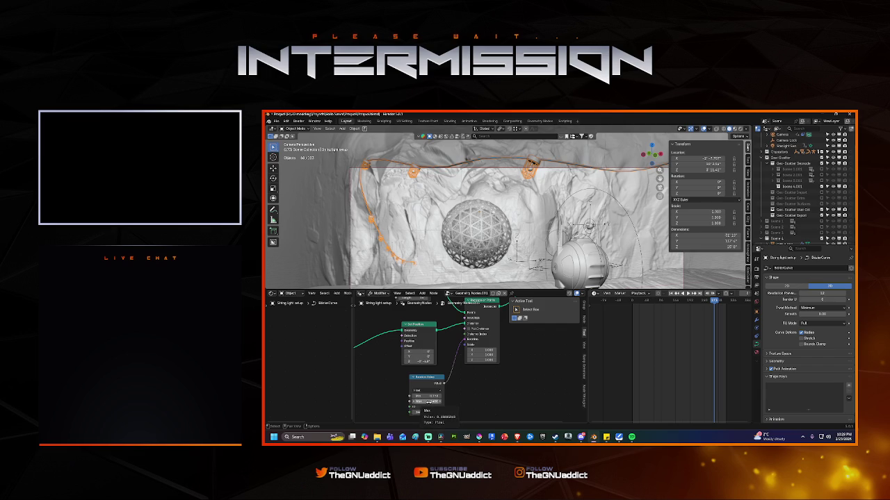
{"action": "key", "text": "i"}
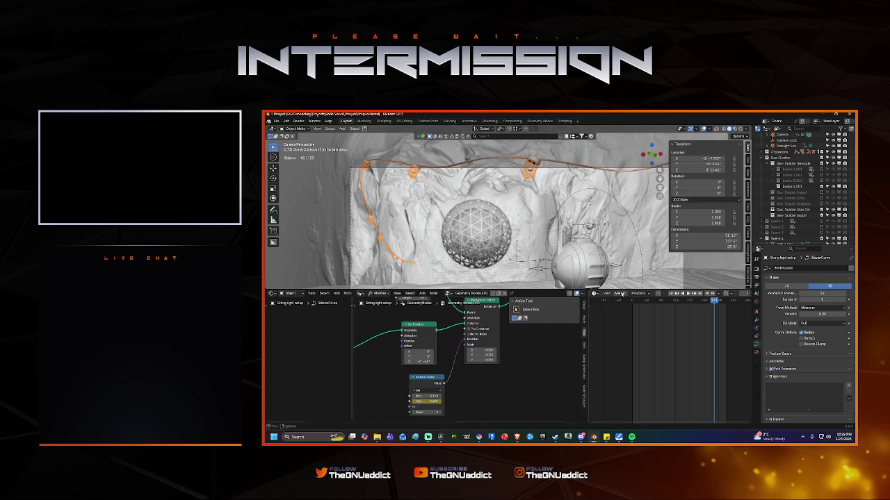
{"action": "left_click", "coordinate": [594, 293]}
{"action": "left_click", "coordinate": [688, 323]}
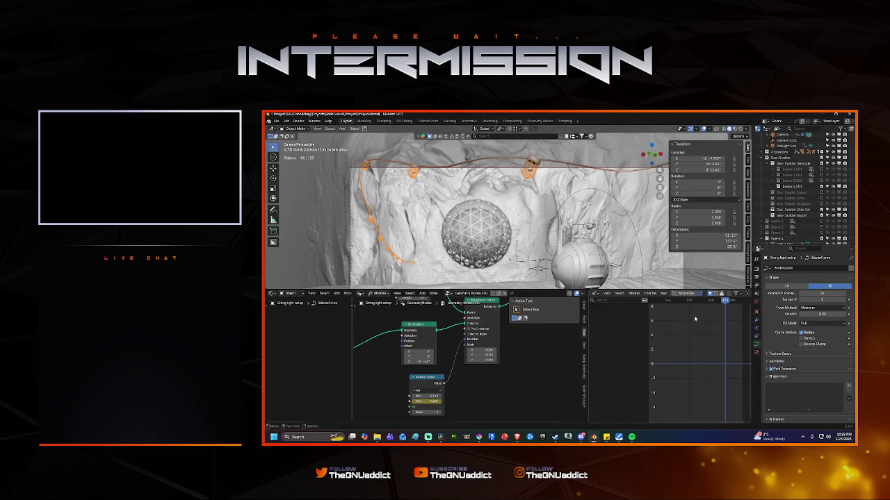
{"action": "key", "text": "n"}
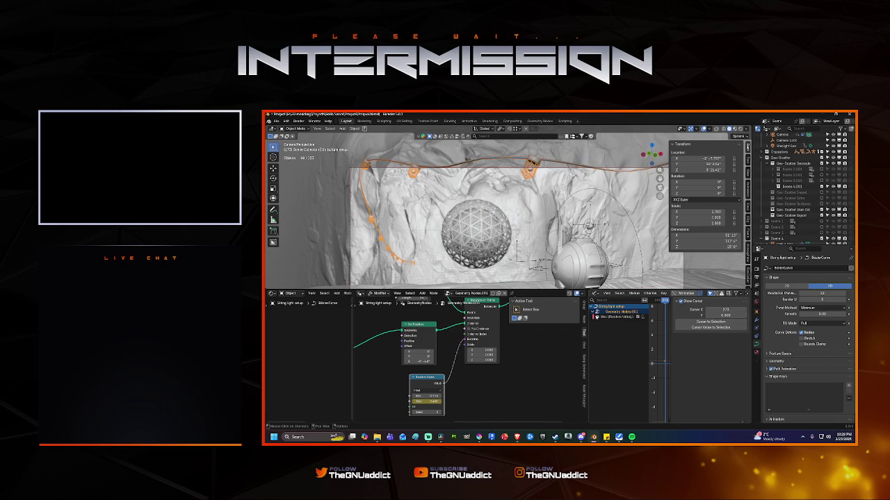
{"action": "left_click", "coordinate": [609, 318]}
Step: Add a Noise modifier to the Max (Random Value) curve and widen the Graph Editor
{"action": "left_click", "coordinate": [748, 327]}
{"action": "left_click", "coordinate": [698, 303]}
{"action": "left_click", "coordinate": [693, 335]}
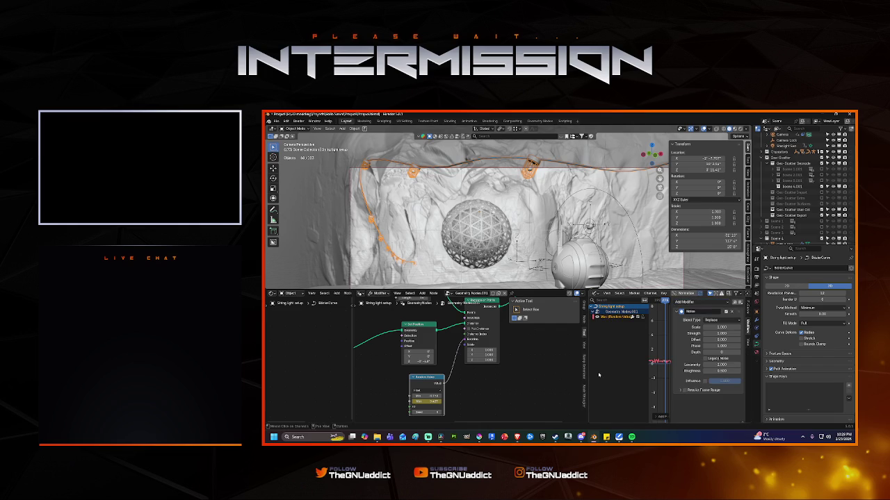
{"action": "left_click_drag", "start_coordinate": [588, 379], "coordinate": [532, 379]}
{"action": "mouse_move", "coordinate": [638, 371]}
{"action": "middle_mouse_down", "text": "ctrl"}
{"action": "mouse_move", "coordinate": [612, 374]}
{"action": "mouse_move", "coordinate": [615, 361]}
{"action": "middle_mouse_up", "text": "ctrl"}
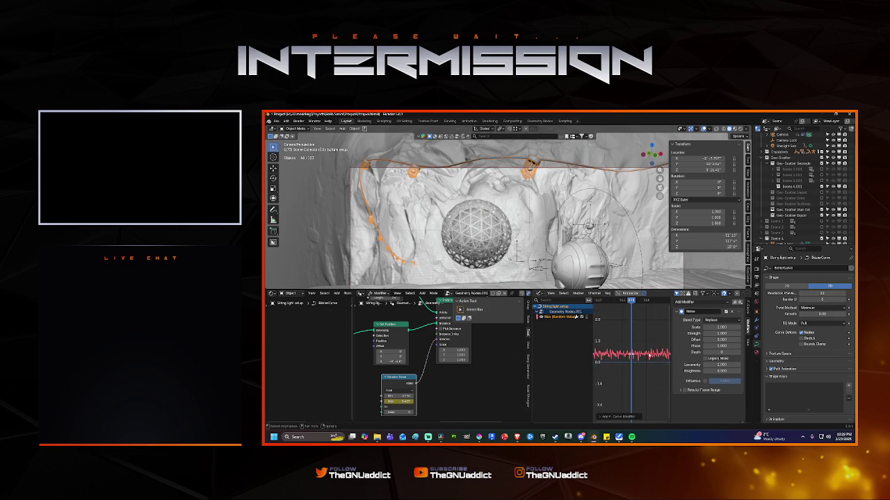
{"action": "double_click", "coordinate": [715, 327]}
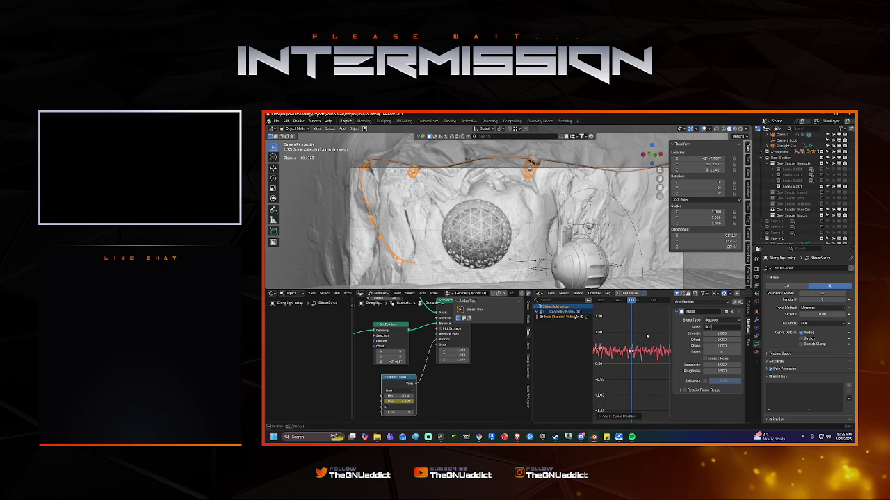
Step: Set the noise Scale to 25 and play the animation to preview the flicker
{"action": "key", "text": "Return"}
{"action": "left_click", "coordinate": [709, 327]}
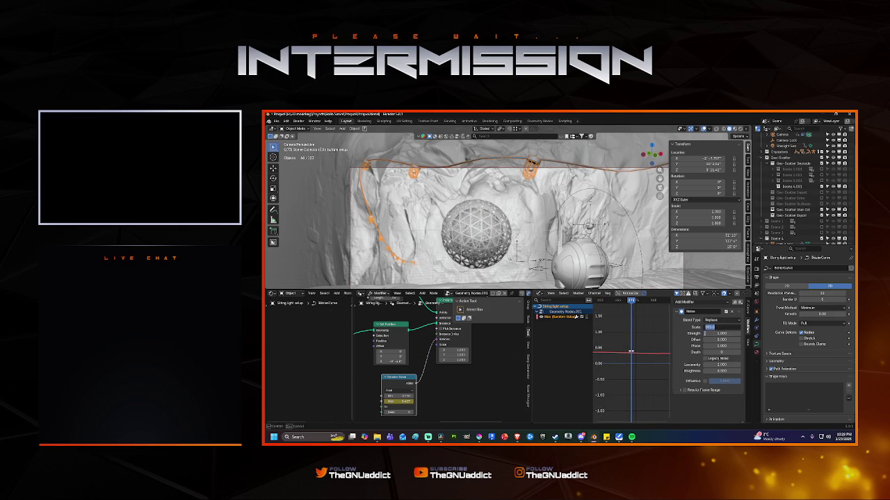
{"action": "key", "text": "Return"}
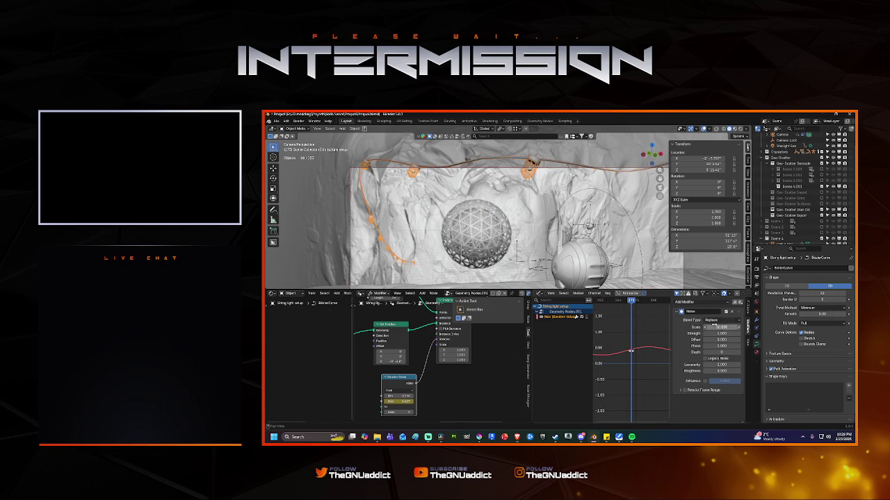
{"action": "key", "text": "Return"}
{"action": "key", "text": "space"}
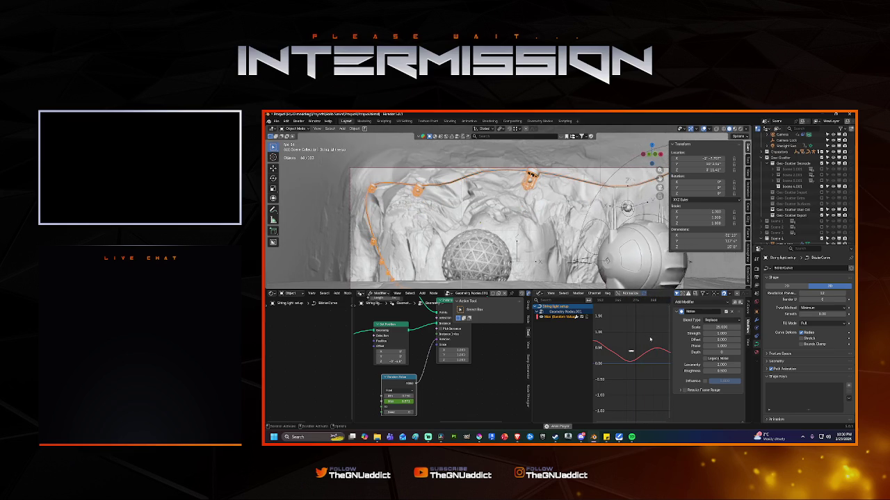
{"action": "key", "text": "space"}
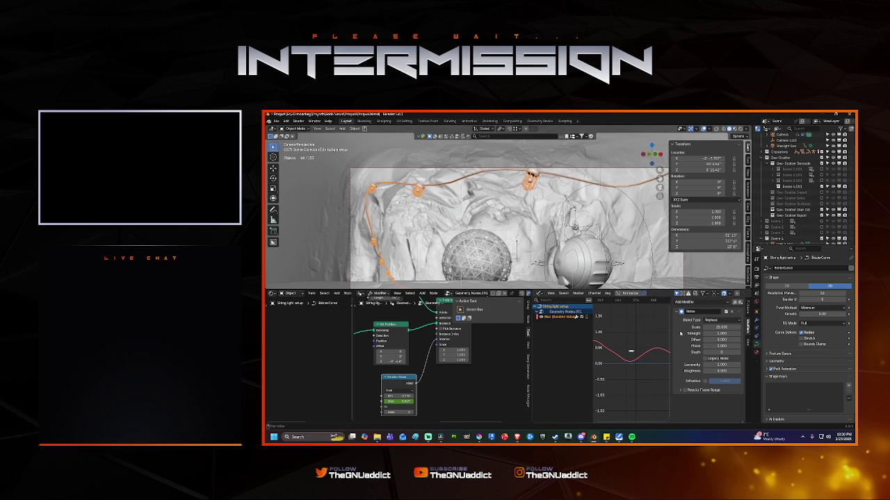
Step: Lower the noise Strength, set Scale to 10, and preview the playback again
{"action": "double_click", "coordinate": [718, 334]}
{"action": "key", "text": "Return"}
{"action": "double_click", "coordinate": [714, 328]}
{"action": "type", "text": "10.000"}
{"action": "key", "text": "Return"}
{"action": "key", "text": "space"}
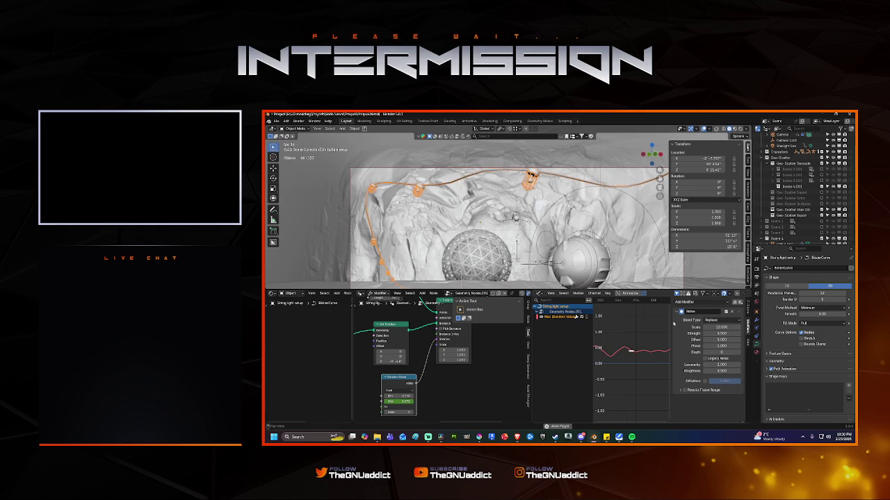
{"action": "scroll", "coordinate": [638, 352], "scroll_direction": "down", "scroll_amount": 3}
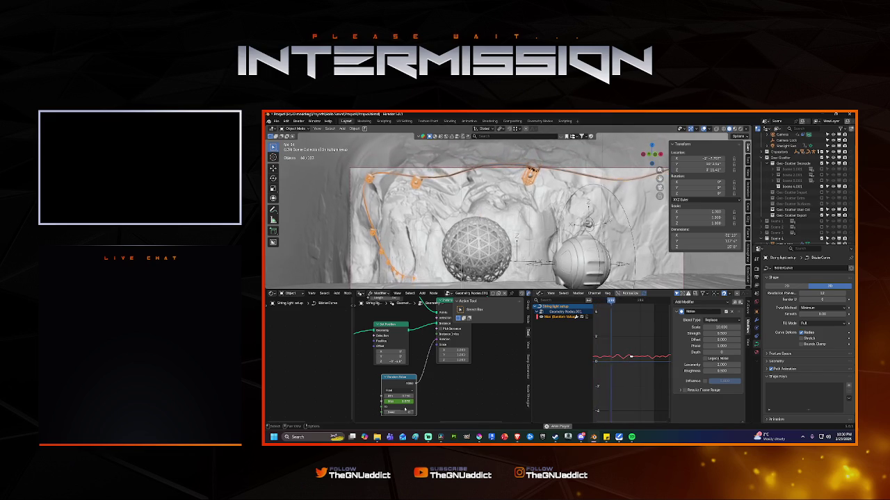
{"action": "scroll", "coordinate": [631, 358], "scroll_direction": "down", "scroll_amount": 2}
{"action": "key", "text": "space"}
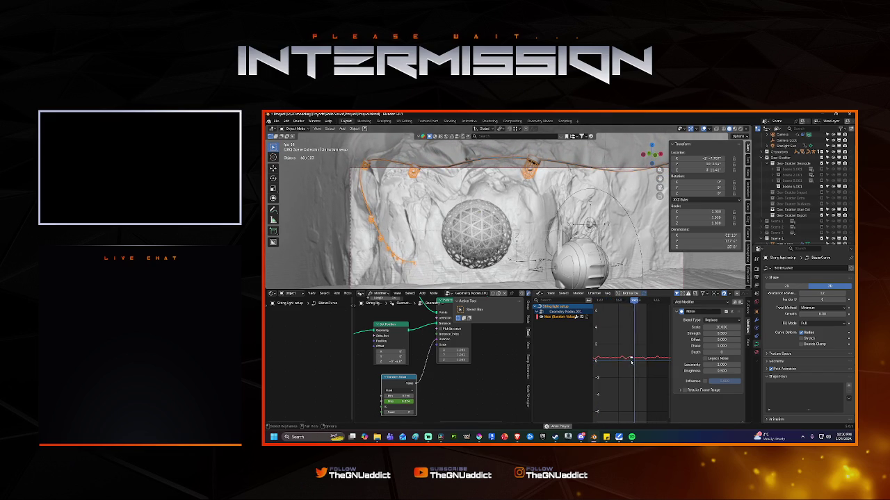
Step: Reselect the noise curve and begin moving it vertically only
{"action": "key", "text": "Home"}
{"action": "key", "text": "ctrl+z"}
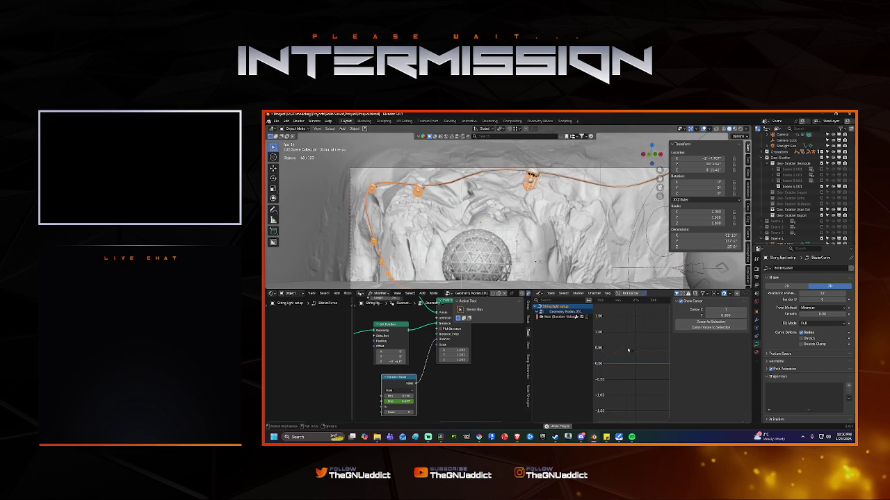
{"action": "key", "text": "ctrl+shift+z"}
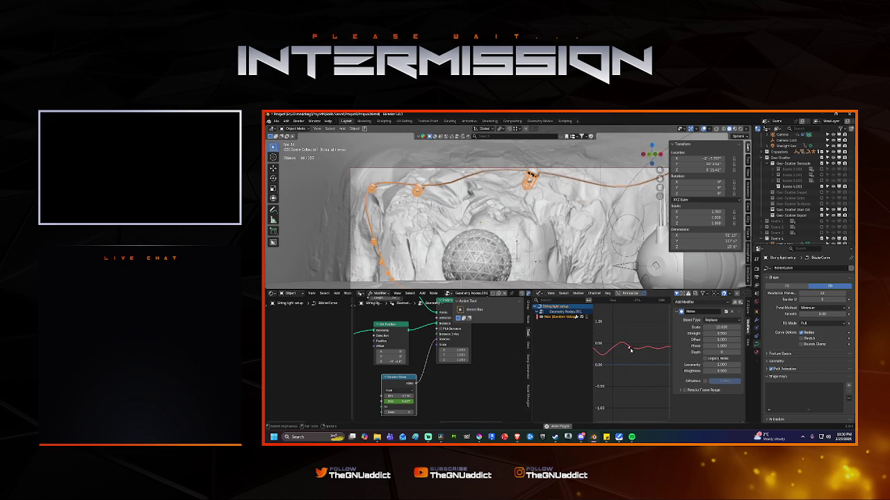
{"action": "key", "text": "ctrl+z"}
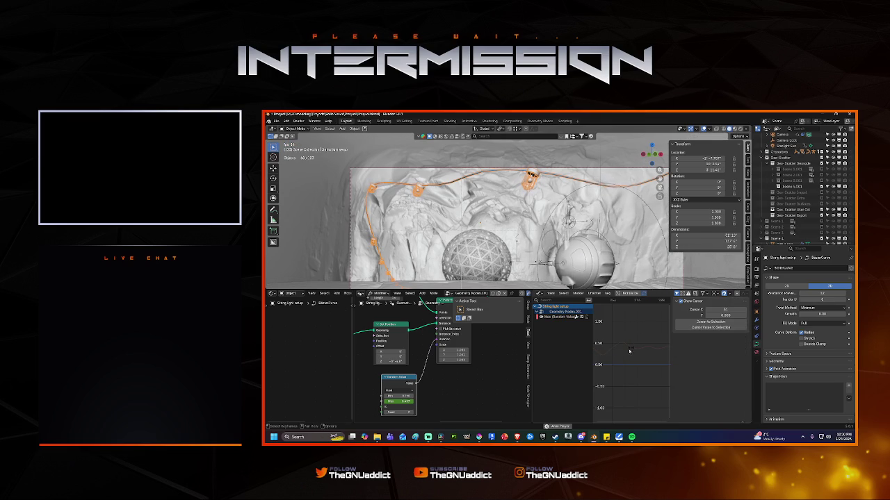
{"action": "key", "text": "ctrl+shift+z"}
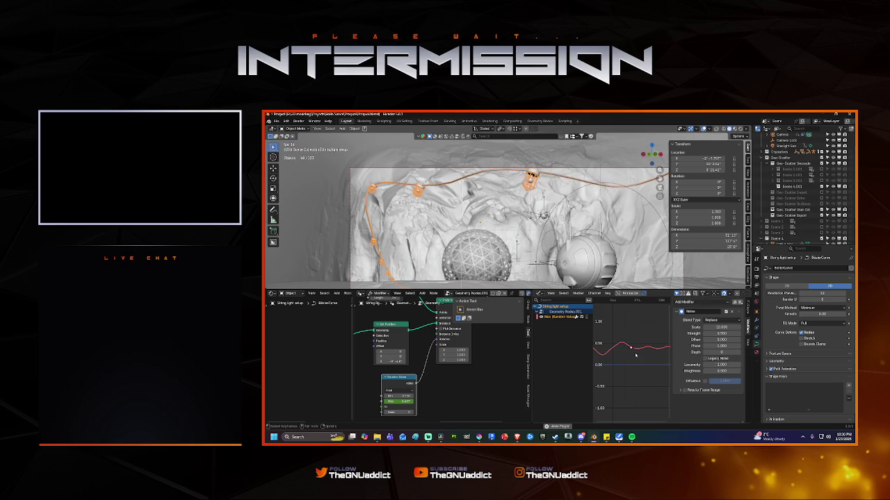
{"action": "key", "text": "g"}
{"action": "key", "text": "y"}
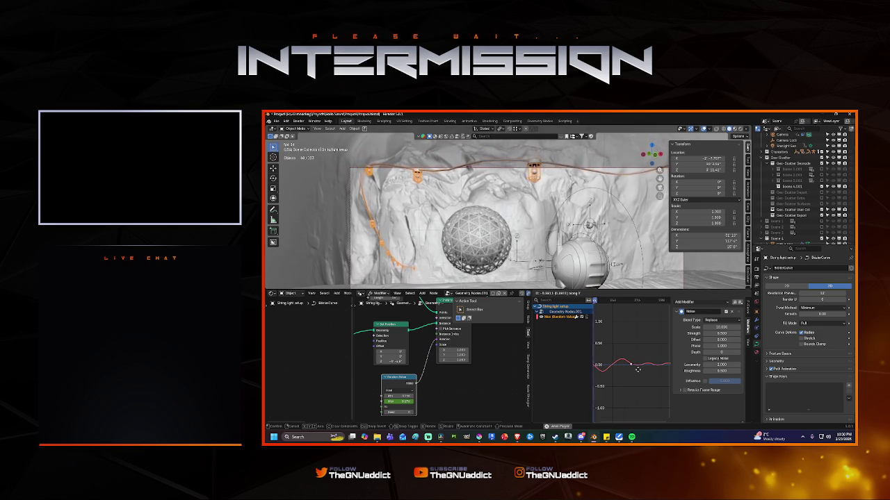
Step: Drop the noise curve at about 0 and set the noise Scale to 25
{"action": "left_click", "coordinate": [637, 370]}
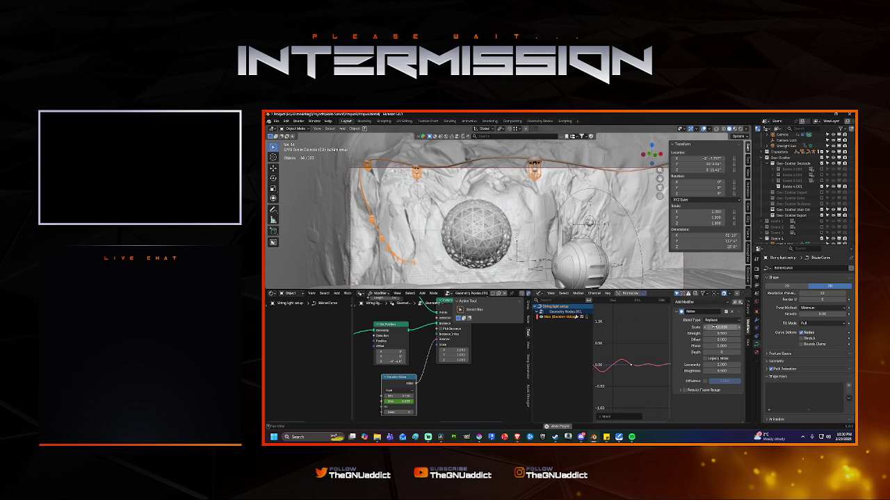
{"action": "left_click", "coordinate": [720, 327]}
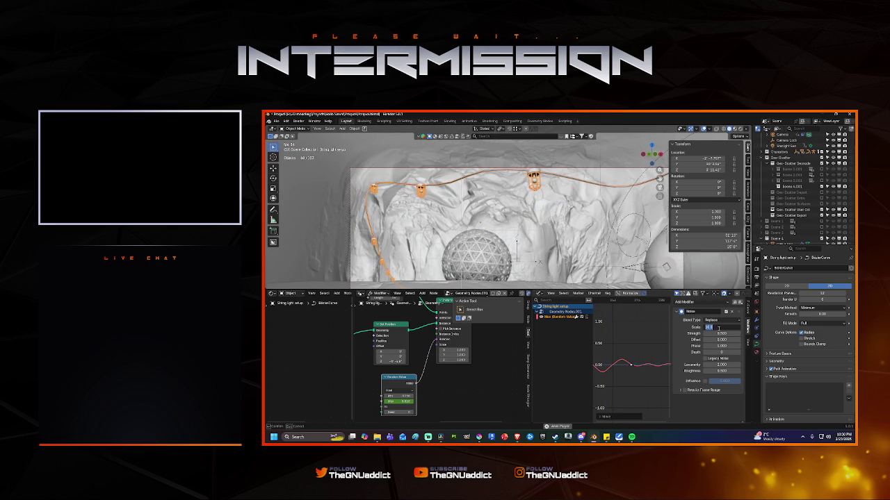
{"action": "type", "text": "2"}
{"action": "key", "text": "Return"}
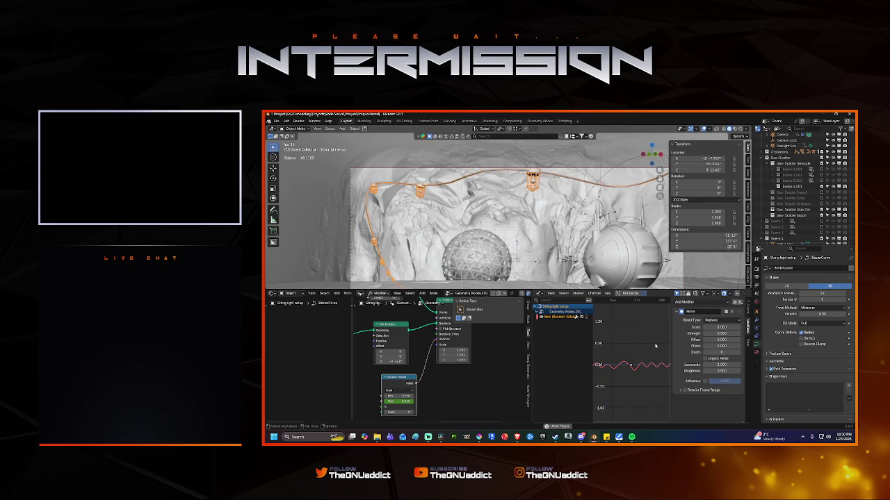
{"action": "left_click", "coordinate": [716, 327]}
{"action": "type", "text": "25"}
{"action": "key", "text": "Return"}
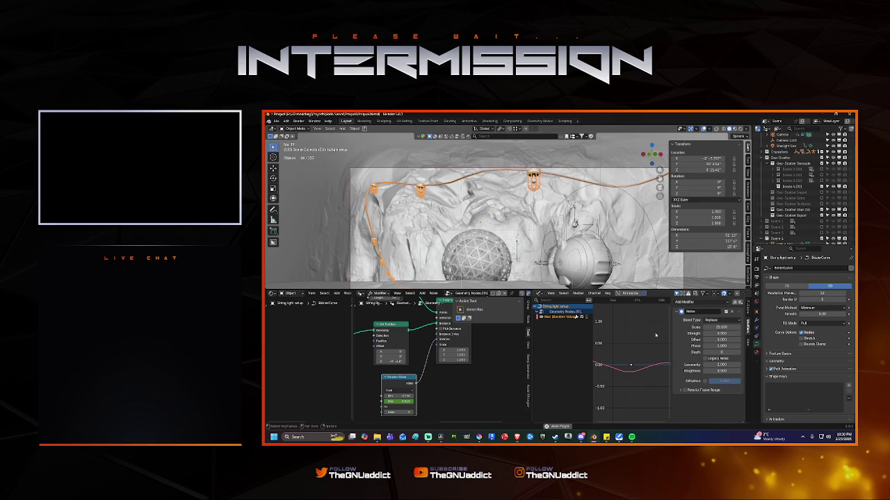
Step: Adjust the noise Strength, trying 2 and settling on 1
{"action": "left_click_drag", "start_coordinate": [716, 334], "coordinate": [730, 333]}
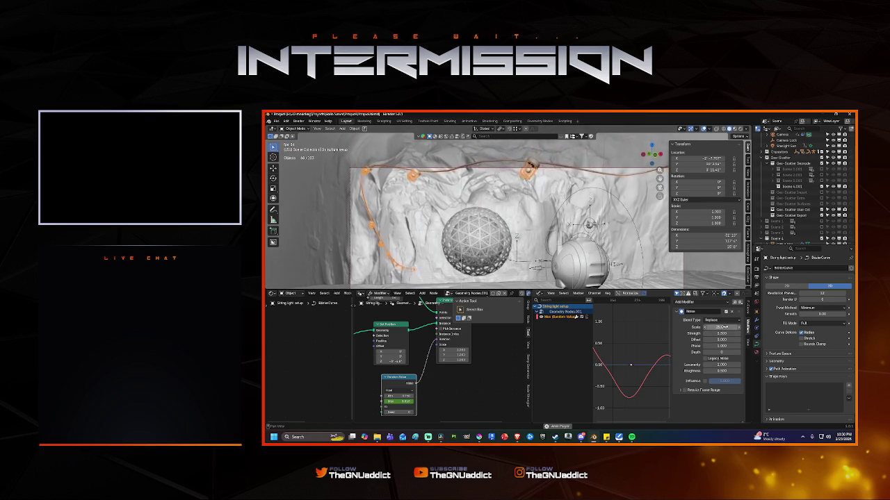
{"action": "left_click", "coordinate": [720, 333]}
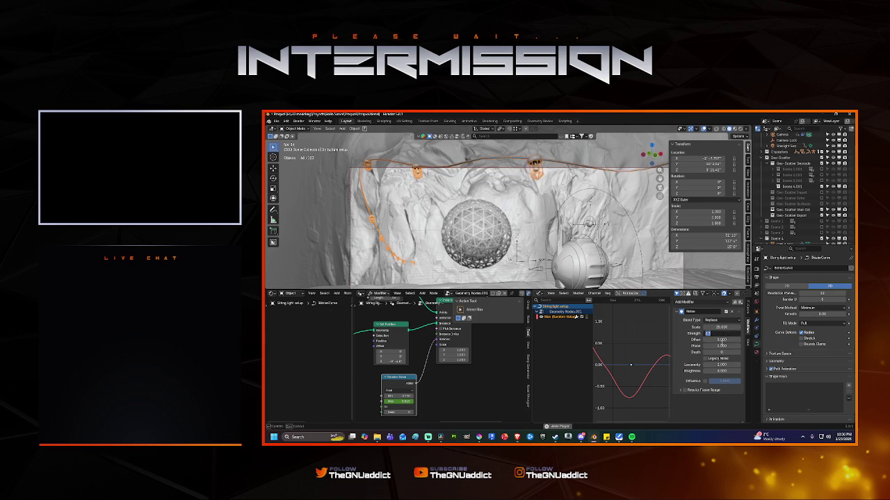
{"action": "type", "text": "2"}
{"action": "key", "text": "Return"}
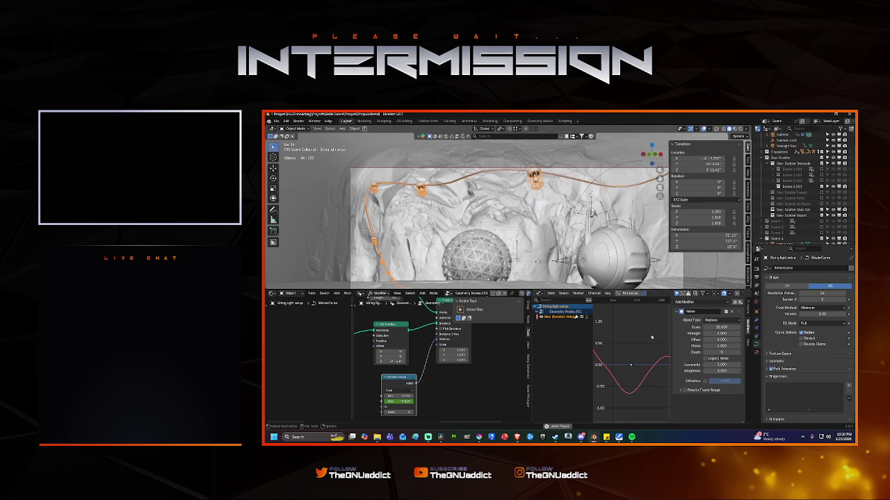
{"action": "left_click", "coordinate": [716, 333]}
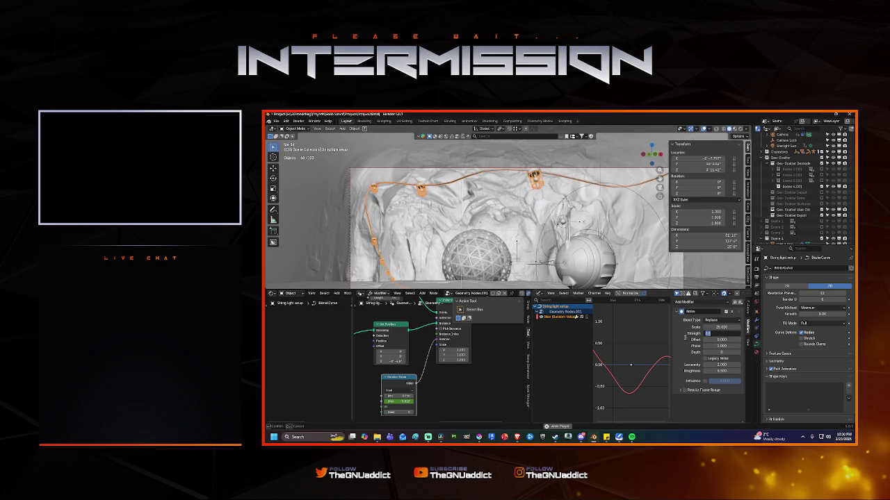
{"action": "type", "text": "1"}
{"action": "key", "text": "Return"}
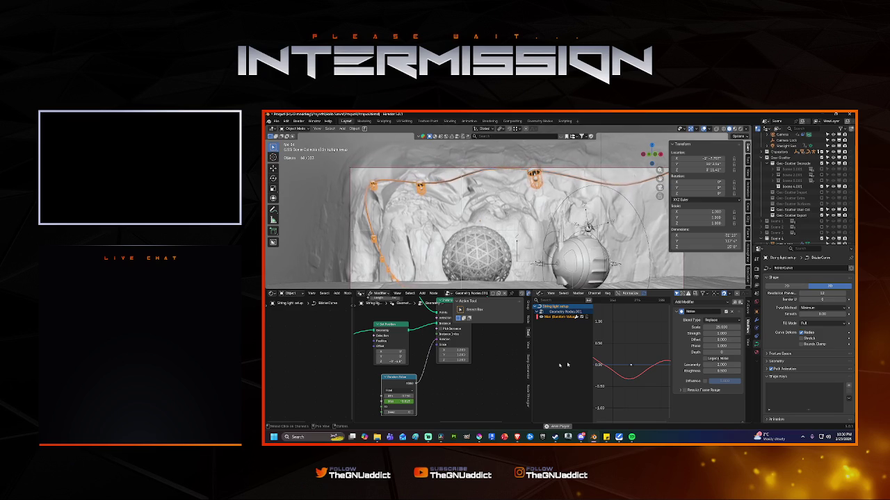
Step: Select Industrial Cage light.005 in the Outliner and frame it in the viewport
{"action": "scroll", "coordinate": [469, 370], "scroll_direction": "up", "scroll_amount": 2}
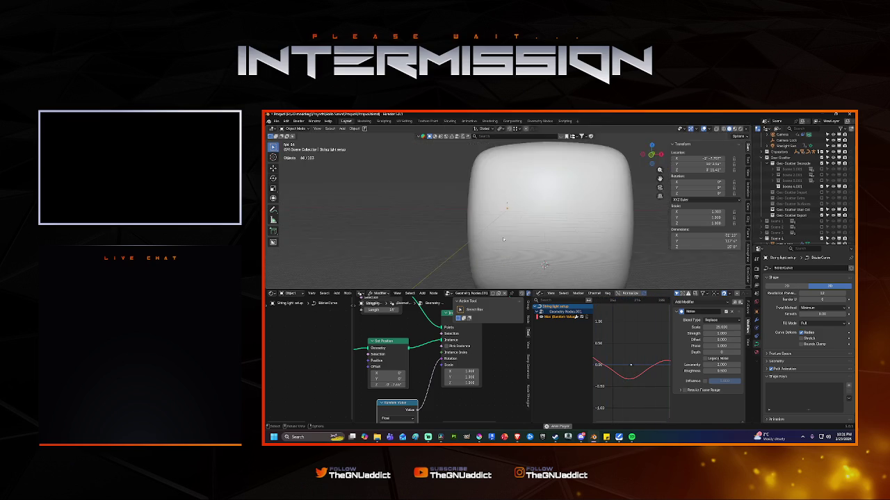
{"action": "scroll", "coordinate": [807, 187], "scroll_direction": "down", "scroll_amount": 3}
{"action": "left_click", "coordinate": [784, 226]}
{"action": "key", "text": "KP_Decimal"}
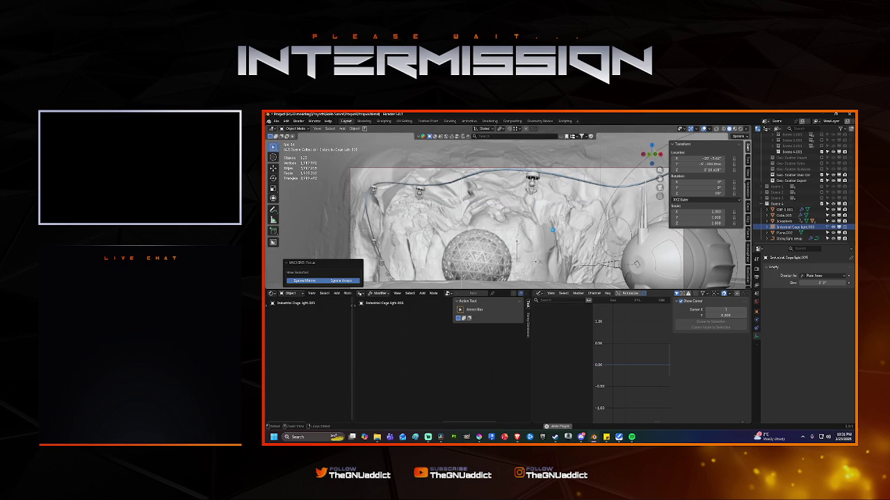
Step: Save the file, then view Industrial Cage light.005 alone in Local View, orbiting close
{"action": "key", "text": "ctrl+s"}
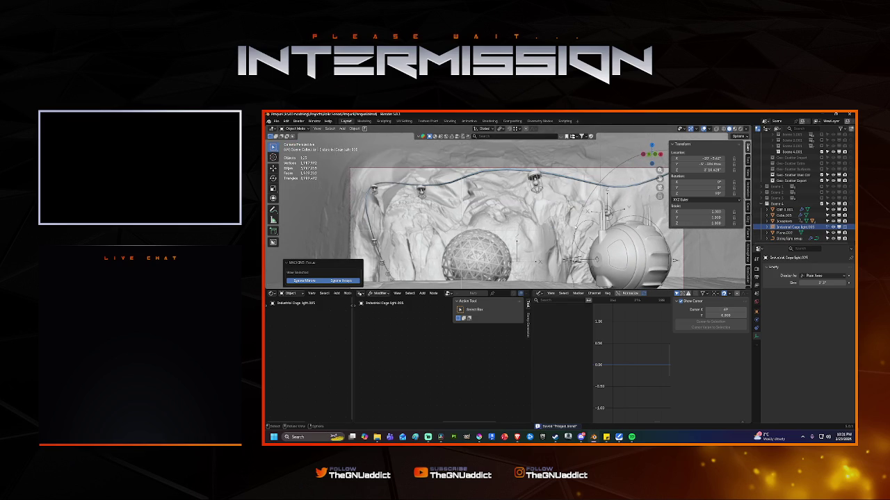
{"action": "key", "text": "KP_Divide"}
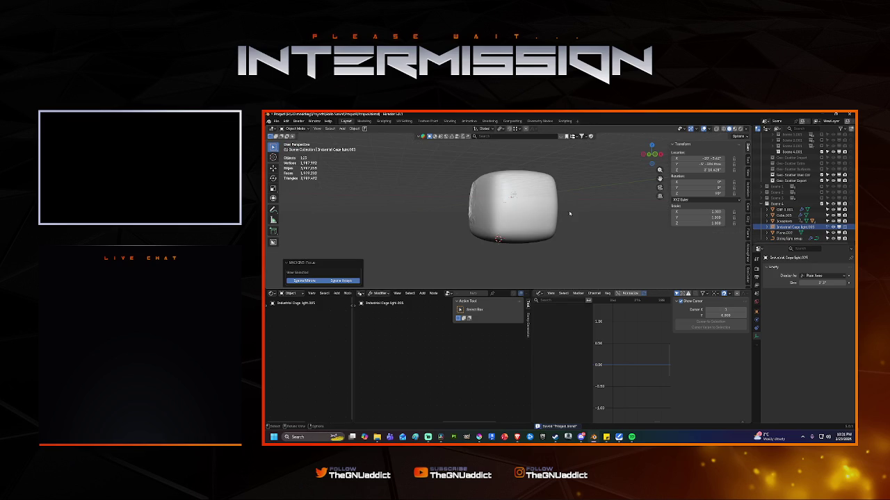
{"action": "scroll", "coordinate": [563, 219], "scroll_direction": "up", "scroll_amount": 2}
{"action": "middle_click_drag", "start_coordinate": [564, 219], "coordinate": [556, 208]}
{"action": "scroll", "coordinate": [556, 209], "scroll_direction": "up", "scroll_amount": 5}
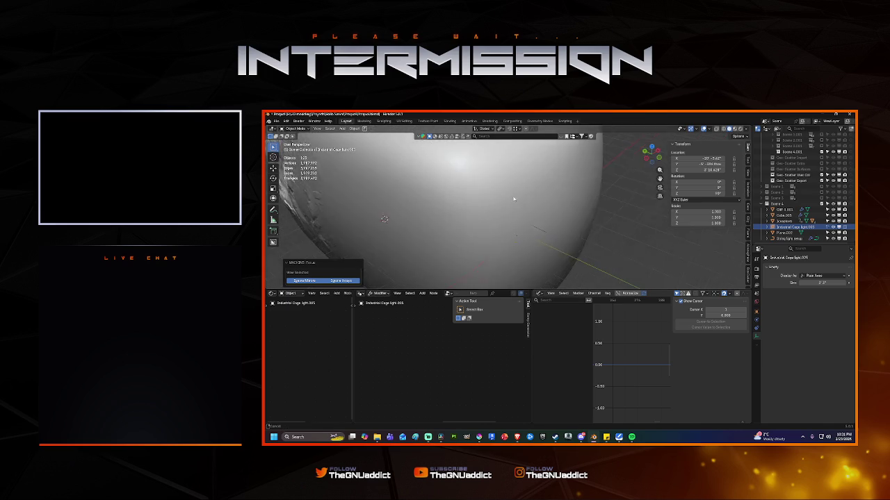
{"action": "scroll", "coordinate": [554, 201], "scroll_direction": "down", "scroll_amount": 5}
{"action": "scroll", "coordinate": [528, 212], "scroll_direction": "down", "scroll_amount": 5}
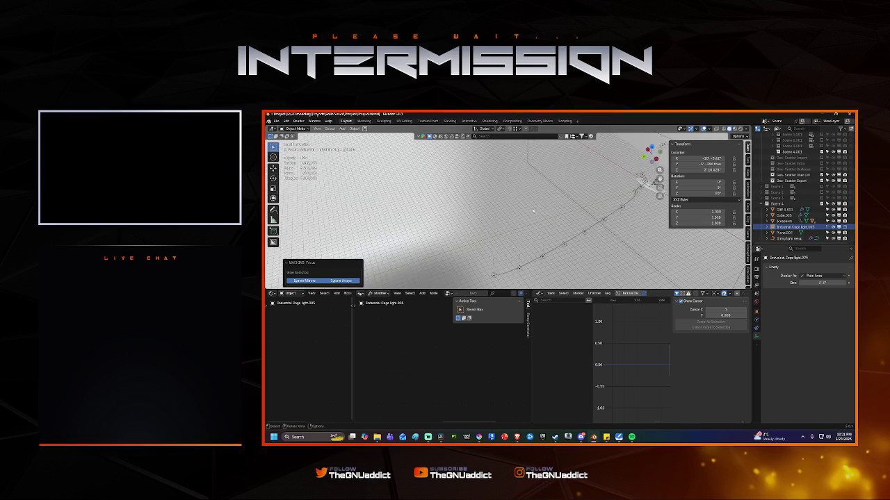
{"action": "scroll", "coordinate": [512, 219], "scroll_direction": "up", "scroll_amount": 3}
{"action": "mouse_move", "coordinate": [512, 220]}
{"action": "middle_mouse_down"}
{"action": "mouse_move", "coordinate": [504, 214]}
{"action": "mouse_move", "coordinate": [517, 199]}
{"action": "middle_mouse_up"}
{"action": "scroll", "coordinate": [504, 215], "scroll_direction": "up", "scroll_amount": 4}
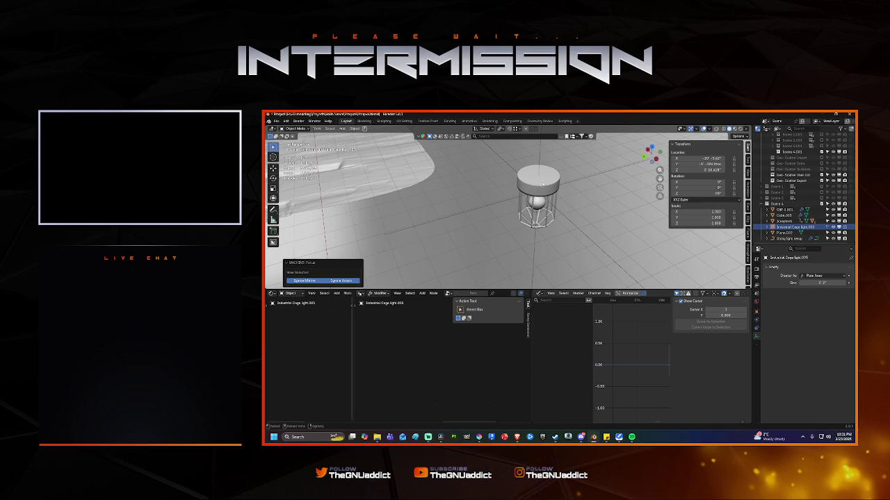
{"action": "right_click", "coordinate": [791, 227]}
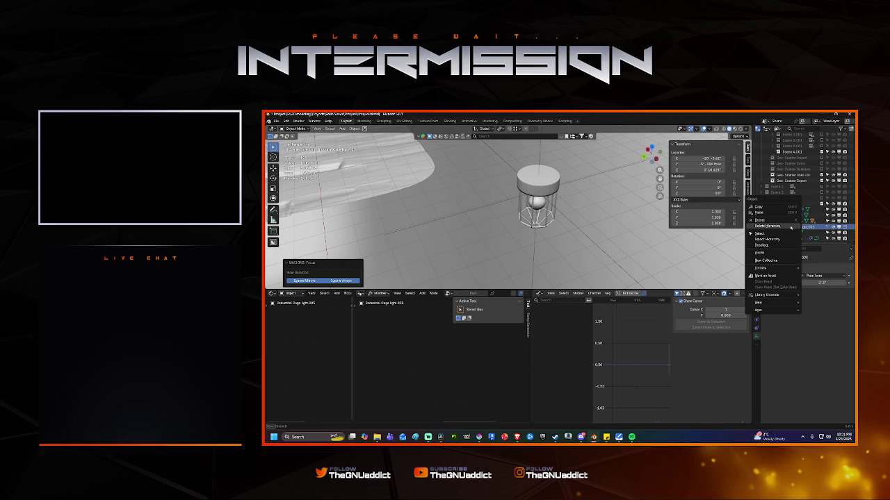
{"action": "mouse_move", "coordinate": [764, 267]}
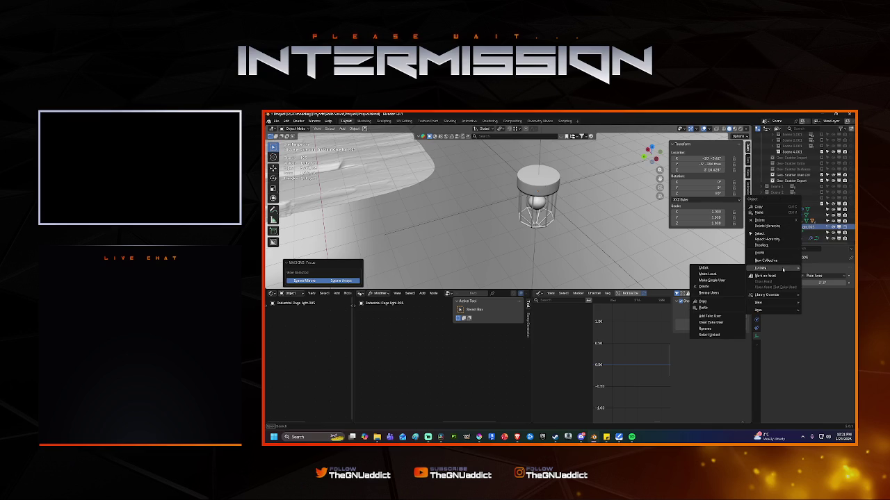
Step: Make Industrial Cage light.005's data single-user and expand it to show its Cube.005 child
{"action": "left_click", "coordinate": [725, 280]}
{"action": "left_click", "coordinate": [767, 228]}
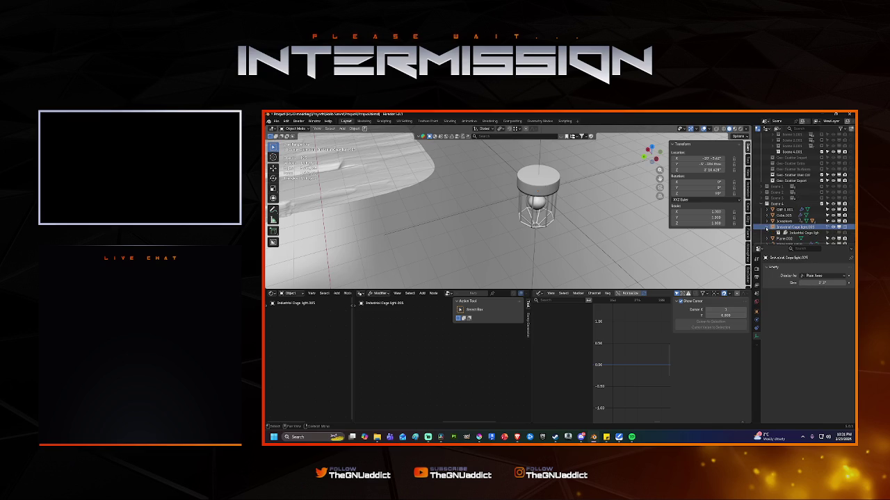
{"action": "right_click", "coordinate": [788, 234]}
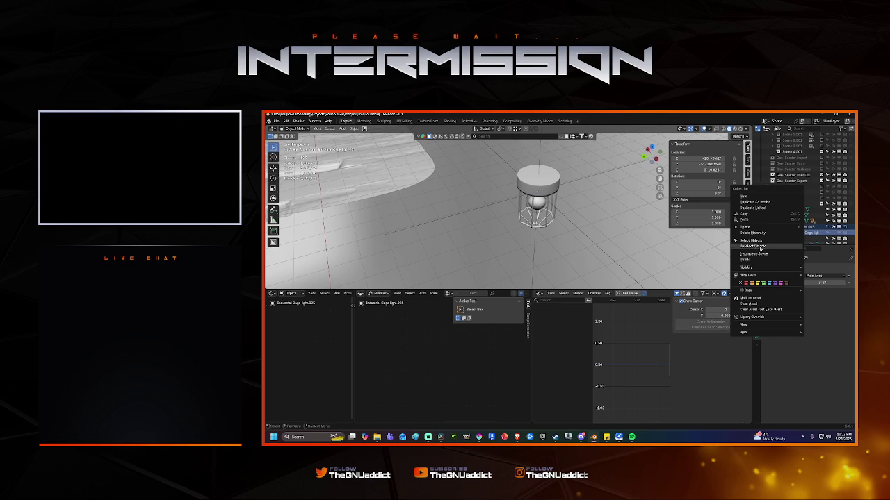
{"action": "left_click", "coordinate": [549, 183]}
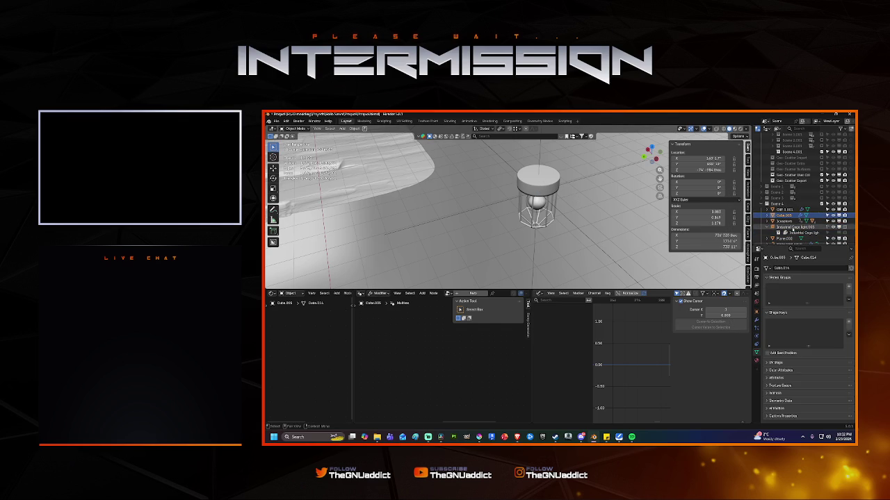
{"action": "left_click", "coordinate": [793, 227]}
Step: Delete Industrial Cage light.005 with its children using Delete Hierarchy
{"action": "right_click", "coordinate": [790, 230]}
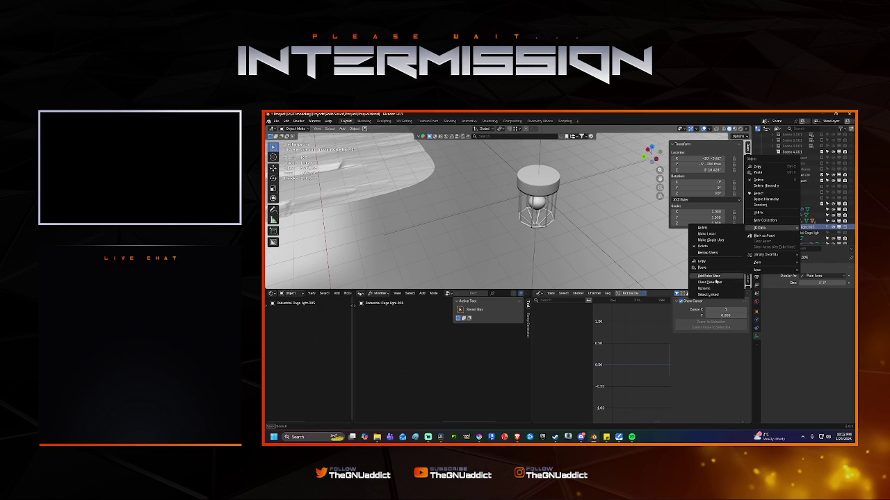
{"action": "mouse_move", "coordinate": [760, 227]}
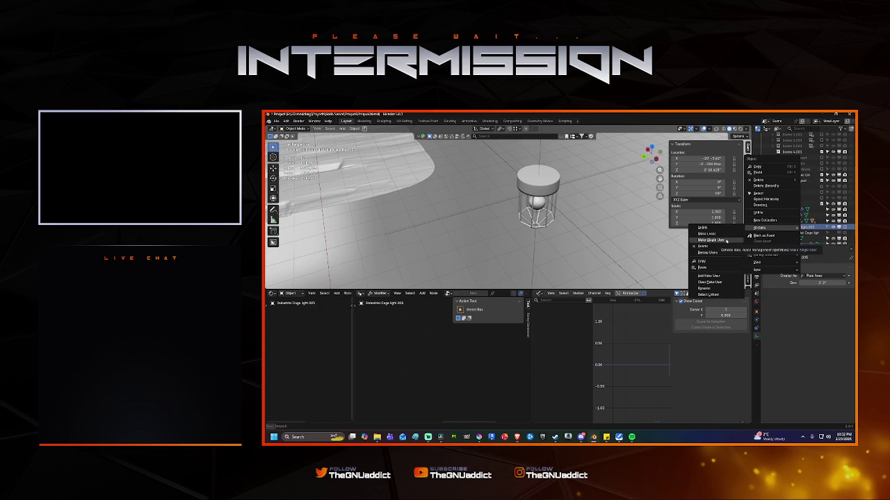
{"action": "left_click", "coordinate": [722, 240]}
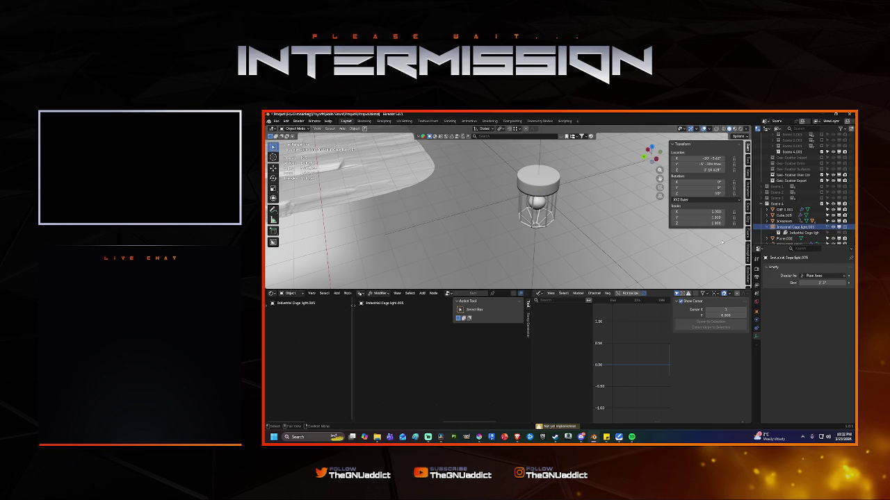
{"action": "right_click", "coordinate": [792, 228]}
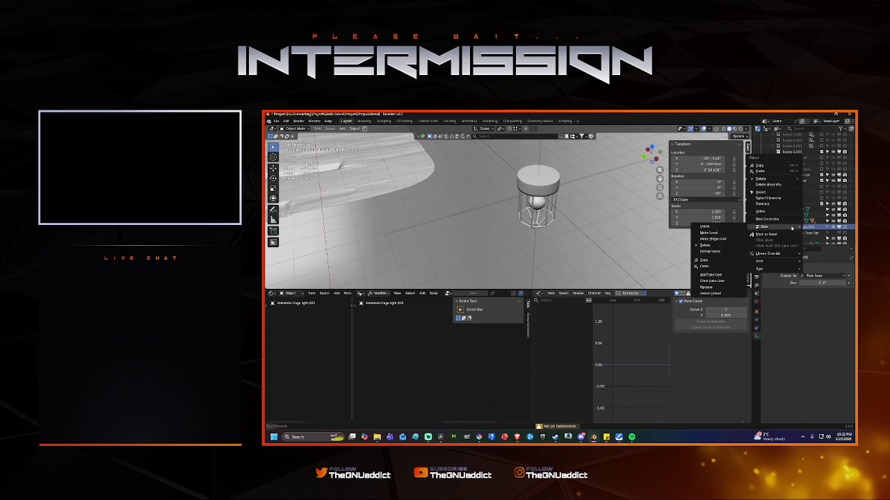
{"action": "left_click", "coordinate": [771, 185]}
{"action": "scroll", "coordinate": [554, 233], "scroll_direction": "down", "scroll_amount": 3}
{"action": "scroll", "coordinate": [554, 233], "scroll_direction": "down", "scroll_amount": 3}
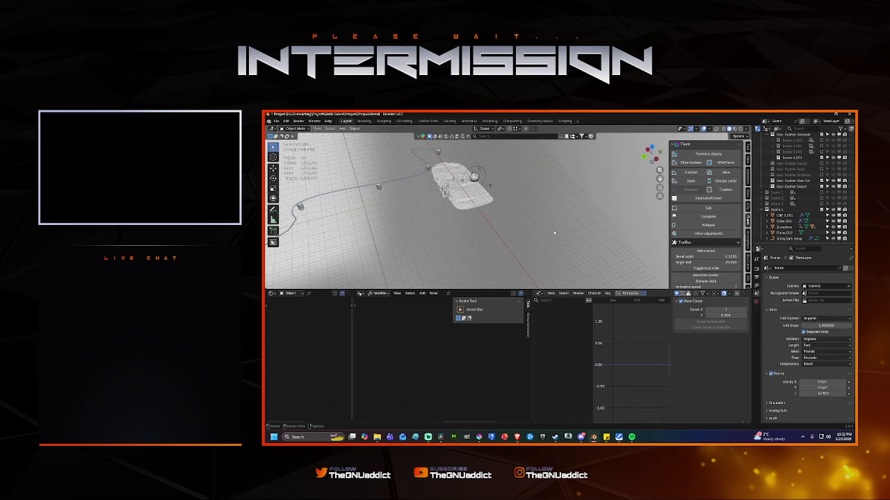
Step: Switch the lower area to the Asset Browser and open the Industrial Cage light's blend file
{"action": "left_click", "coordinate": [538, 293]}
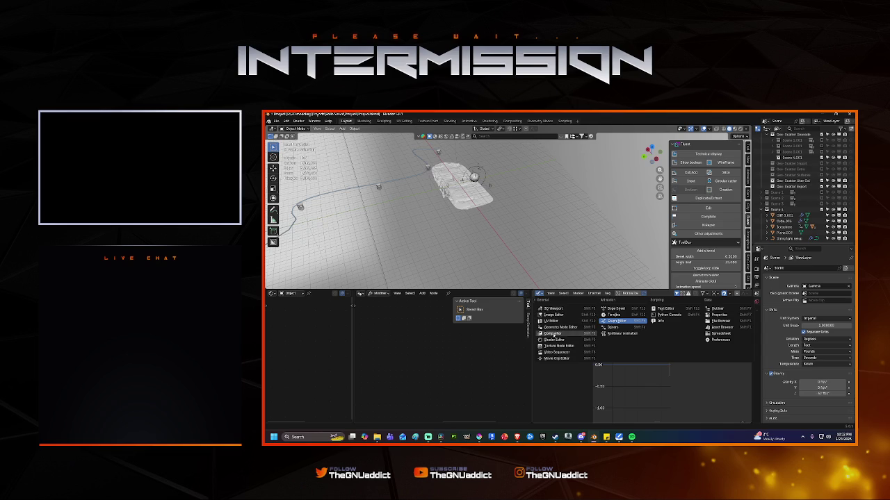
{"action": "left_click", "coordinate": [721, 328]}
{"action": "left_click", "coordinate": [615, 321]}
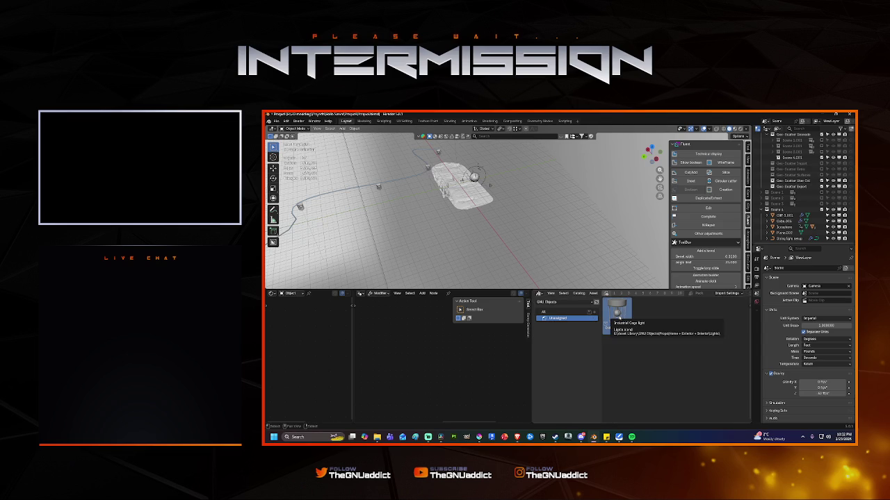
{"action": "right_click", "coordinate": [621, 318]}
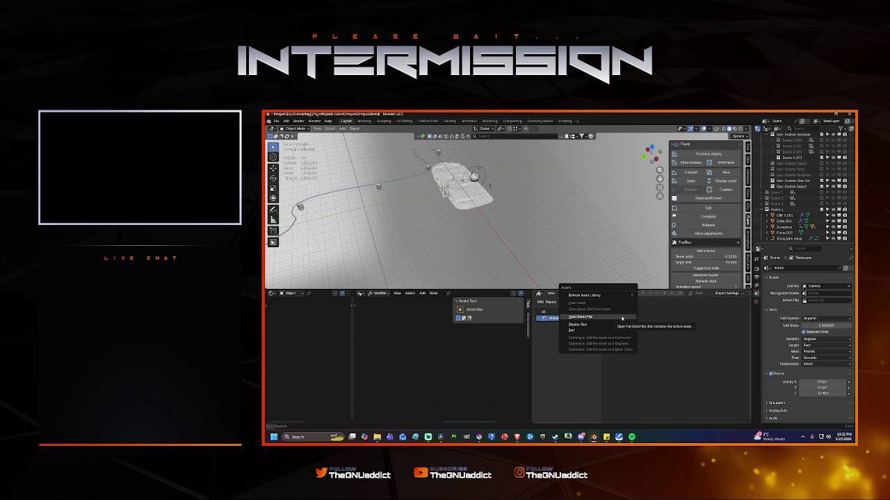
{"action": "left_click", "coordinate": [622, 318]}
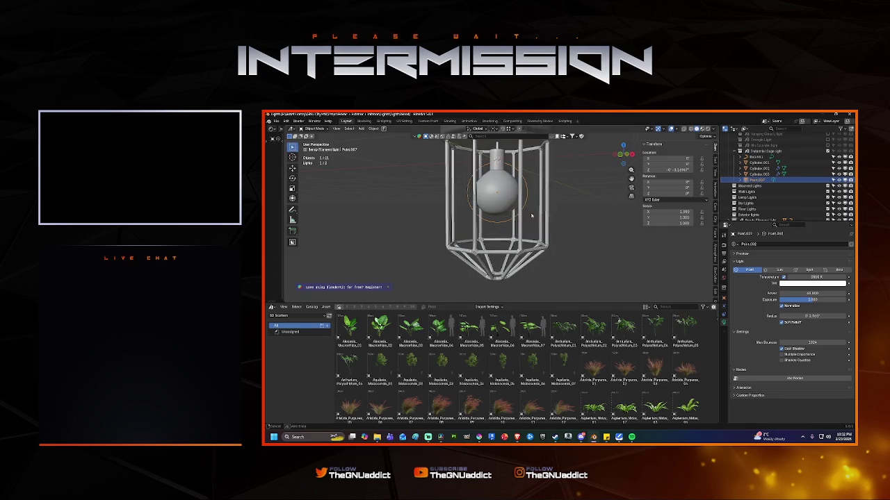
Step: Select the bulb Cylinder.001, point light, cage Cylinder.002 and top shade Cylinder.003 together
{"action": "middle_click_drag", "start_coordinate": [559, 232], "coordinate": [521, 217]}
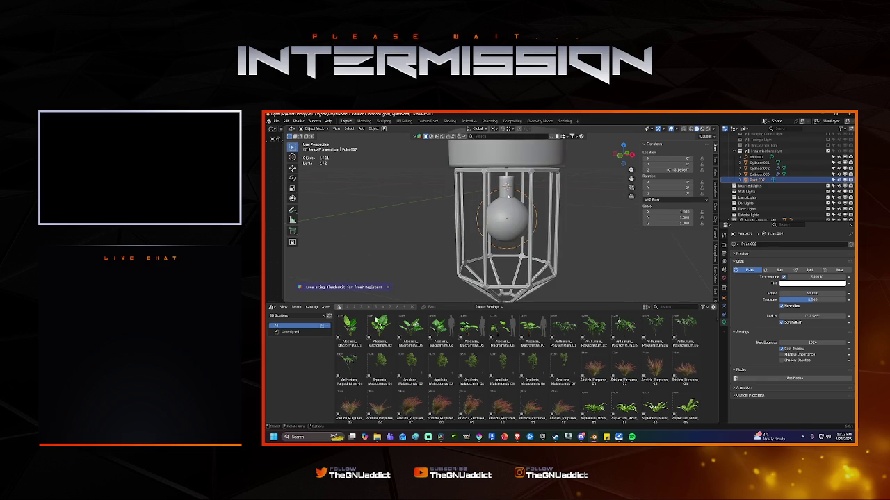
{"action": "left_click", "coordinate": [509, 185]}
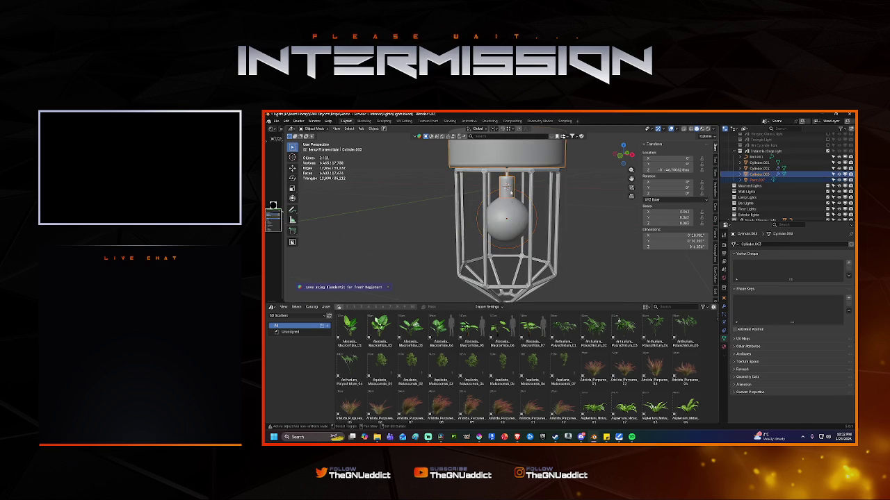
{"action": "left_click", "coordinate": [508, 214]}
{"action": "left_click", "coordinate": [509, 219], "text": "shift"}
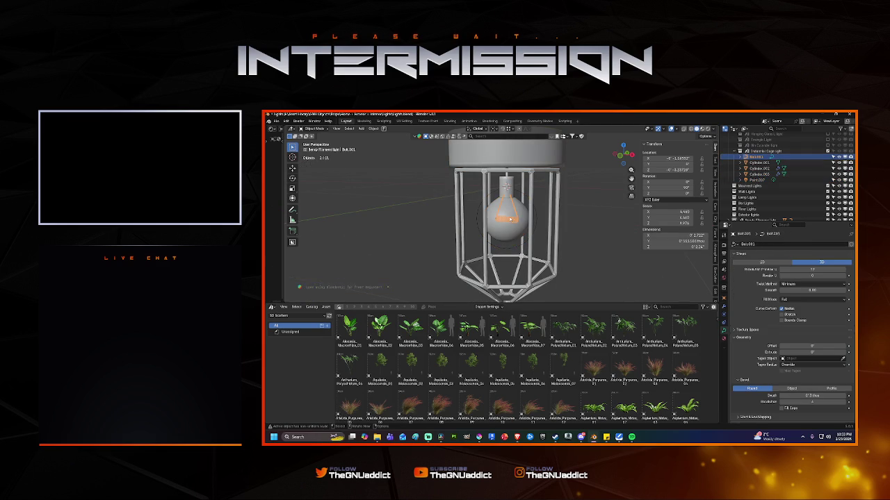
{"action": "left_click", "coordinate": [508, 218], "text": "shift"}
{"action": "left_click", "coordinate": [507, 218], "text": "shift"}
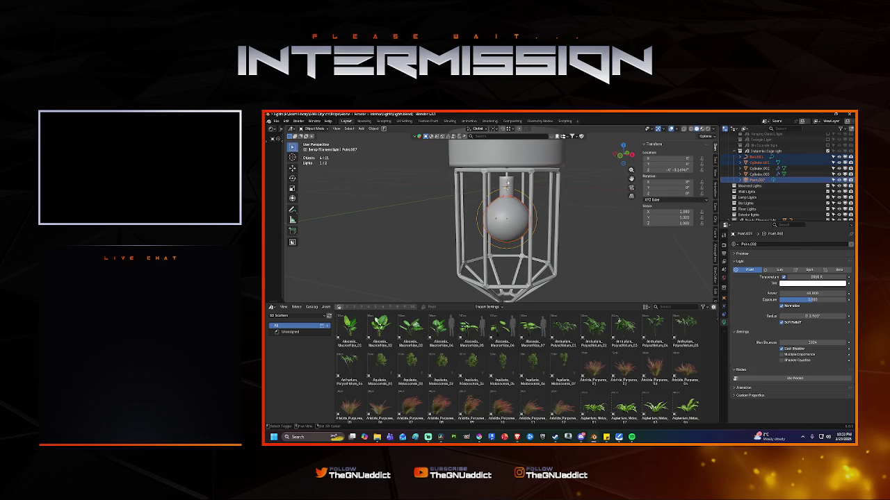
{"action": "left_click", "coordinate": [508, 182], "text": "shift"}
{"action": "left_click", "coordinate": [557, 189], "text": "shift"}
Step: Make the top shade Cylinder.003 active and edit it in edge selection mode
{"action": "mouse_move", "coordinate": [554, 188]}
{"action": "middle_mouse_down"}
{"action": "mouse_move", "coordinate": [545, 210]}
{"action": "mouse_move", "coordinate": [523, 212]}
{"action": "middle_mouse_up"}
{"action": "left_click", "coordinate": [524, 212], "text": "shift"}
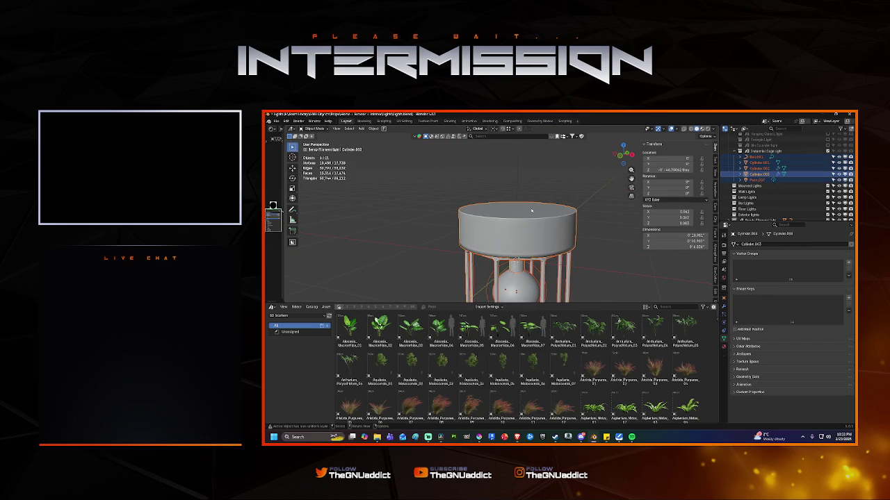
{"action": "key", "text": "ctrl+Tab"}
{"action": "left_click", "coordinate": [571, 208]}
Step: Snap the 3D cursor to the top ring's centre and set the lamp's origin there
{"action": "key", "text": "shift+s"}
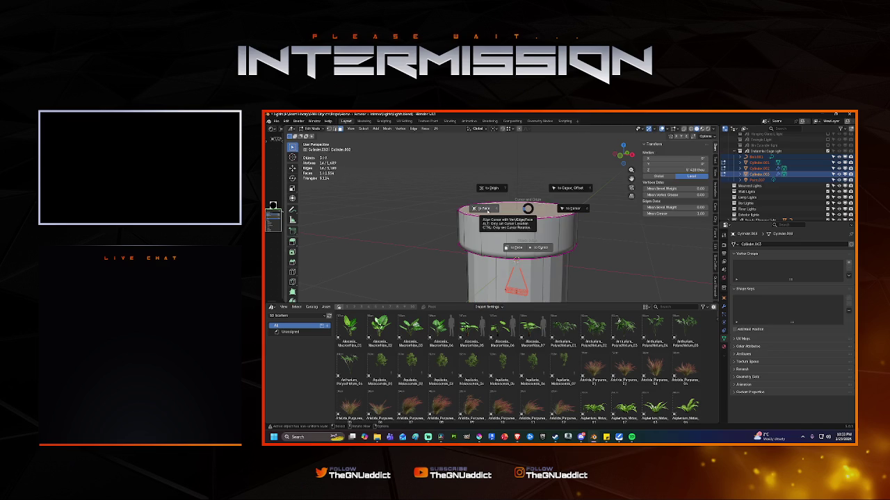
{"action": "left_click", "coordinate": [486, 210]}
{"action": "key", "text": "Tab"}
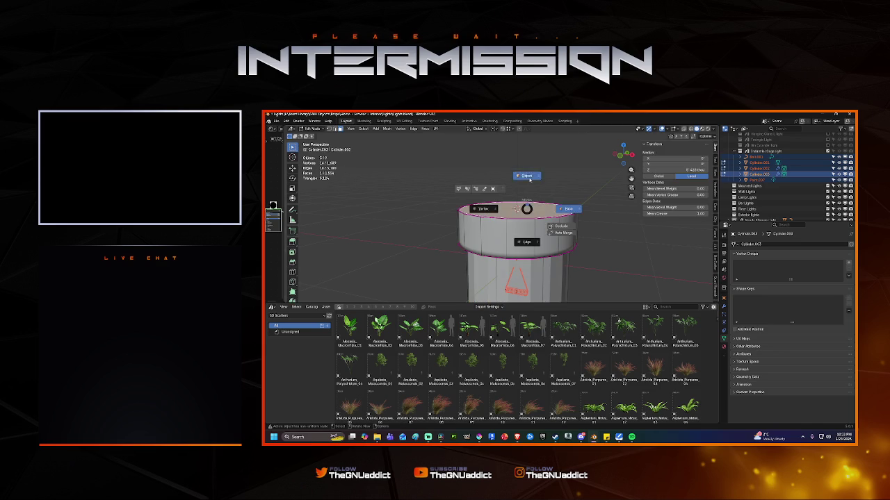
{"action": "right_click", "coordinate": [518, 209]}
{"action": "mouse_move", "coordinate": [500, 251]}
{"action": "left_click", "coordinate": [586, 263]}
{"action": "middle_click_drag", "start_coordinate": [586, 263], "coordinate": [520, 234]}
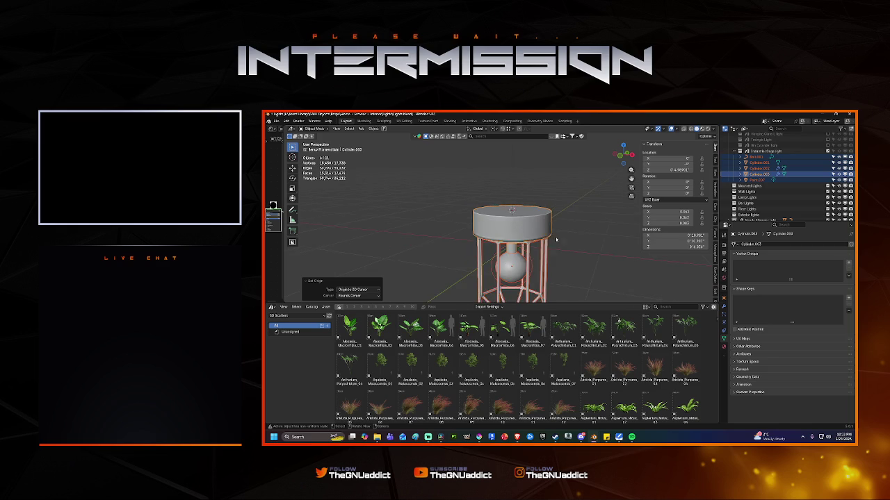
{"action": "key", "text": "KP_Decimal"}
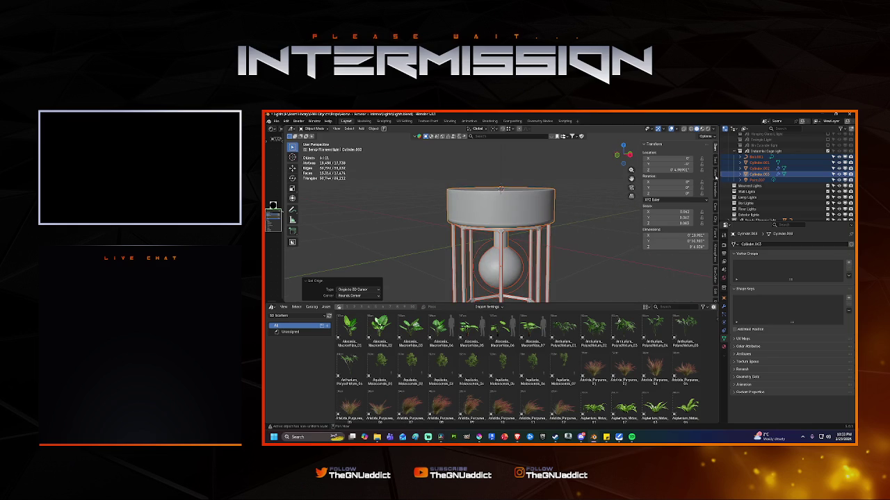
Step: Inset the cap's top face twice, shrink it, and extrude a thin rod upward
{"action": "left_click", "coordinate": [500, 189]}
{"action": "key", "text": "Tab"}
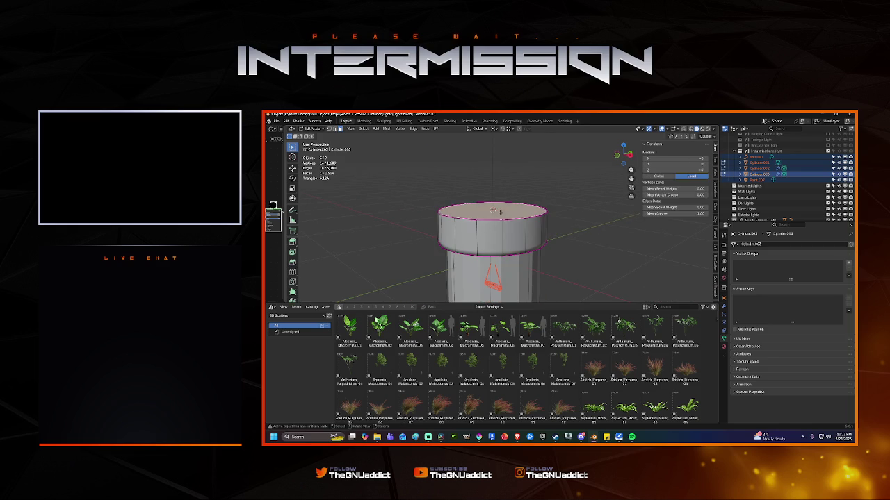
{"action": "key", "text": "i"}
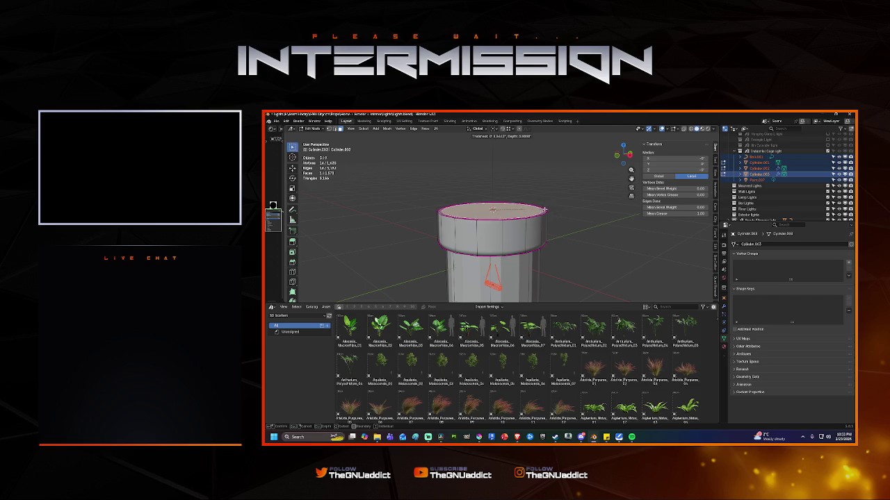
{"action": "left_click", "coordinate": [524, 211]}
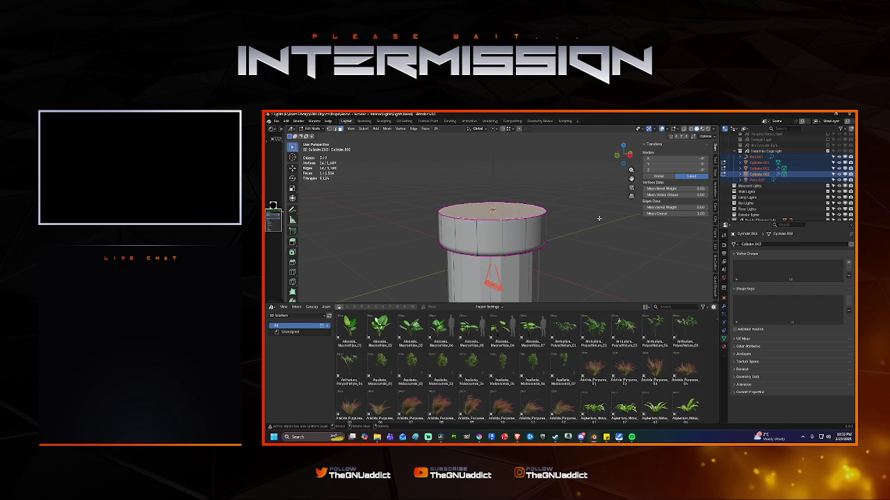
{"action": "key", "text": "i"}
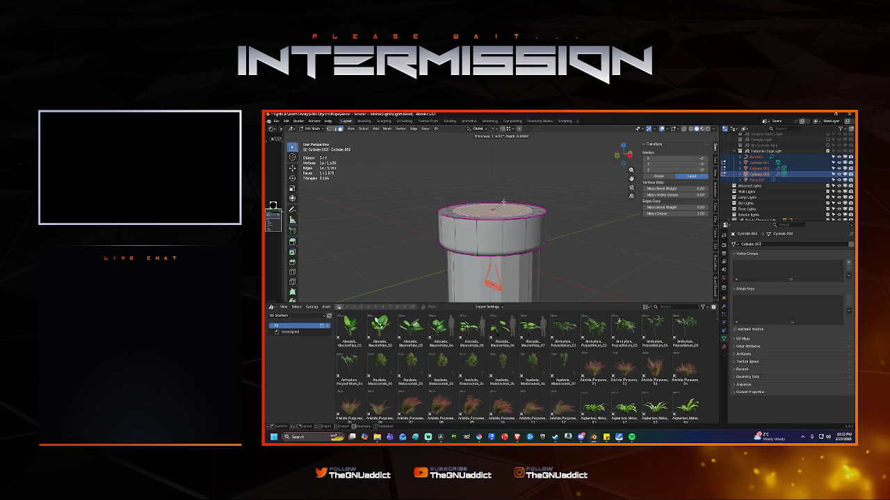
{"action": "left_click", "coordinate": [505, 201]}
{"action": "key", "text": "g"}
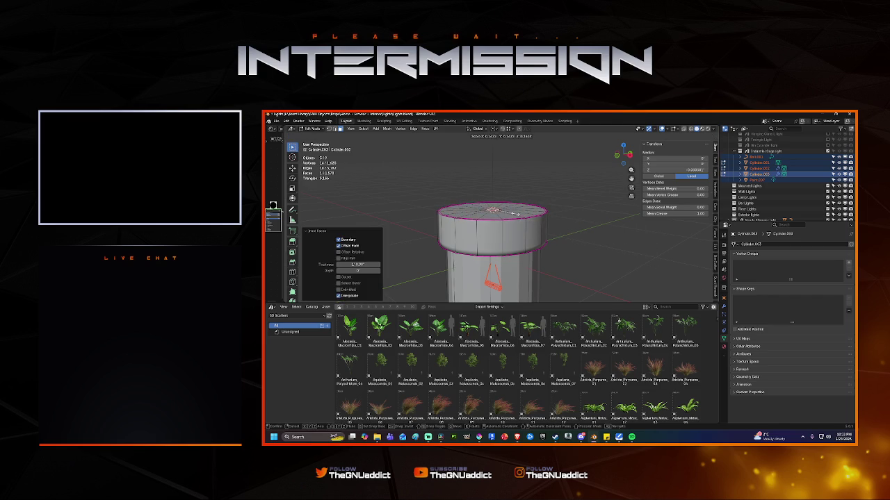
{"action": "left_click", "coordinate": [498, 210]}
{"action": "key", "text": "e"}
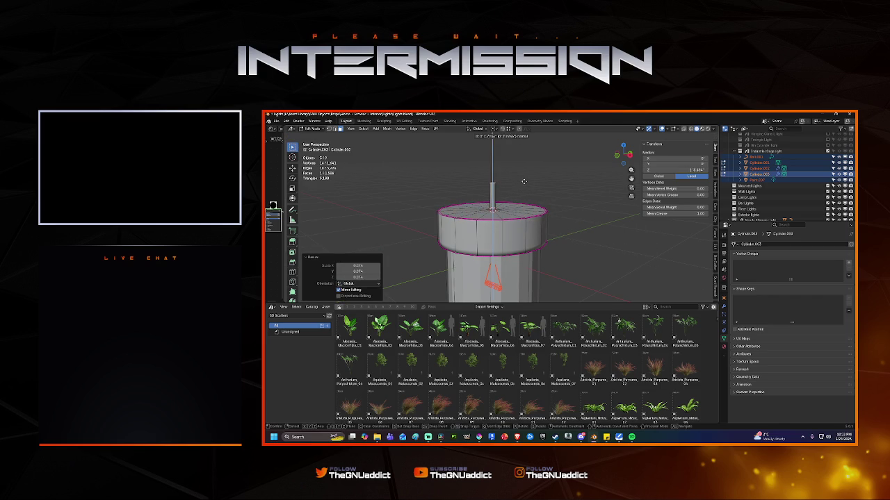
{"action": "left_click", "coordinate": [541, 158]}
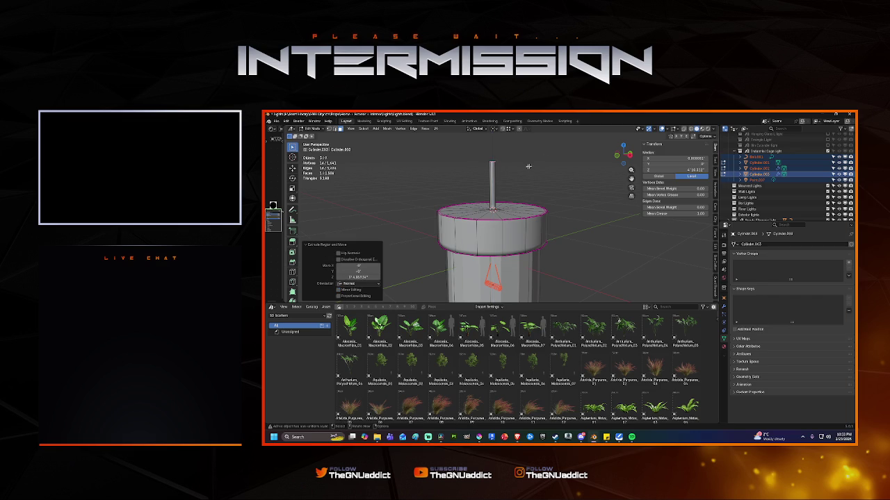
Step: Back in Object Mode, set the lamp's origin to the 3D cursor again
{"action": "scroll", "coordinate": [505, 195], "scroll_direction": "up", "scroll_amount": 2}
{"action": "scroll", "coordinate": [504, 195], "scroll_direction": "up", "scroll_amount": 2}
{"action": "scroll", "coordinate": [505, 194], "scroll_direction": "up", "scroll_amount": 2}
{"action": "scroll", "coordinate": [505, 195], "scroll_direction": "down", "scroll_amount": 3}
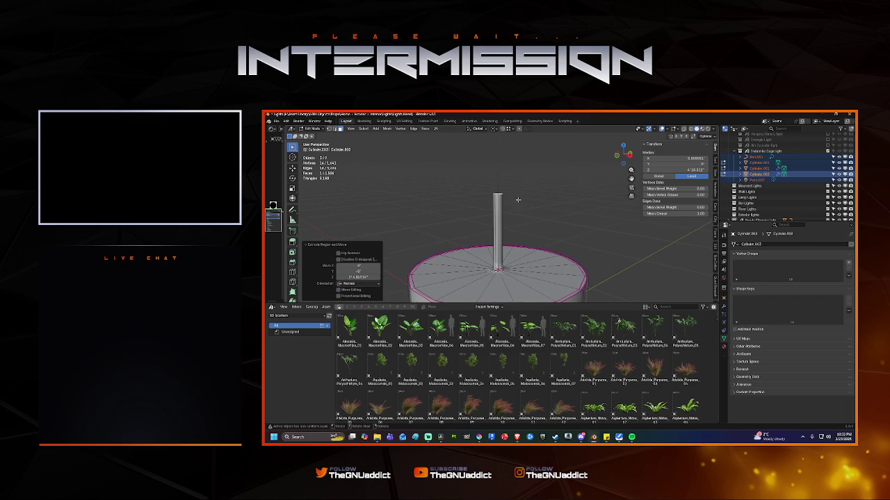
{"action": "key", "text": "shift+s"}
{"action": "key", "text": "ctrl+Tab"}
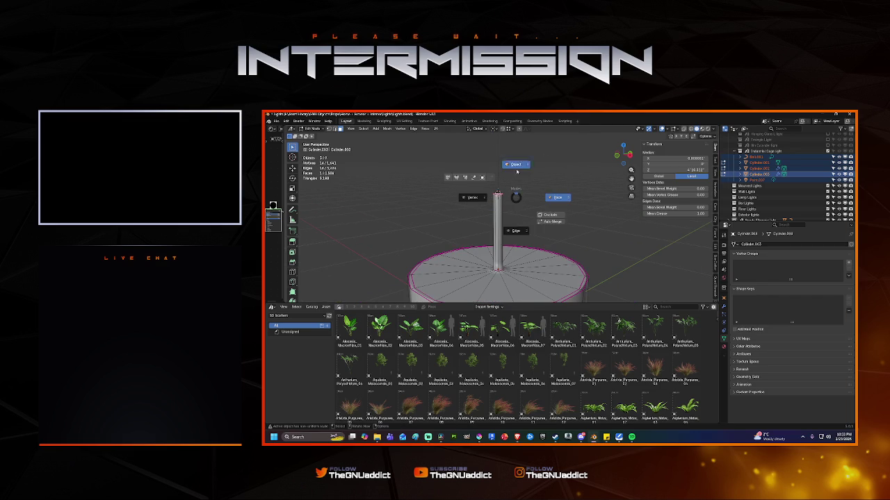
{"action": "left_click", "coordinate": [516, 167]}
{"action": "right_click", "coordinate": [517, 168]}
{"action": "left_click", "coordinate": [573, 207]}
Step: Save the cage lamp file and close its window
{"action": "scroll", "coordinate": [573, 206], "scroll_direction": "down", "scroll_amount": 2}
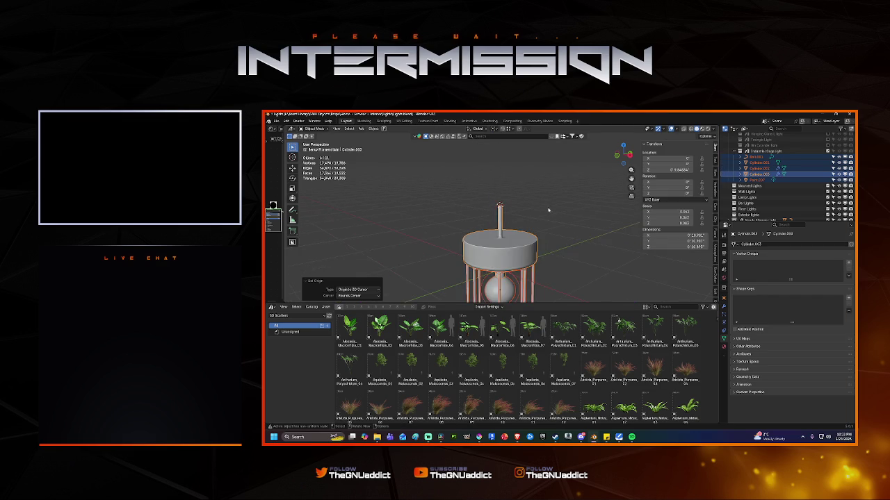
{"action": "scroll", "coordinate": [549, 210], "scroll_direction": "down", "scroll_amount": 2}
{"action": "key", "text": "ctrl+s"}
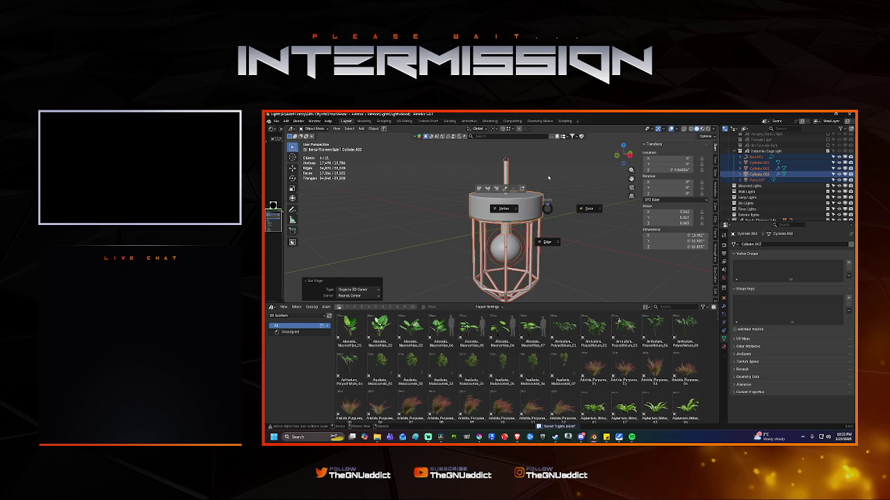
{"action": "left_click", "coordinate": [848, 115]}
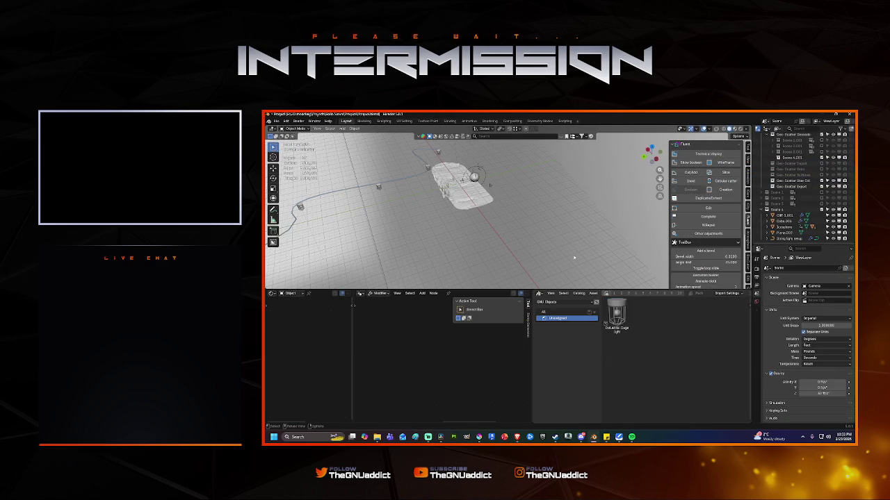
Step: Drag the Industrial Cage light asset into the viewport and frame the new instance
{"action": "mouse_move", "coordinate": [616, 314]}
{"action": "left_mouse_down"}
{"action": "mouse_move", "coordinate": [462, 197]}
{"action": "mouse_move", "coordinate": [479, 203]}
{"action": "left_mouse_up"}
{"action": "key", "text": "KP_Decimal"}
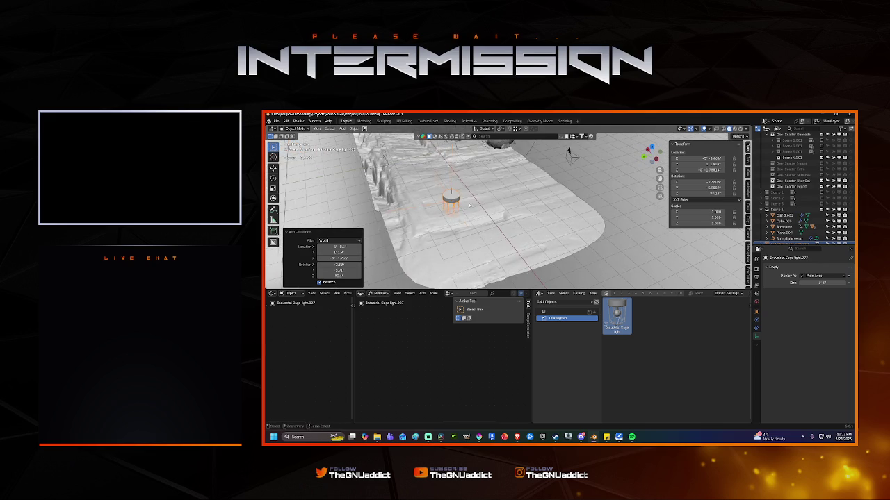
{"action": "scroll", "coordinate": [469, 206], "scroll_direction": "up", "scroll_amount": 2}
{"action": "scroll", "coordinate": [429, 188], "scroll_direction": "up", "scroll_amount": 2}
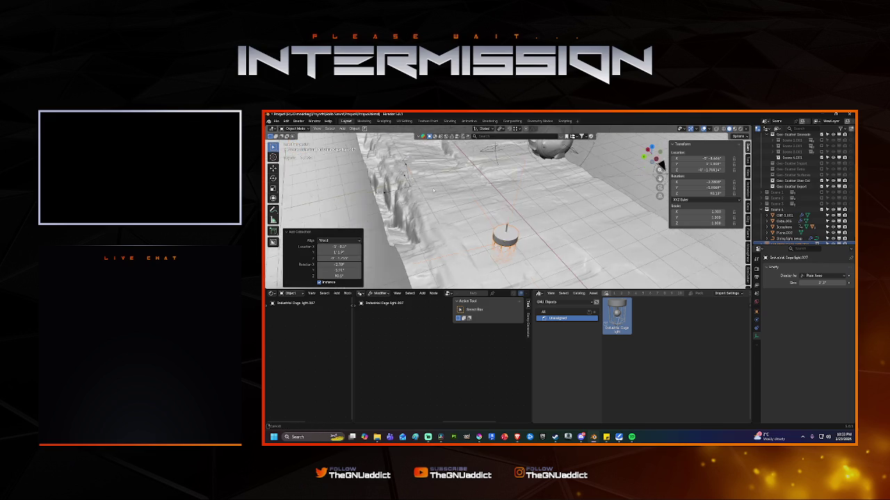
{"action": "scroll", "coordinate": [459, 193], "scroll_direction": "up", "scroll_amount": 3}
{"action": "scroll", "coordinate": [471, 195], "scroll_direction": "up", "scroll_amount": 2}
{"action": "scroll", "coordinate": [472, 195], "scroll_direction": "down", "scroll_amount": 3}
{"action": "scroll", "coordinate": [472, 196], "scroll_direction": "down", "scroll_amount": 5}
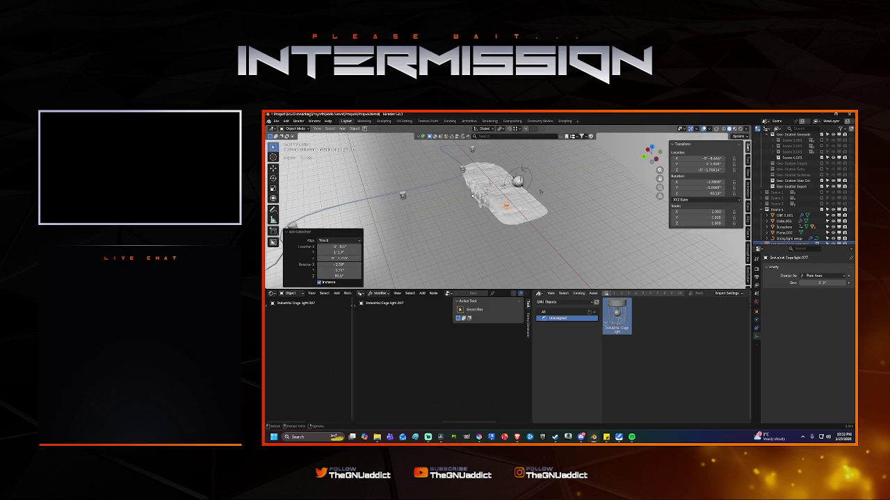
Step: Set the cage light's X, Y and Z rotation to 0 in the Item panel
{"action": "left_click_drag", "start_coordinate": [701, 182], "coordinate": [702, 193]}
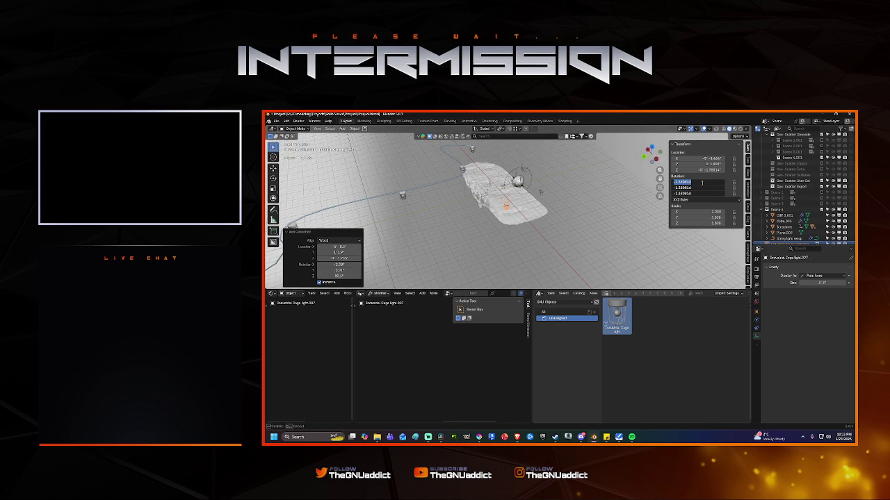
{"action": "type", "text": "0"}
{"action": "key", "text": "Return"}
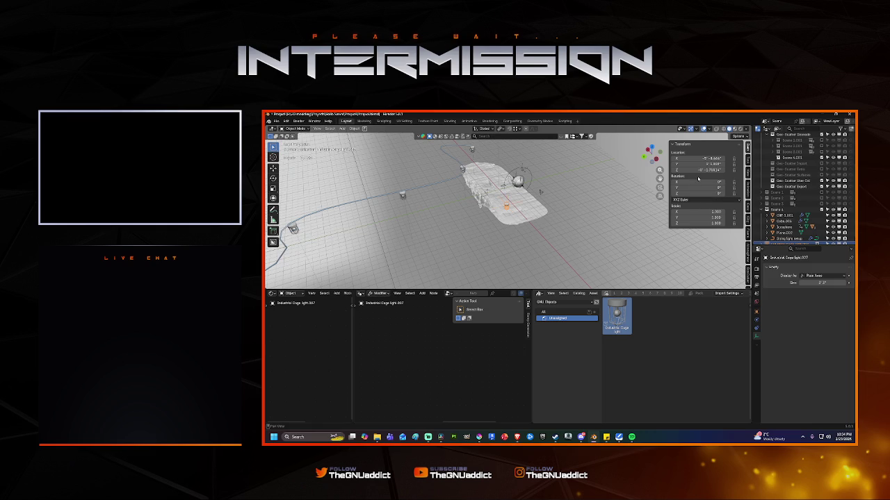
{"action": "scroll", "coordinate": [549, 194], "scroll_direction": "down", "scroll_amount": 5}
{"action": "middle_click_drag", "start_coordinate": [549, 194], "coordinate": [547, 189], "text": "shift"}
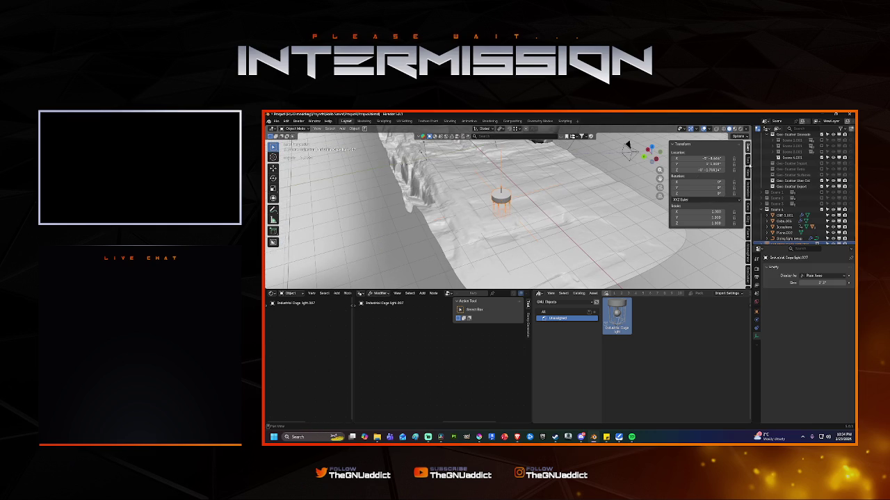
Step: Enable Affect Only Origins and raise the cage light's origin along the Z axis
{"action": "left_click", "coordinate": [748, 160]}
{"action": "left_click", "coordinate": [705, 186]}
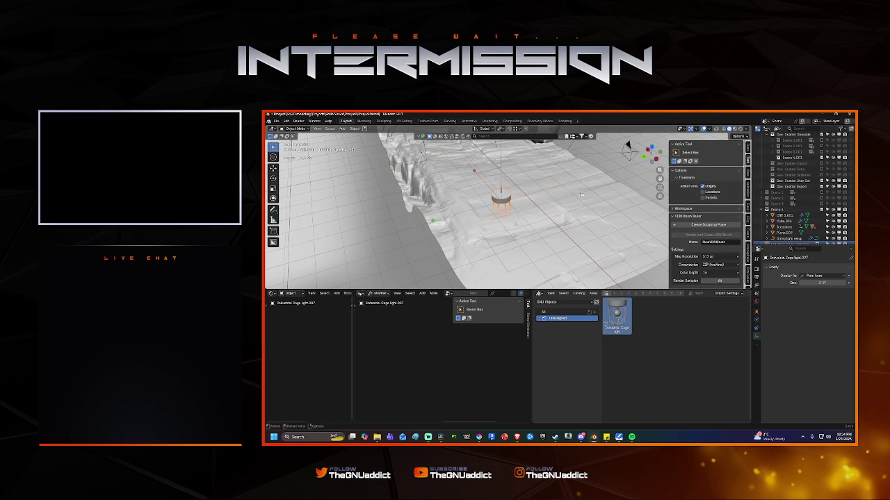
{"action": "key", "text": "g"}
{"action": "key", "text": "z"}
{"action": "left_click", "coordinate": [536, 169]}
Step: Move the whole cage light vertically along the Z axis
{"action": "scroll", "coordinate": [539, 201], "scroll_direction": "up", "scroll_amount": 6}
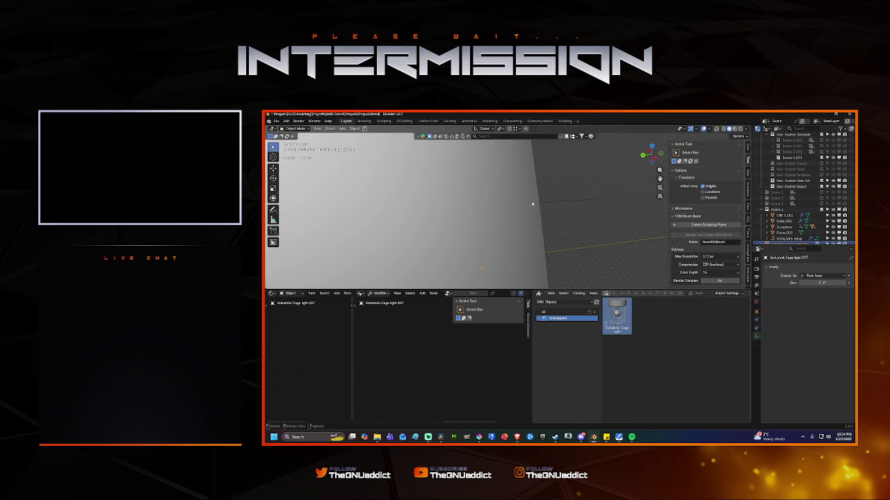
{"action": "scroll", "coordinate": [535, 222], "scroll_direction": "down", "scroll_amount": 6}
{"action": "scroll", "coordinate": [526, 203], "scroll_direction": "up", "scroll_amount": 5}
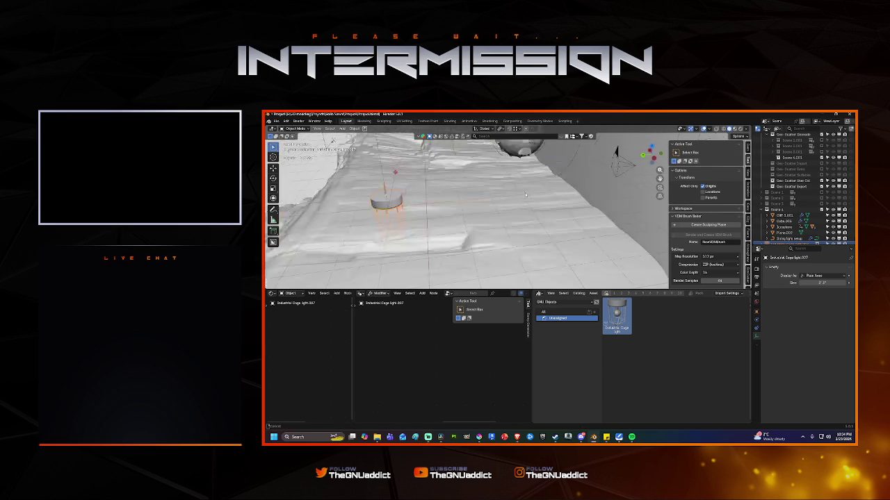
{"action": "middle_click_drag", "start_coordinate": [526, 204], "coordinate": [531, 195]}
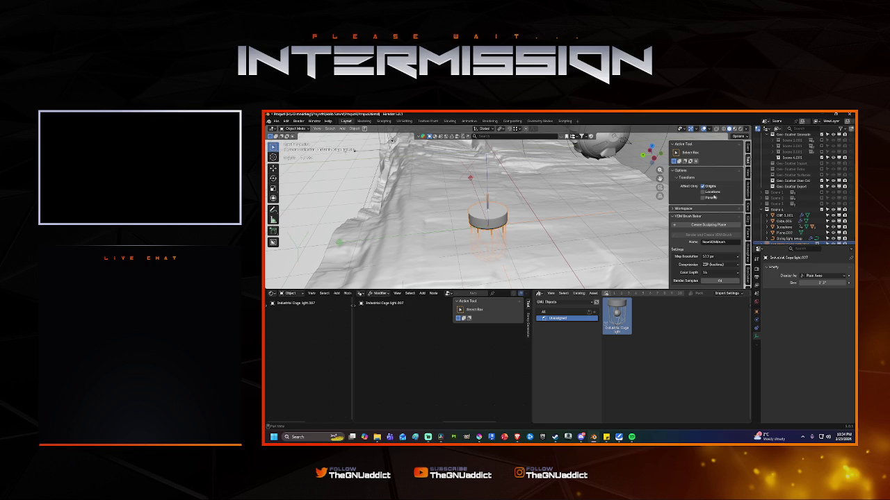
{"action": "key", "text": "g"}
{"action": "key", "text": "z"}
{"action": "left_click", "coordinate": [517, 190]}
Step: Delete the cage light and drag the cage light asset back into the scene
{"action": "right_click", "coordinate": [472, 212]}
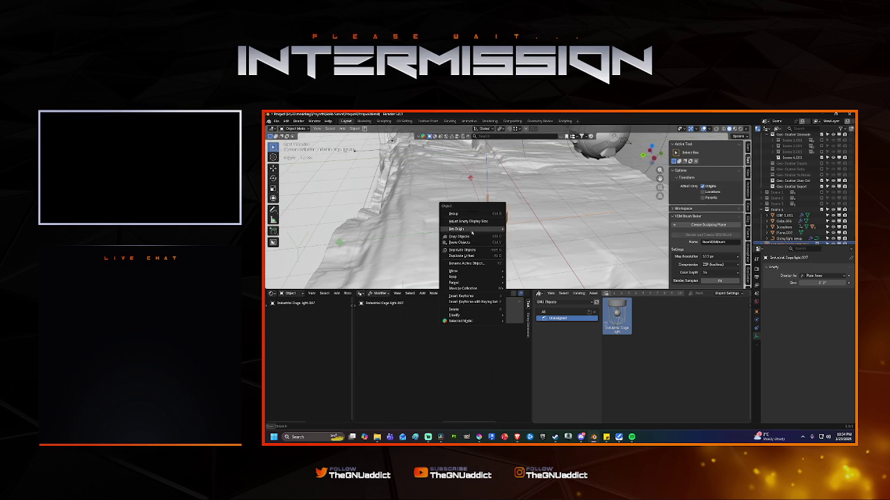
{"action": "left_click", "coordinate": [529, 235]}
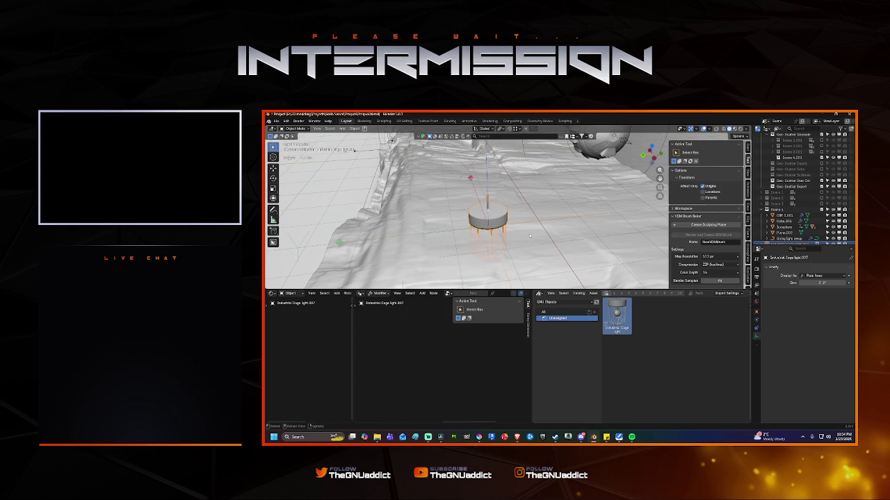
{"action": "key", "text": "ctrl+z"}
{"action": "key", "text": "ctrl+z"}
{"action": "key", "text": "ctrl+z"}
{"action": "key", "text": "ctrl+shift+z"}
{"action": "key", "text": "ctrl+shift+z"}
{"action": "key", "text": "ctrl+shift+z"}
{"action": "key", "text": "ctrl+shift+z"}
{"action": "left_click_drag", "start_coordinate": [620, 314], "coordinate": [549, 173]}
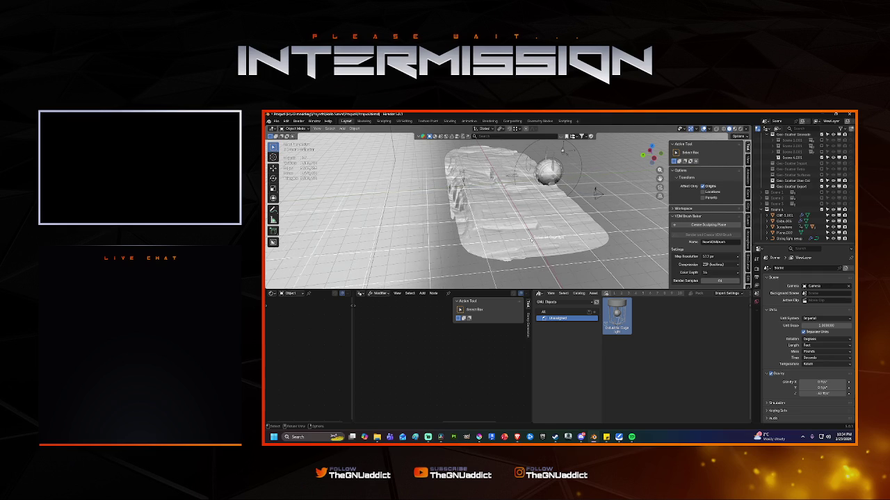
{"action": "left_click_drag", "start_coordinate": [616, 316], "coordinate": [531, 238]}
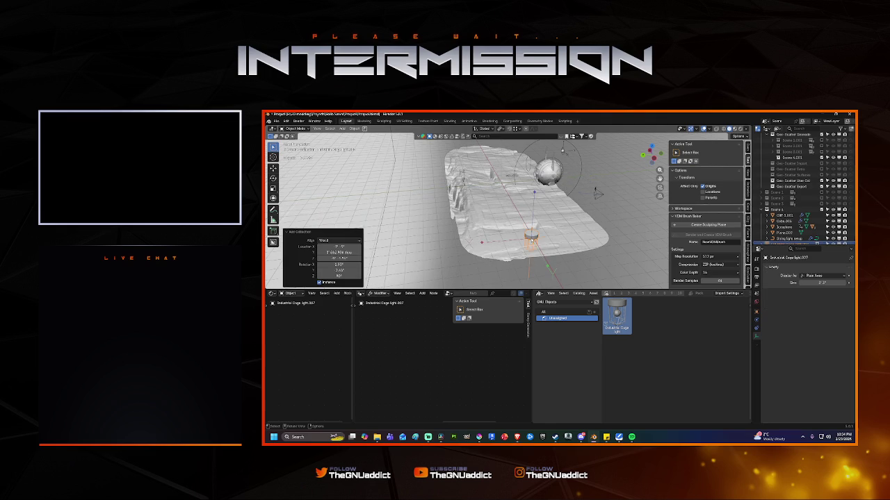
Step: Add the cage light as real objects with Instance unchecked, then select its cylinder cap
{"action": "left_click", "coordinate": [319, 282]}
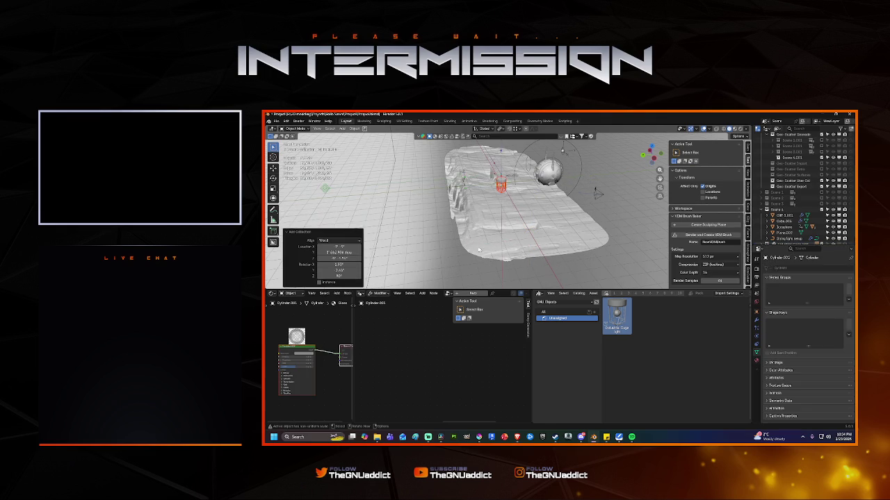
{"action": "middle_click_drag", "start_coordinate": [493, 233], "coordinate": [502, 198]}
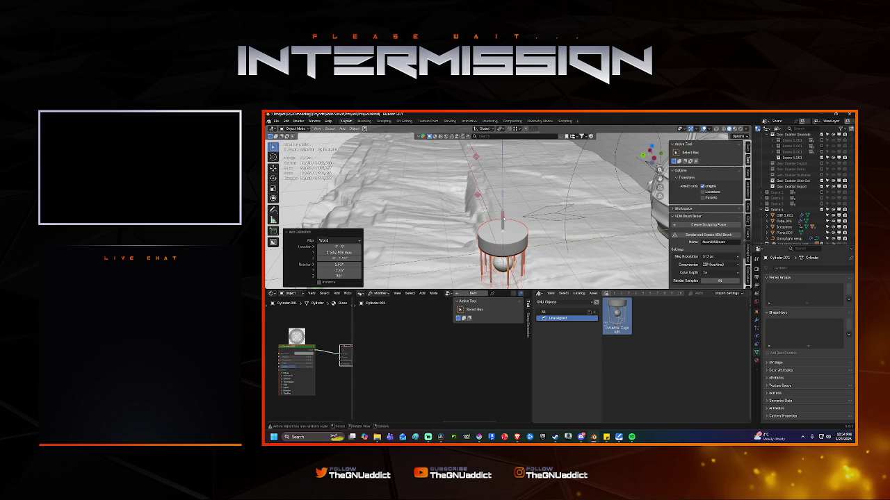
{"action": "left_click", "coordinate": [511, 222]}
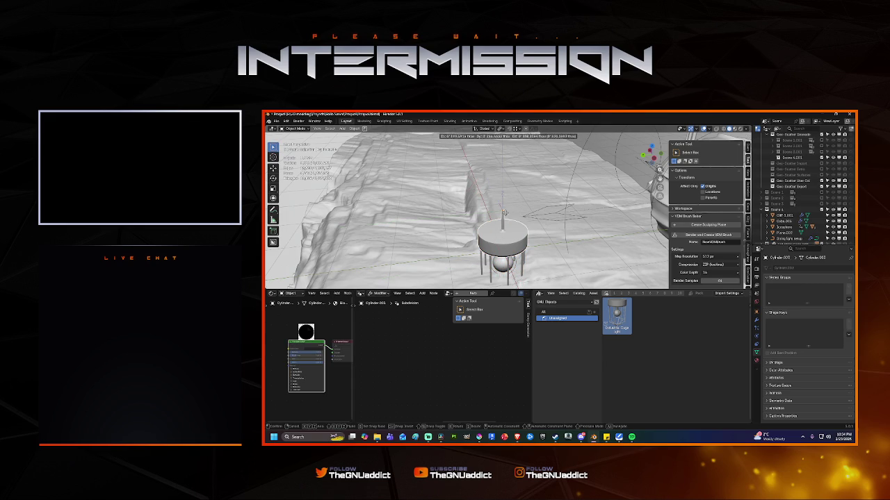
{"action": "key", "text": "r"}
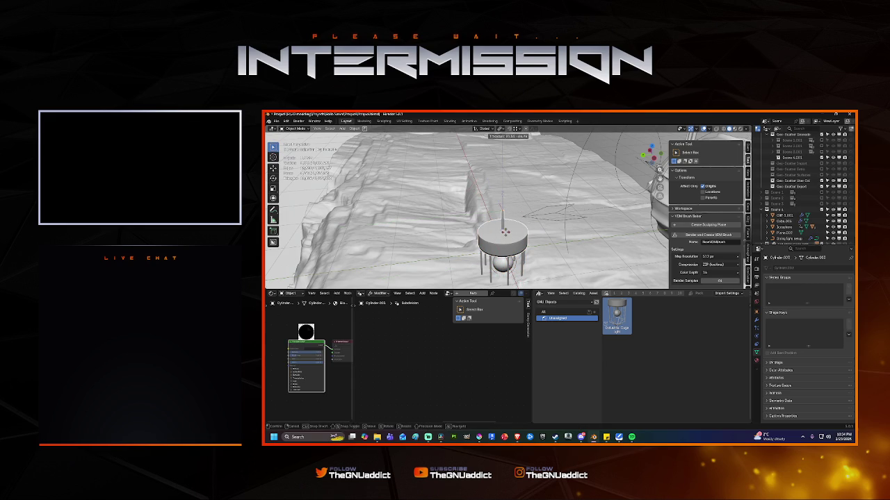
{"action": "right_click", "coordinate": [525, 231]}
Step: Select the cage light entry in the Outliner and bring up its context menu
{"action": "right_click", "coordinate": [523, 233]}
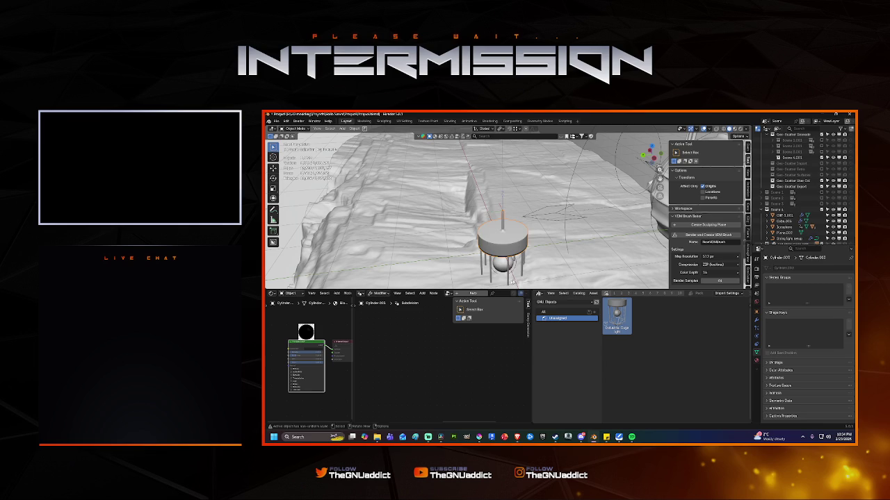
{"action": "scroll", "coordinate": [799, 222], "scroll_direction": "down", "scroll_amount": 1}
{"action": "left_click", "coordinate": [792, 240]}
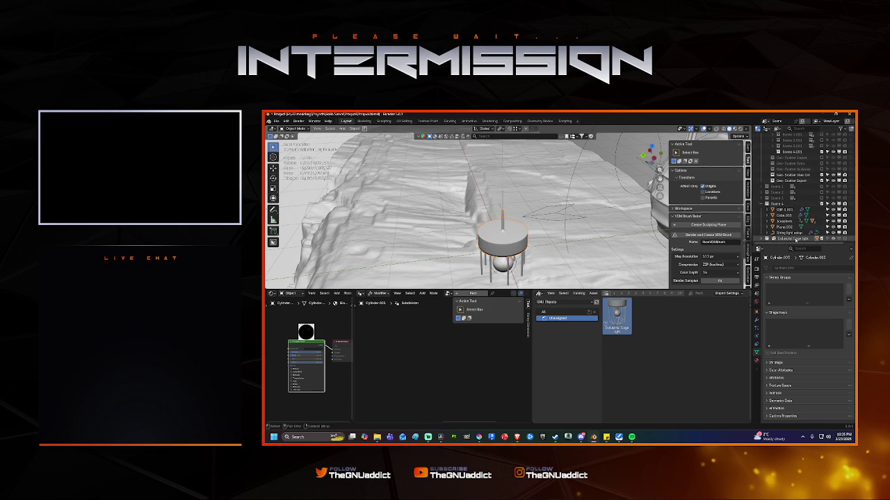
{"action": "right_click", "coordinate": [794, 239]}
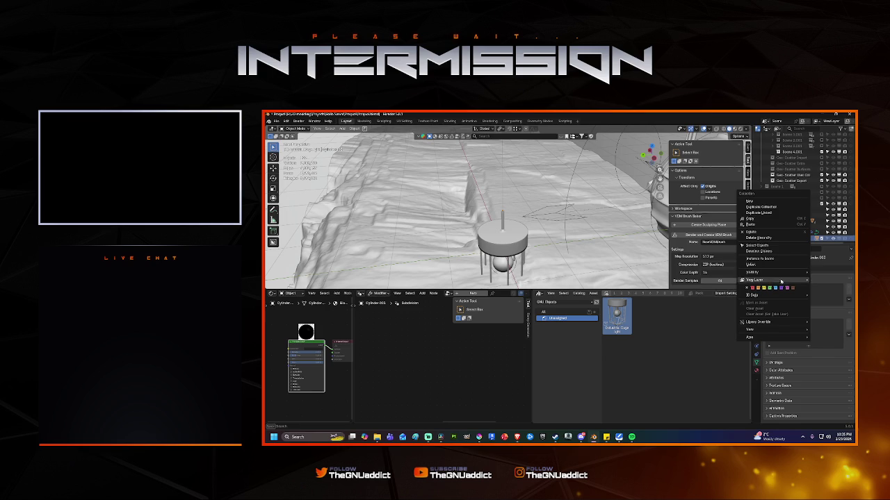
{"action": "mouse_move", "coordinate": [754, 295]}
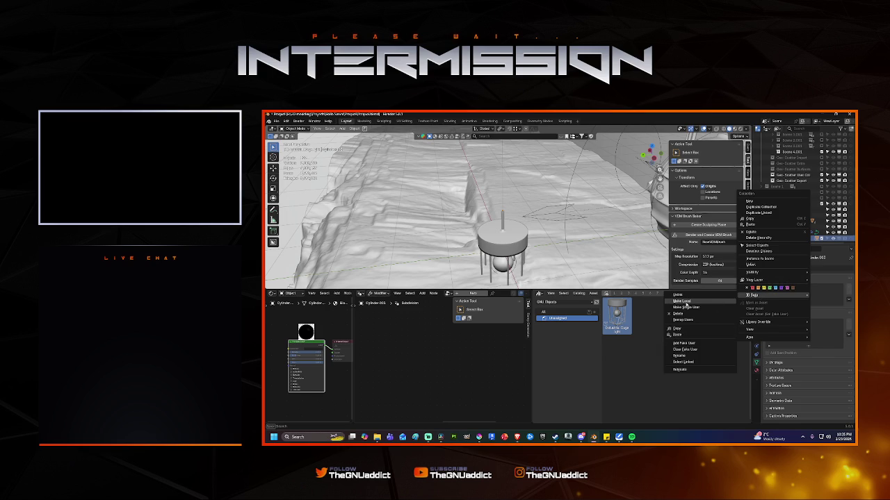
Step: Tilt the cage light slightly with a rotation
{"action": "left_click", "coordinate": [685, 303]}
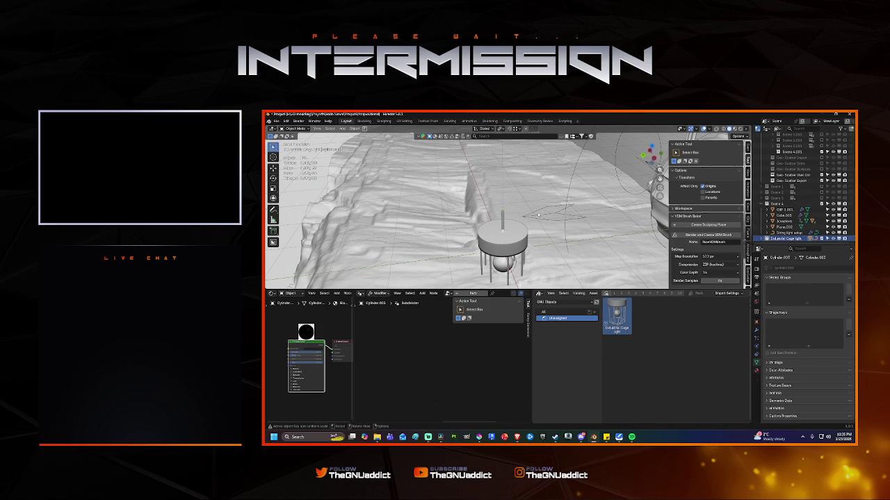
{"action": "key", "text": "r"}
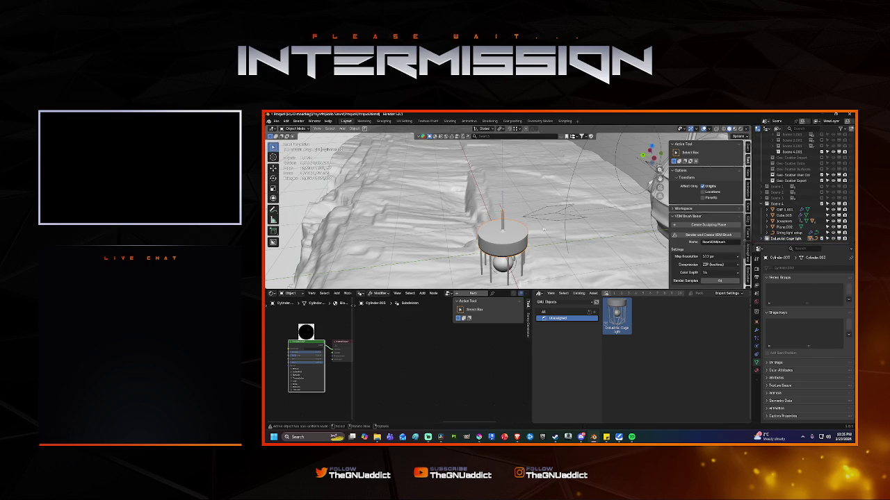
{"action": "key", "text": "Return"}
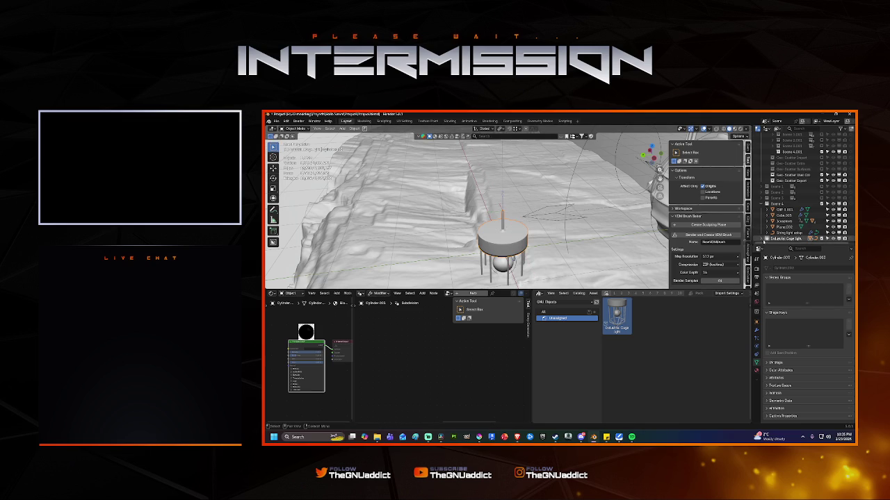
{"action": "scroll", "coordinate": [779, 208], "scroll_direction": "down", "scroll_amount": 5}
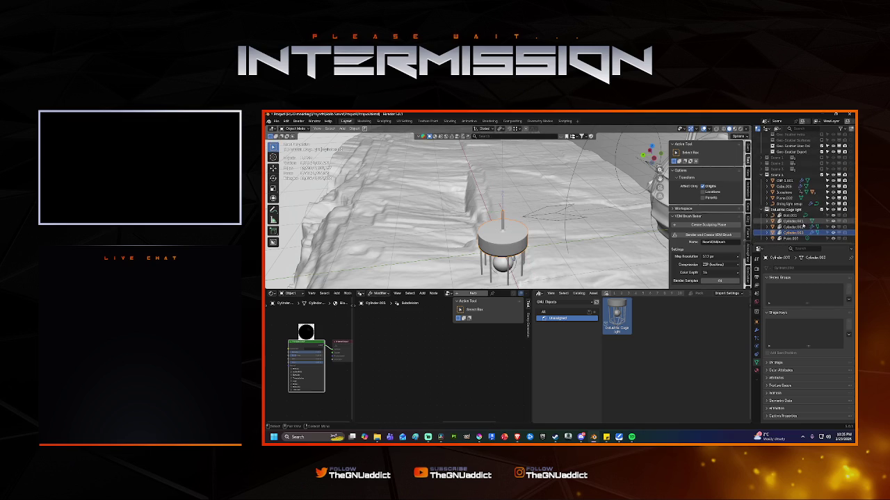
Step: Make the cage parts Bolt.001 through Cylinder.003 local to this file
{"action": "left_click", "coordinate": [786, 216]}
{"action": "left_click", "coordinate": [780, 233]}
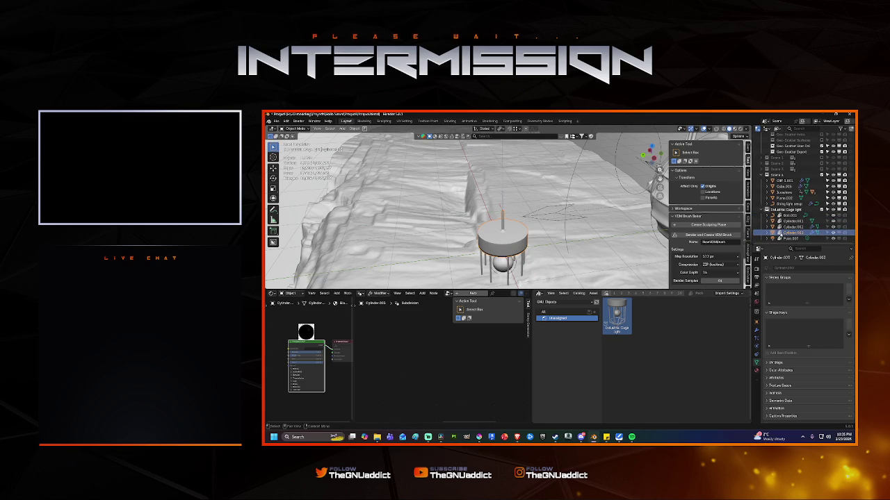
{"action": "right_click", "coordinate": [764, 208]}
{"action": "key", "text": "Escape"}
{"action": "left_click", "coordinate": [787, 216]}
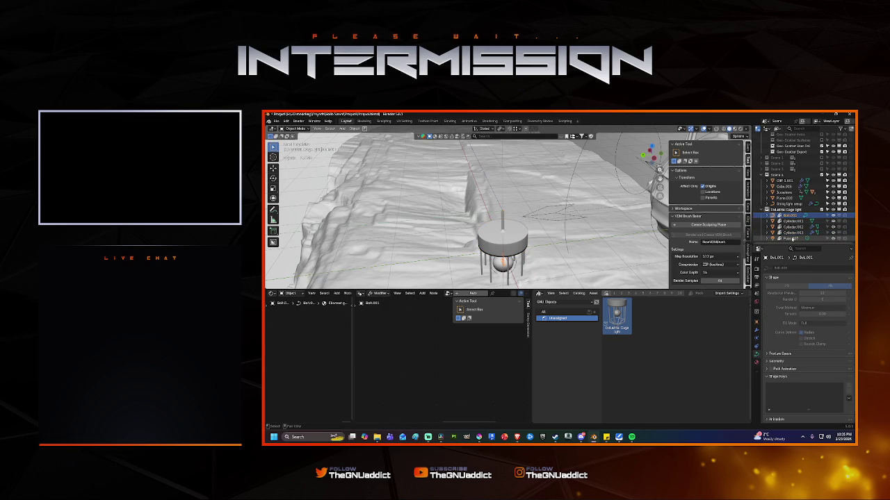
{"action": "left_click", "coordinate": [792, 235], "text": "shift"}
{"action": "right_click", "coordinate": [791, 235]}
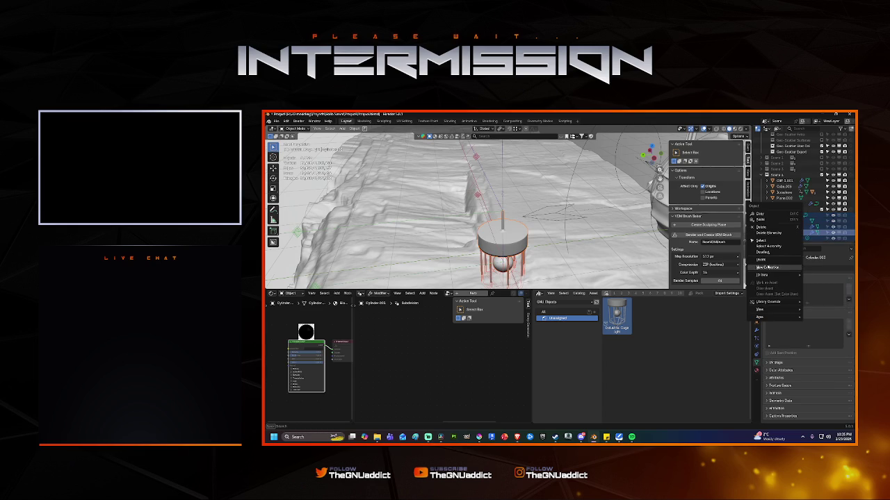
{"action": "mouse_move", "coordinate": [771, 275]}
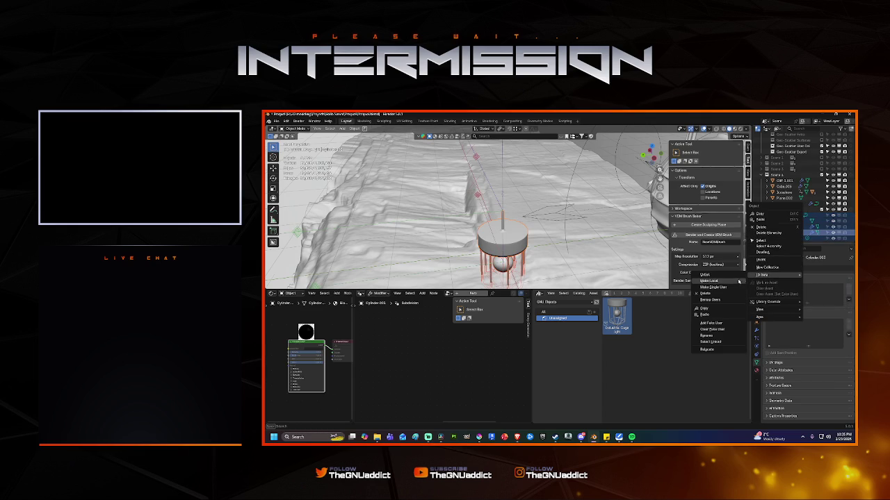
{"action": "left_click", "coordinate": [727, 282]}
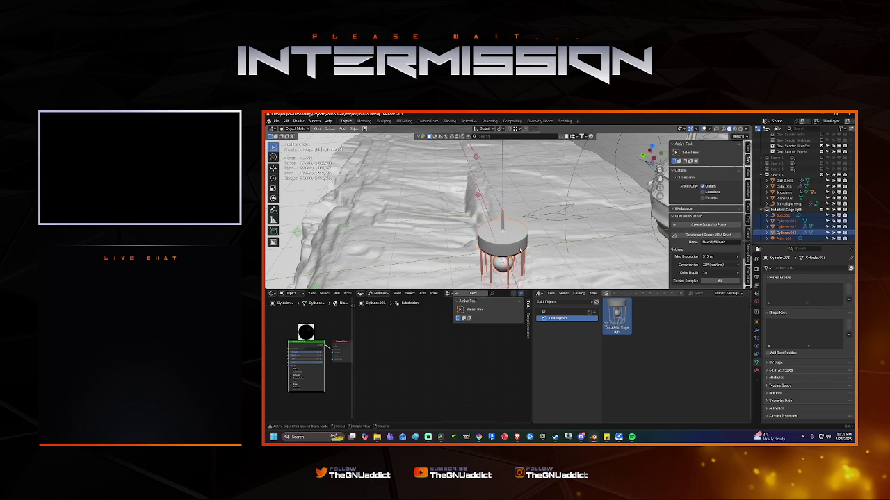
Step: Move the local cage parts into place and frame the view on Cylinder.003
{"action": "key", "text": "g"}
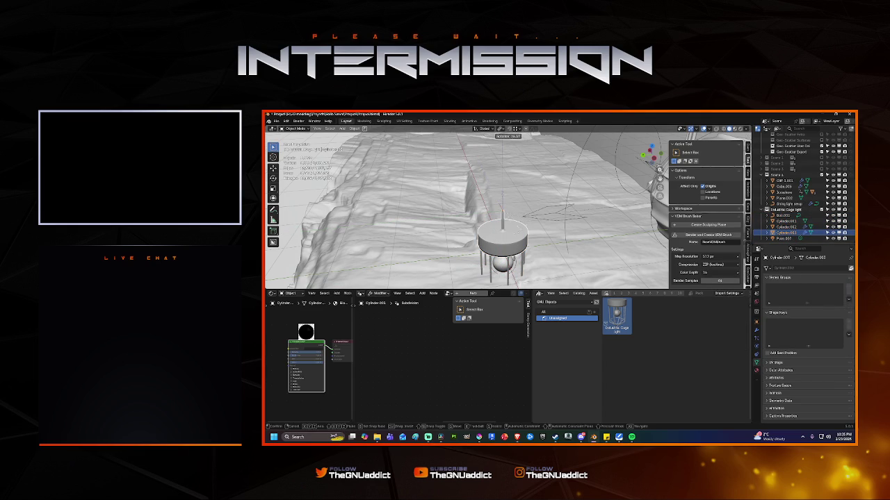
{"action": "left_click", "coordinate": [548, 234]}
{"action": "left_click", "coordinate": [767, 226]}
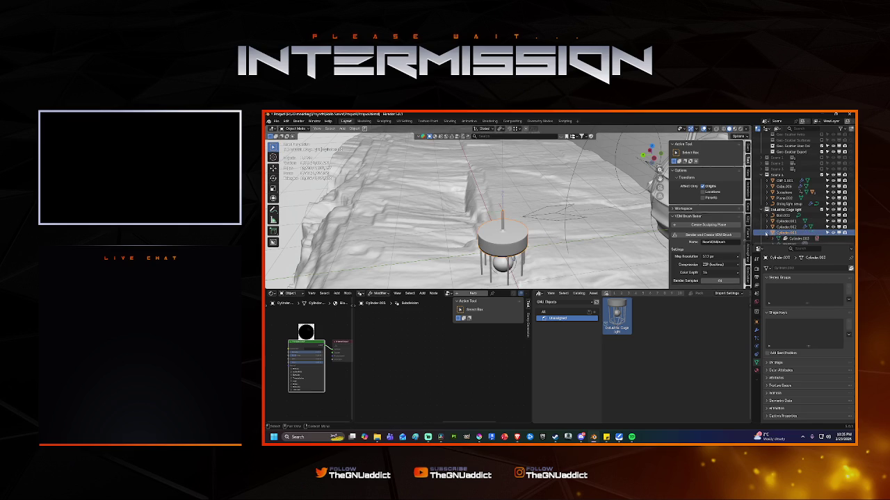
{"action": "left_click", "coordinate": [767, 227]}
{"action": "left_click", "coordinate": [786, 232]}
{"action": "key", "text": "KP_Decimal"}
{"action": "scroll", "coordinate": [525, 228], "scroll_direction": "up", "scroll_amount": 5}
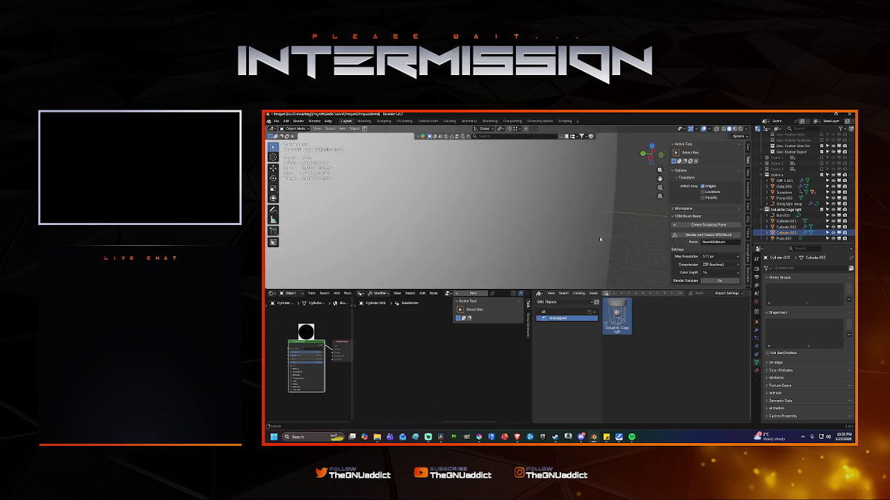
{"action": "scroll", "coordinate": [511, 220], "scroll_direction": "down", "scroll_amount": 3}
{"action": "scroll", "coordinate": [512, 219], "scroll_direction": "up", "scroll_amount": 5}
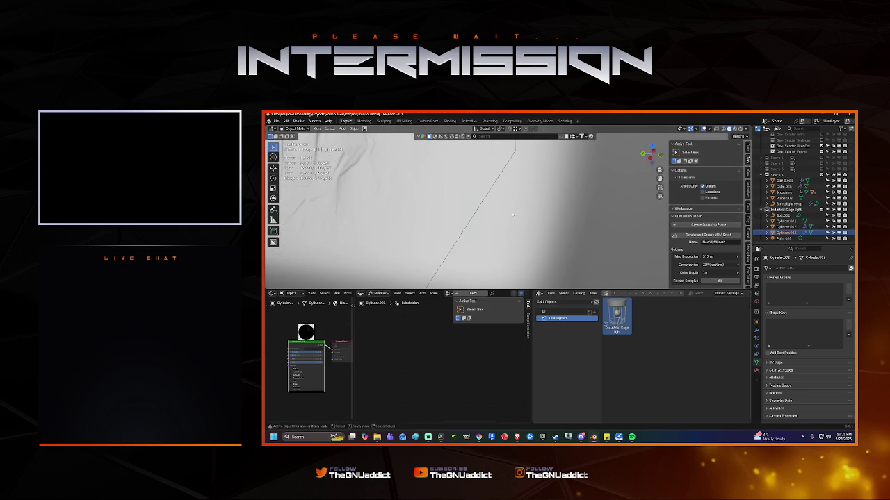
Step: Reposition the cage object and set the pivot point to Individual Origins
{"action": "scroll", "coordinate": [514, 216], "scroll_direction": "down", "scroll_amount": 3}
{"action": "key", "text": "g"}
{"action": "left_click", "coordinate": [537, 203]}
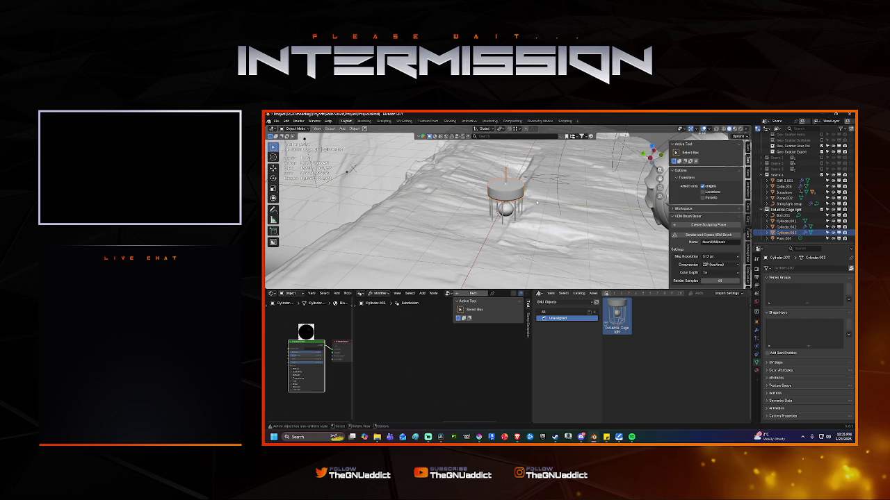
{"action": "left_click", "coordinate": [499, 128]}
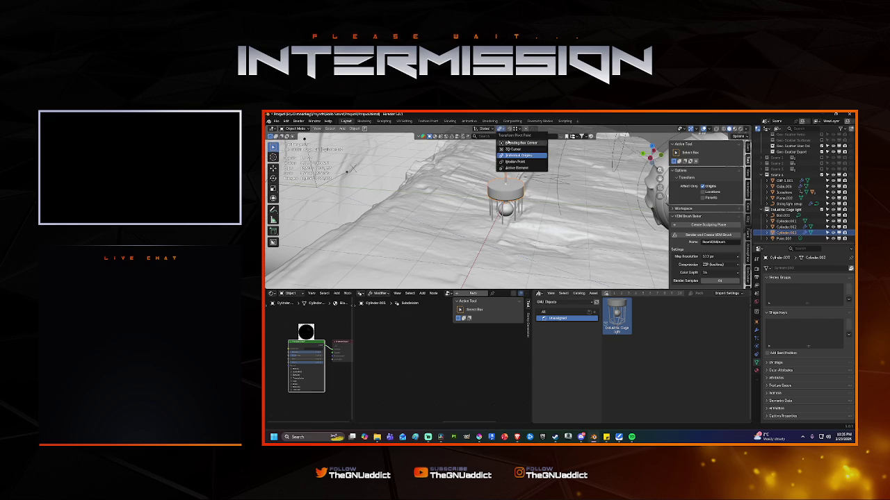
{"action": "left_click", "coordinate": [520, 146]}
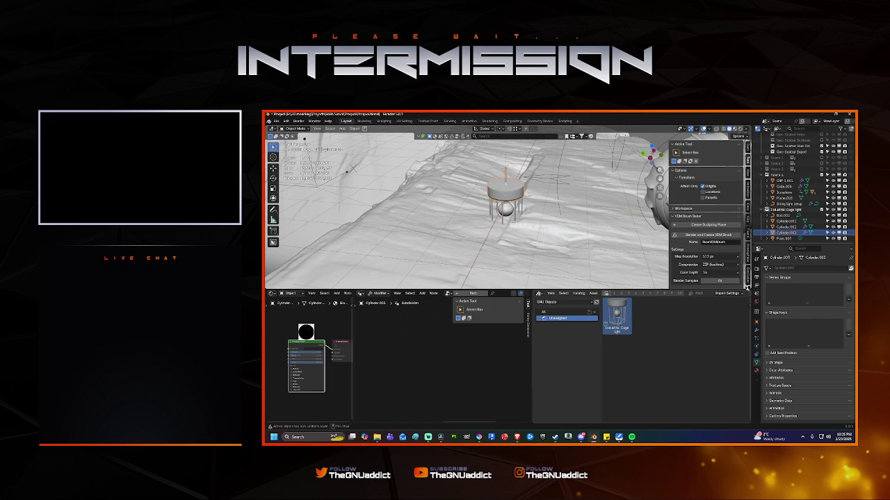
Step: Zoom out and select the string-light cable to show its node tree
{"action": "scroll", "coordinate": [806, 187], "scroll_direction": "up", "scroll_amount": 3}
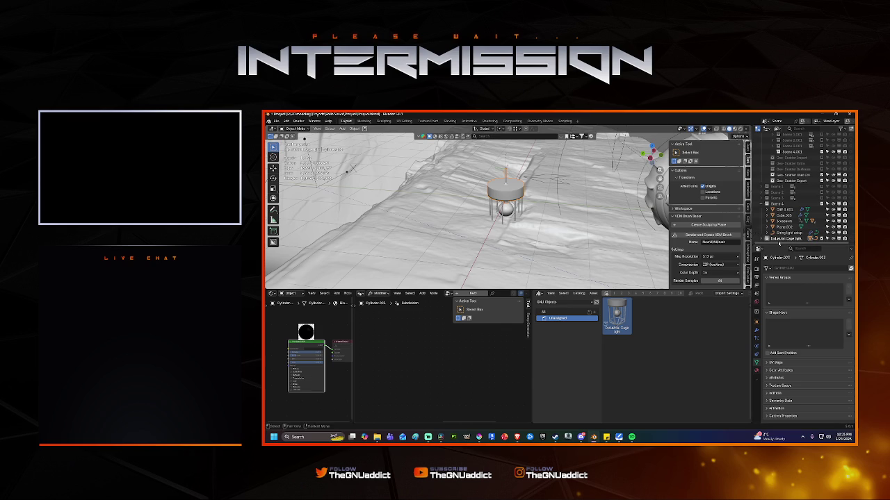
{"action": "scroll", "coordinate": [334, 368], "scroll_direction": "down", "scroll_amount": 3}
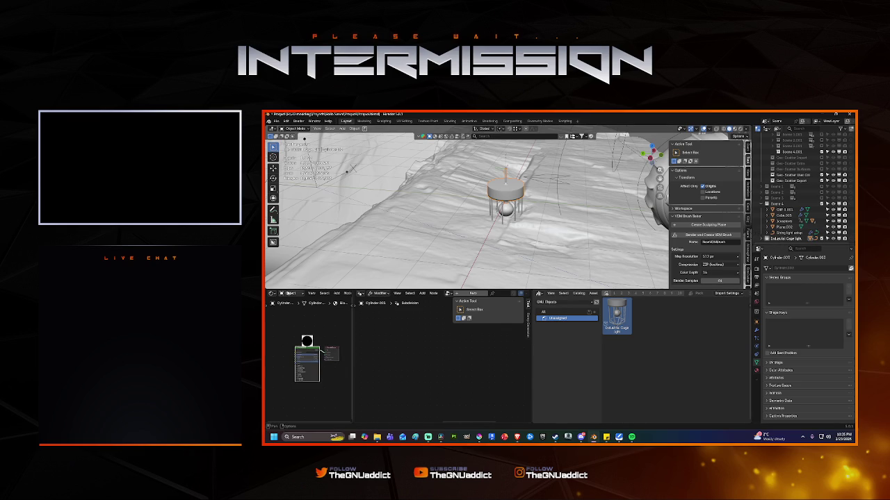
{"action": "scroll", "coordinate": [466, 212], "scroll_direction": "up", "scroll_amount": 5}
{"action": "scroll", "coordinate": [467, 211], "scroll_direction": "down", "scroll_amount": 5}
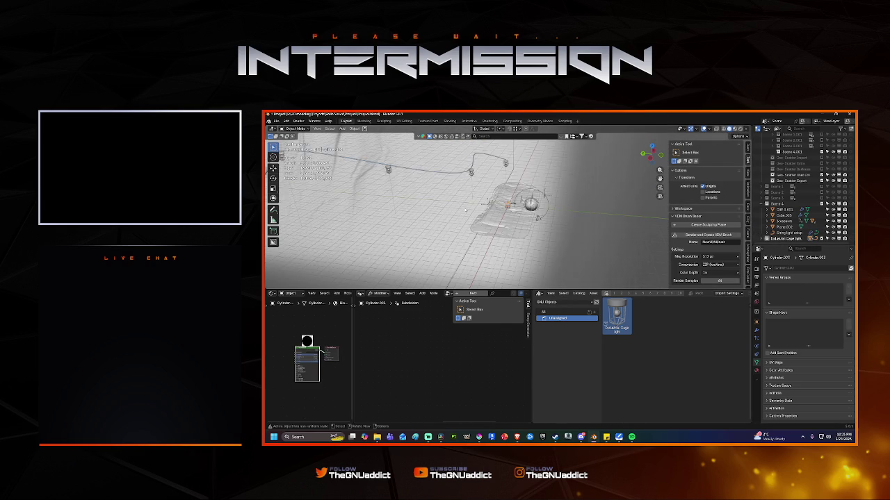
{"action": "left_click", "coordinate": [513, 173]}
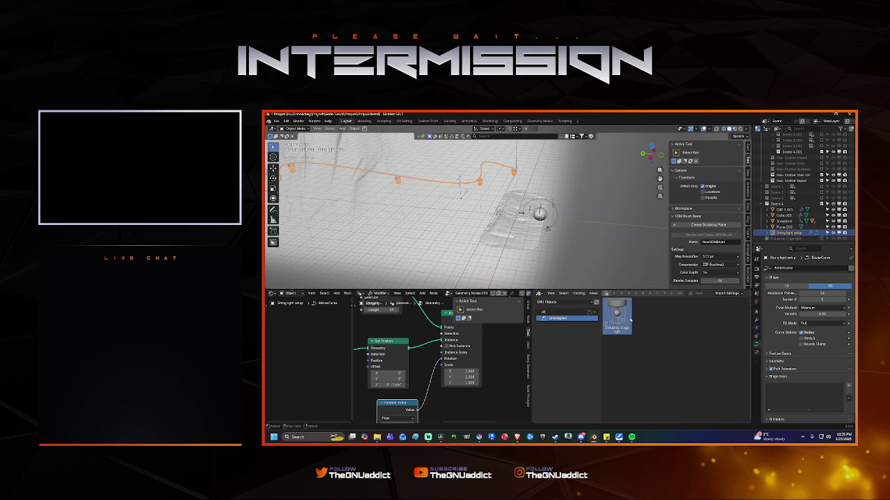
Step: Add a Collection Info node to the string-light tree, reading the gaslight collection
{"action": "scroll", "coordinate": [413, 386], "scroll_direction": "down", "scroll_amount": 4}
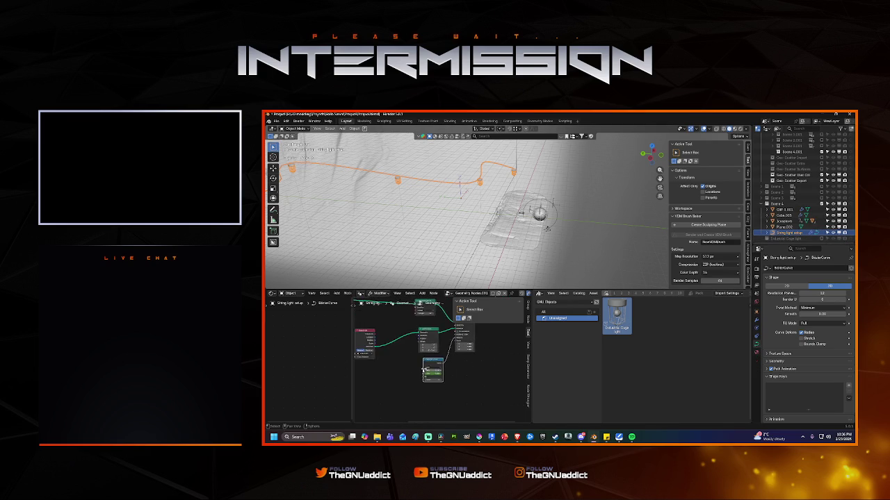
{"action": "key", "text": "shift+a"}
{"action": "left_click", "coordinate": [406, 322]}
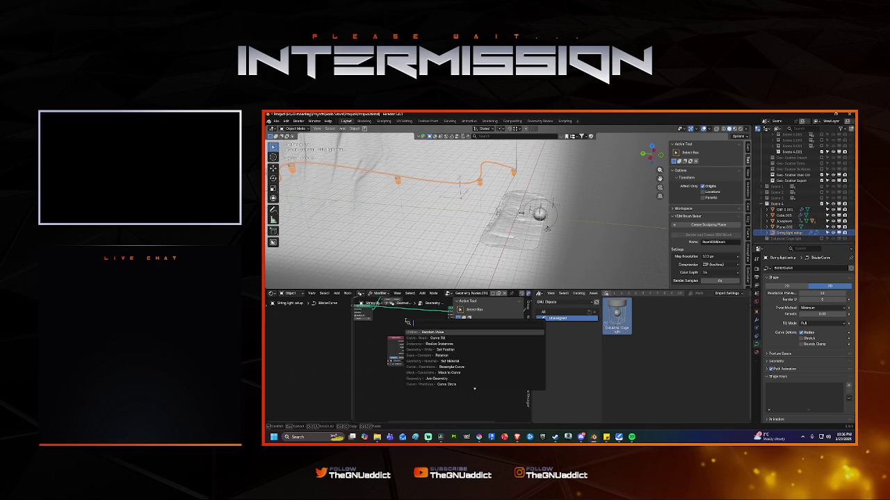
{"action": "type", "text": "collectio"}
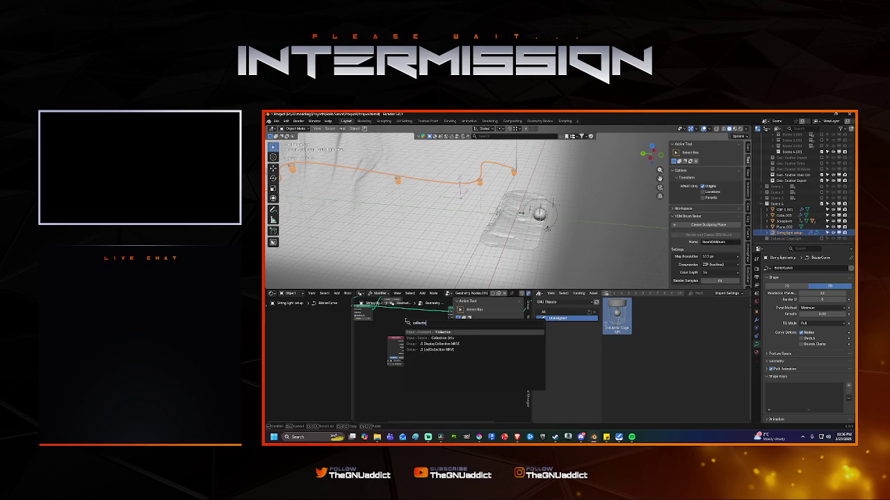
{"action": "left_click", "coordinate": [433, 338]}
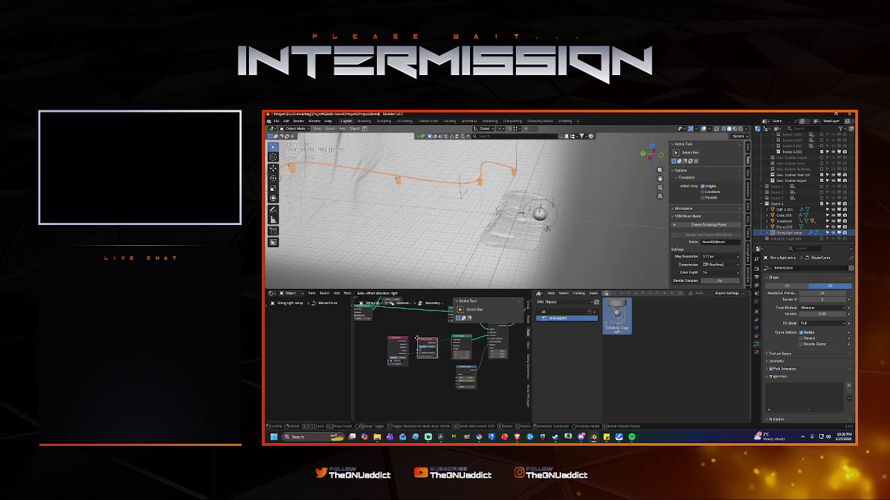
{"action": "left_click", "coordinate": [428, 338]}
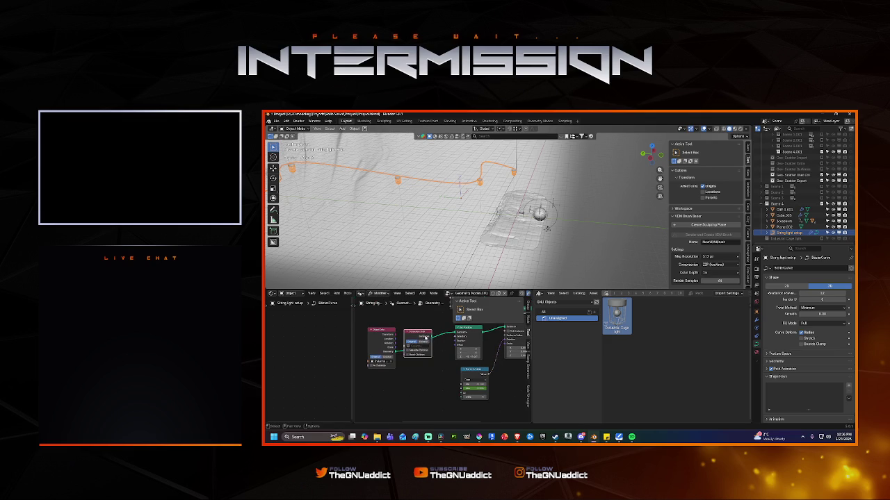
{"action": "left_click", "coordinate": [424, 346]}
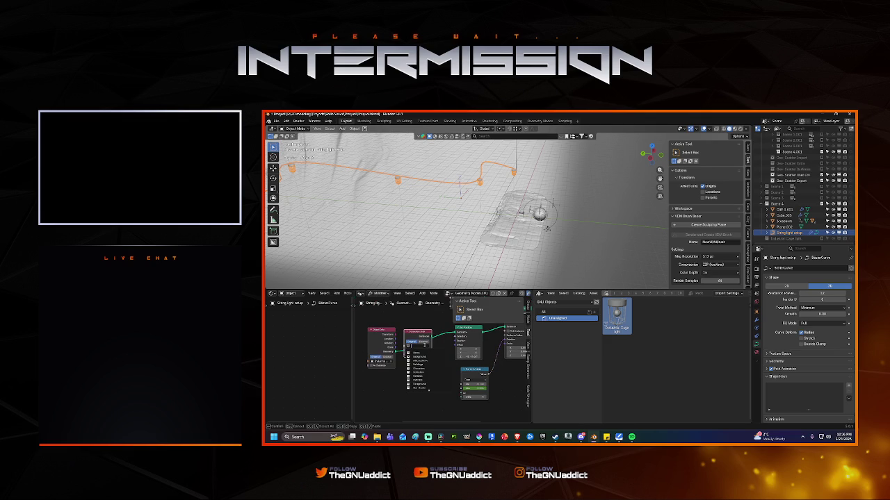
{"action": "type", "text": "gas"}
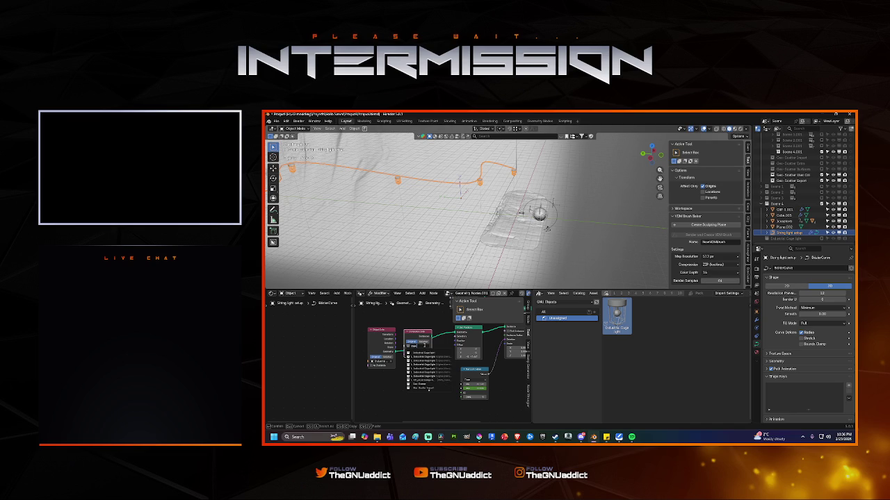
{"action": "left_click", "coordinate": [428, 353]}
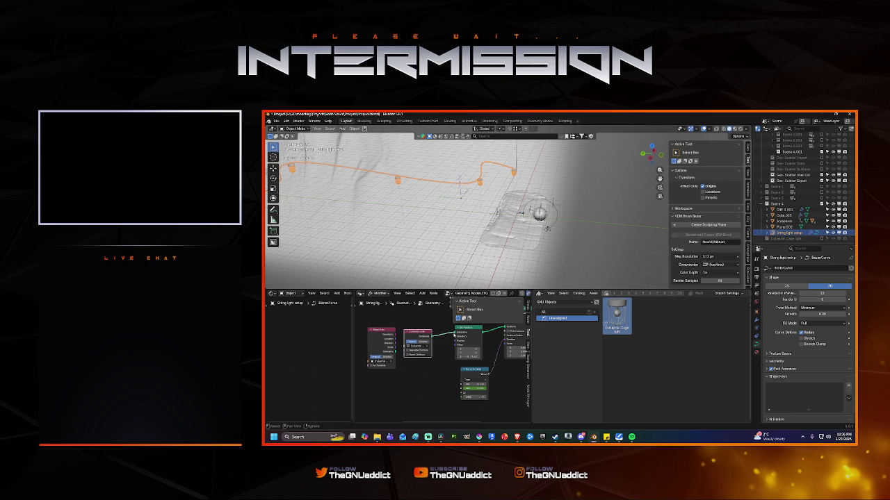
{"action": "scroll", "coordinate": [520, 212], "scroll_direction": "up", "scroll_amount": 5}
Step: Adjust the Random Value to turn the caged lamps, then save Project.blend
{"action": "mouse_move", "coordinate": [472, 224]}
{"action": "middle_mouse_down"}
{"action": "mouse_move", "coordinate": [496, 231]}
{"action": "mouse_move", "coordinate": [480, 236]}
{"action": "middle_mouse_up"}
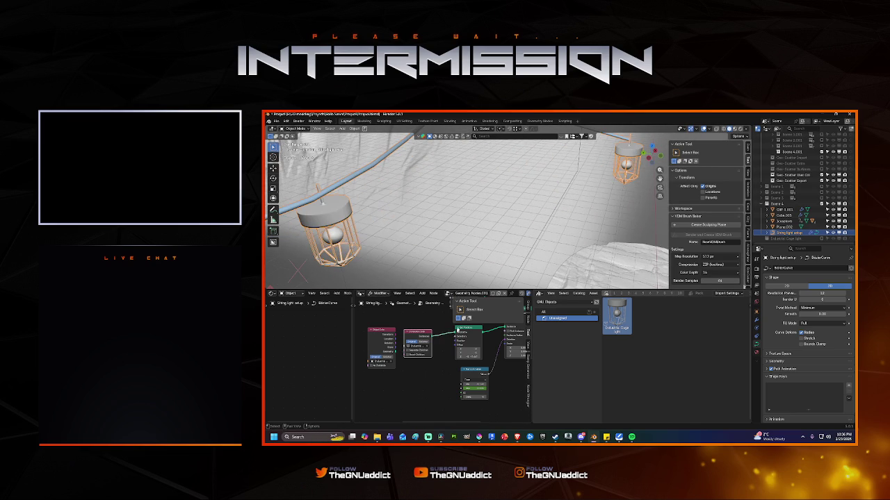
{"action": "mouse_move", "coordinate": [467, 358]}
{"action": "left_mouse_down"}
{"action": "mouse_move", "coordinate": [480, 358]}
{"action": "mouse_move", "coordinate": [467, 353]}
{"action": "left_mouse_up"}
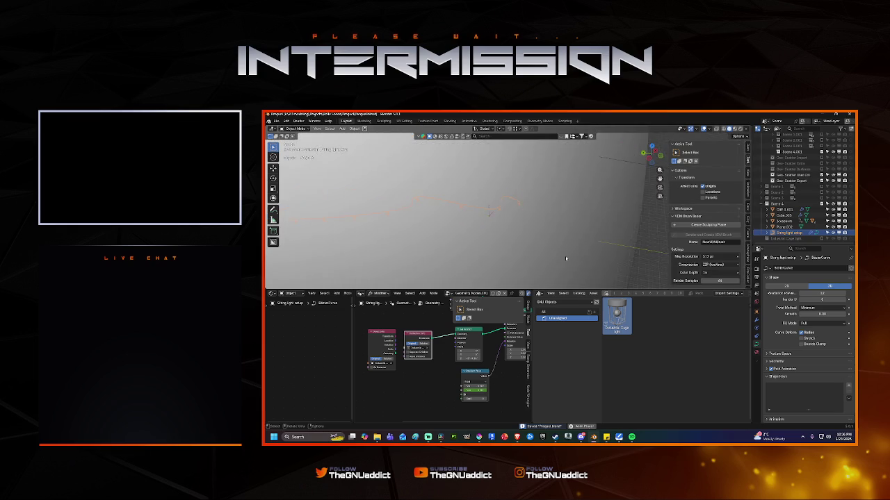
{"action": "key", "text": "ctrl+s"}
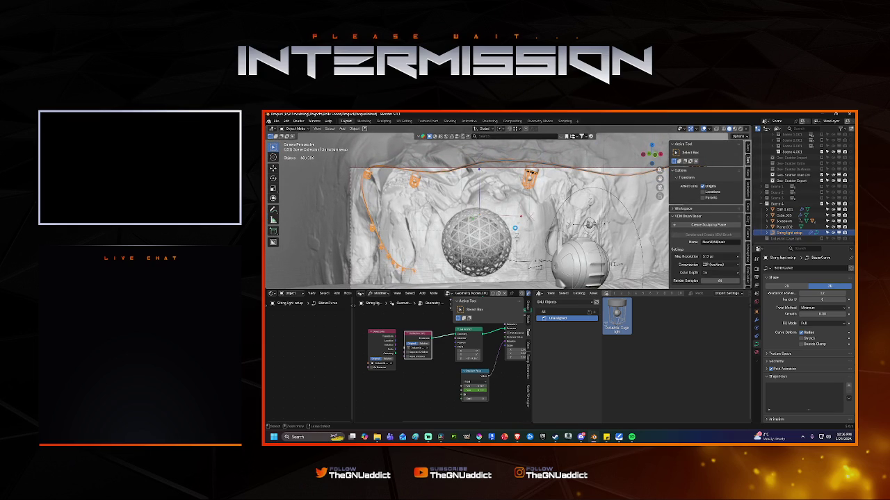
{"action": "key", "text": "ctrl+s"}
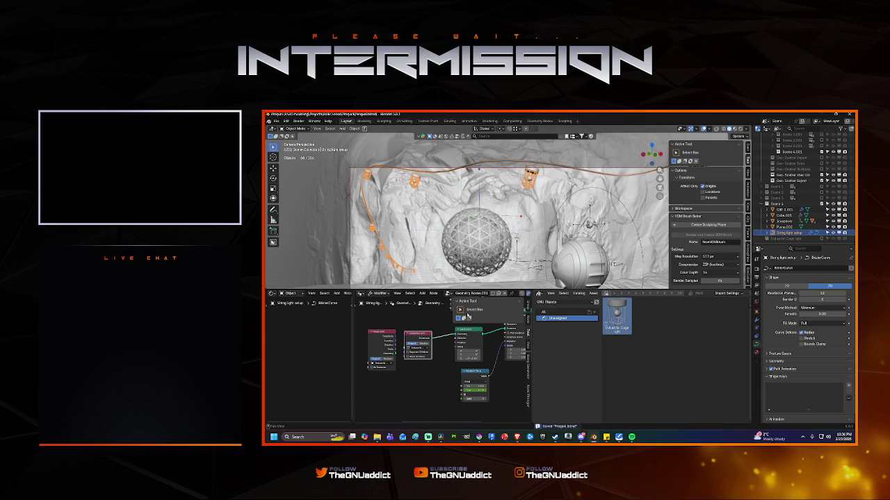
Step: Switch the Asset Browser to the Graph Editor showing the Max (Random Value) noise curve
{"action": "left_click", "coordinate": [360, 293]}
{"action": "left_click", "coordinate": [539, 293]}
{"action": "left_click", "coordinate": [615, 320]}
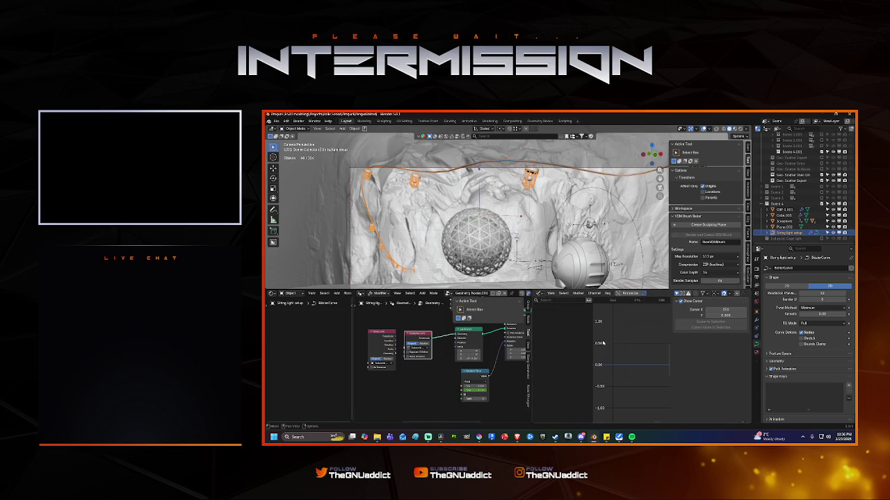
{"action": "left_click", "coordinate": [476, 372]}
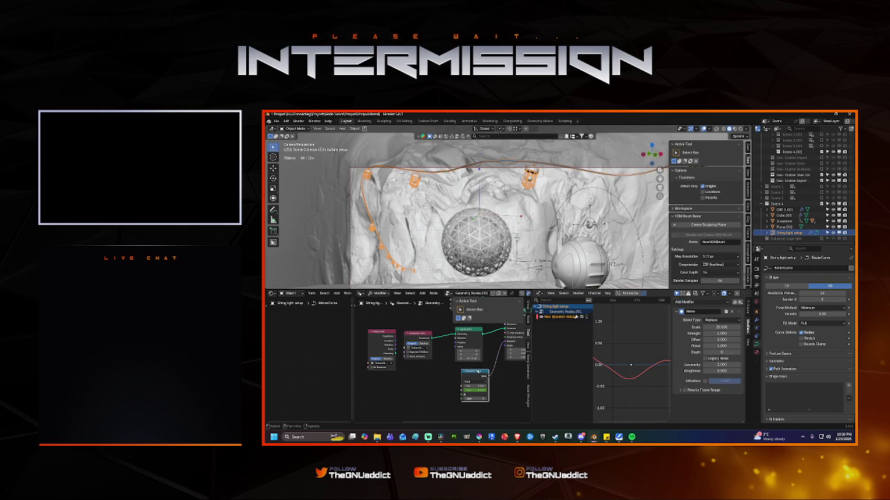
Step: Set noise scale 10 and strength 0.6 while playing the animation
{"action": "double_click", "coordinate": [723, 328]}
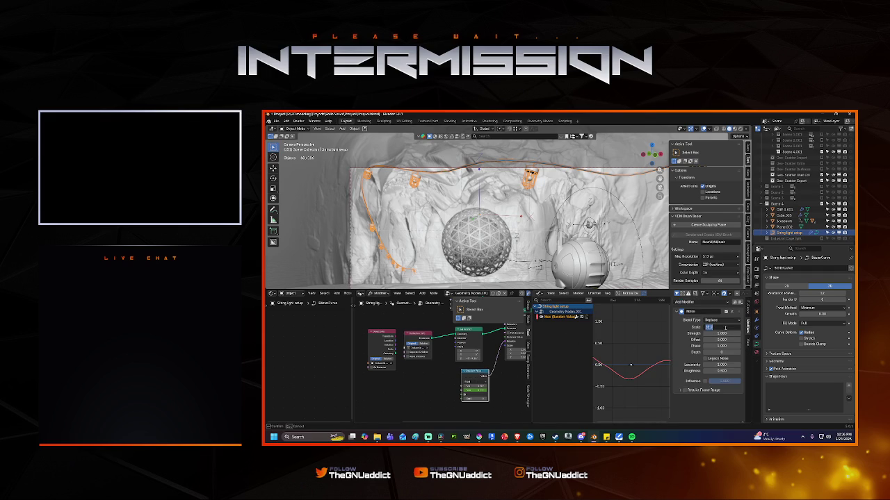
{"action": "type", "text": "10"}
{"action": "key", "text": "Return"}
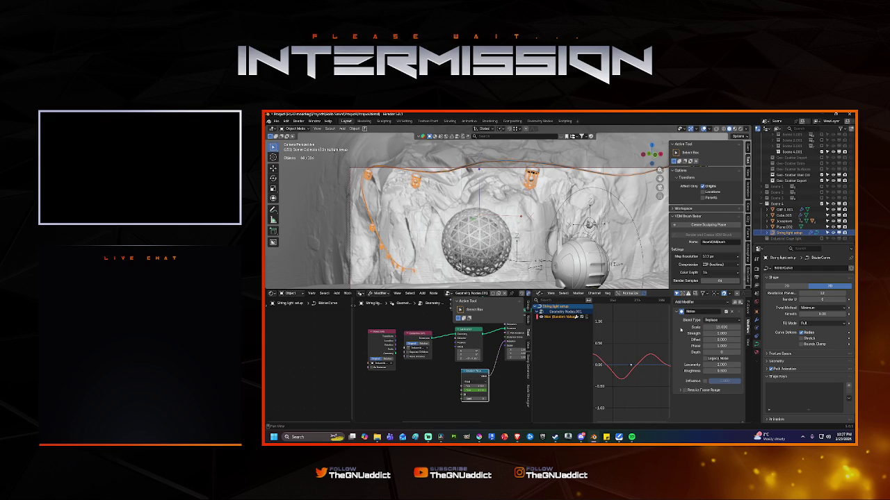
{"action": "left_click_drag", "start_coordinate": [715, 333], "coordinate": [701, 334]}
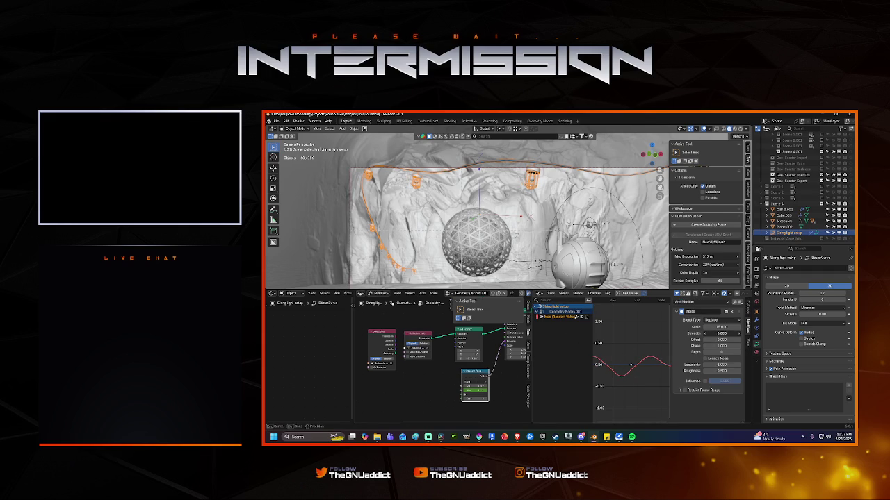
{"action": "key", "text": "space"}
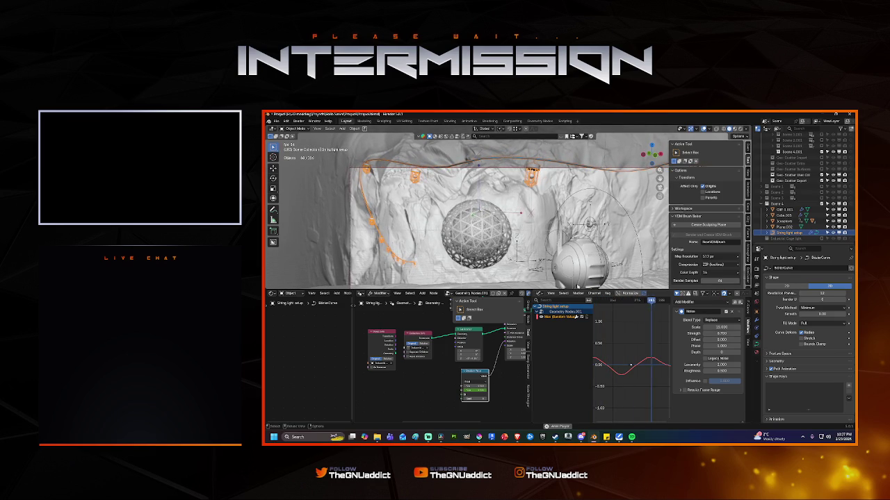
{"action": "left_click", "coordinate": [704, 334]}
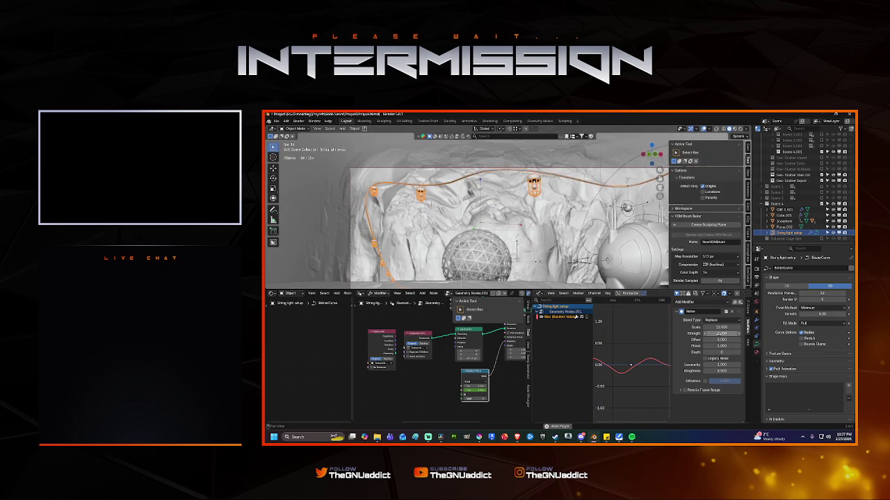
{"action": "left_click_drag", "start_coordinate": [717, 327], "coordinate": [722, 327]}
Step: Set noise scale to 50, reduce it to about 35, then stop playback
{"action": "left_click", "coordinate": [722, 327]}
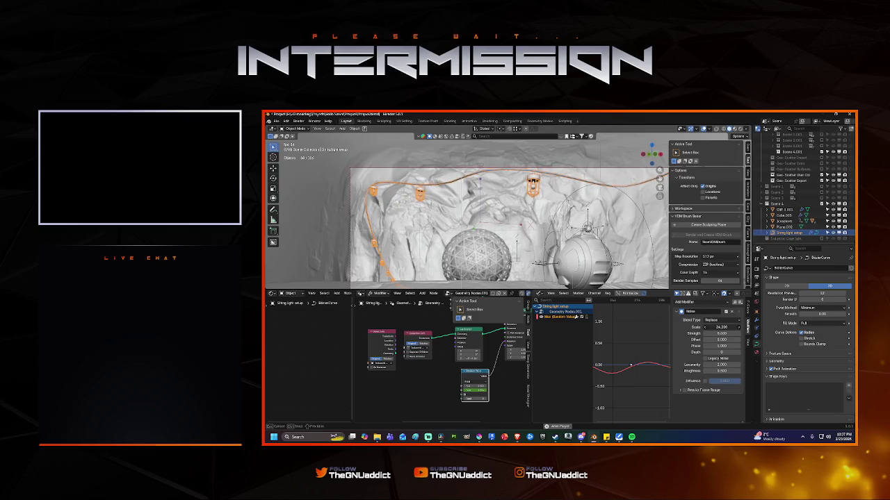
{"action": "type", "text": "50"}
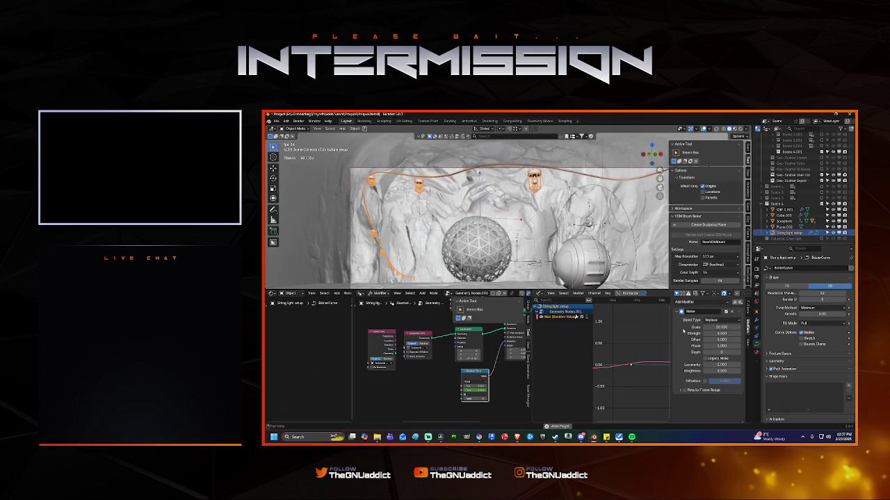
{"action": "key", "text": "Return"}
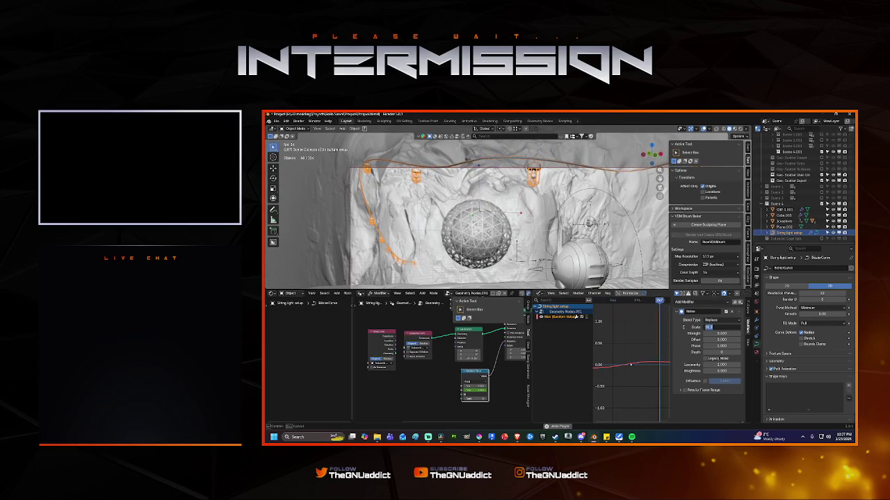
{"action": "type", "text": "30"}
{"action": "left_click_drag", "start_coordinate": [722, 327], "coordinate": [684, 328]}
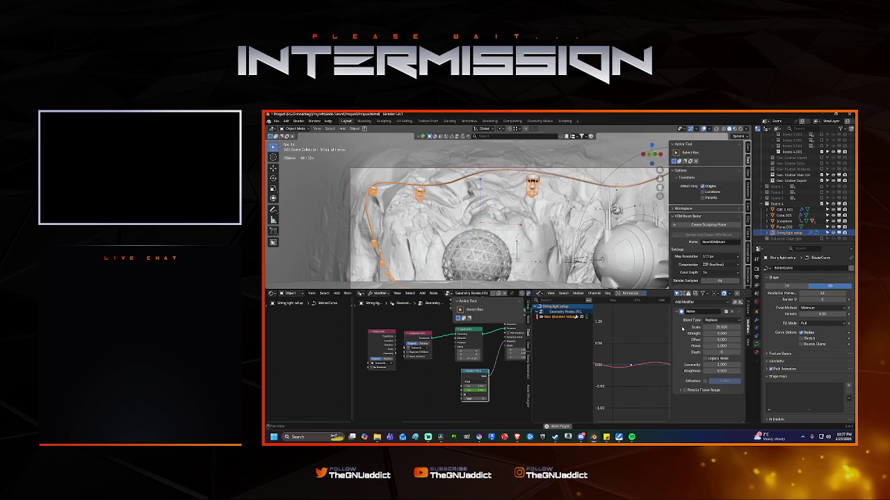
{"action": "left_click", "coordinate": [714, 334]}
{"action": "type", "text": "4"}
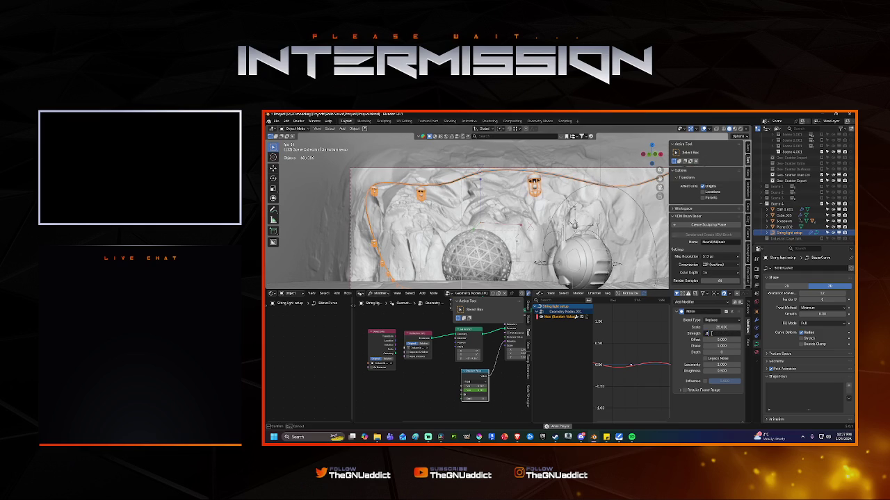
{"action": "key", "text": "Return"}
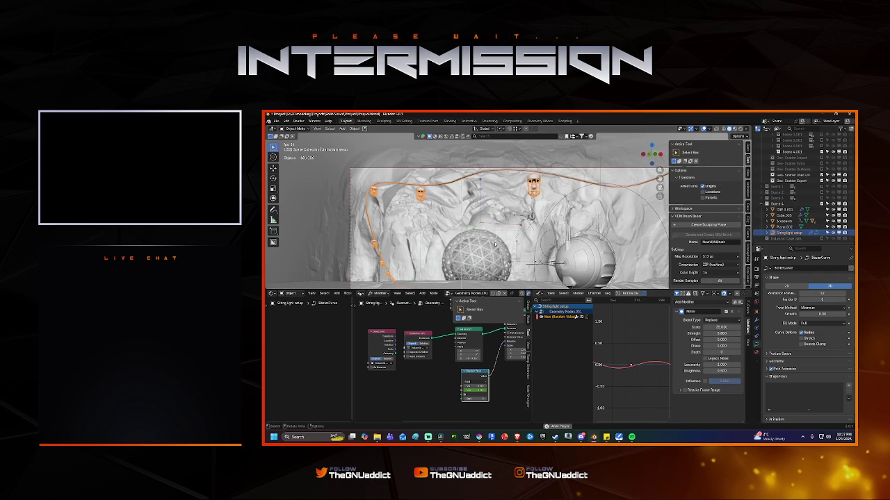
{"action": "key", "text": "space"}
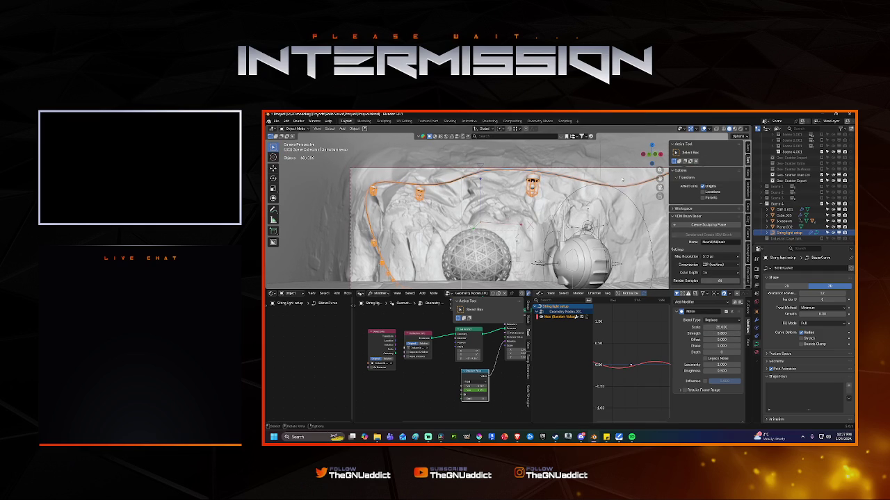
Step: Switch to Rendered shading and enlarge the view of the glowing lanterns
{"action": "key", "text": "z"}
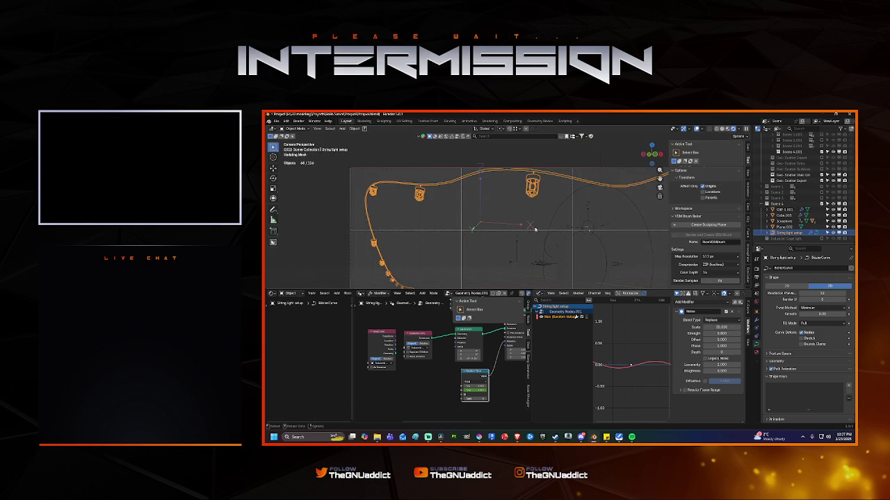
{"action": "left_click_drag", "start_coordinate": [543, 289], "coordinate": [497, 368]}
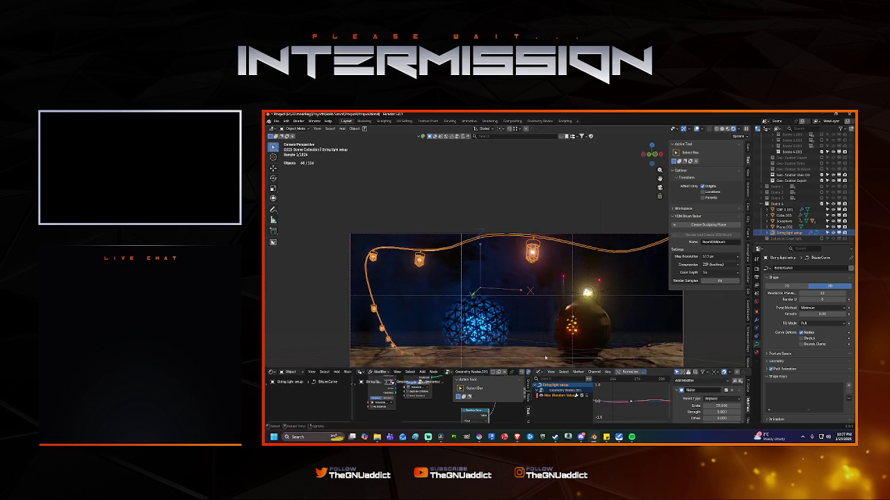
{"action": "left_click", "coordinate": [417, 322]}
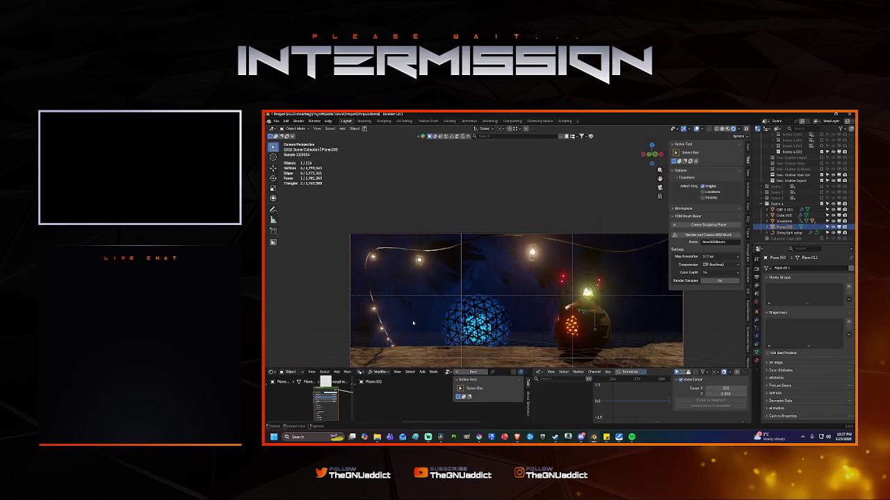
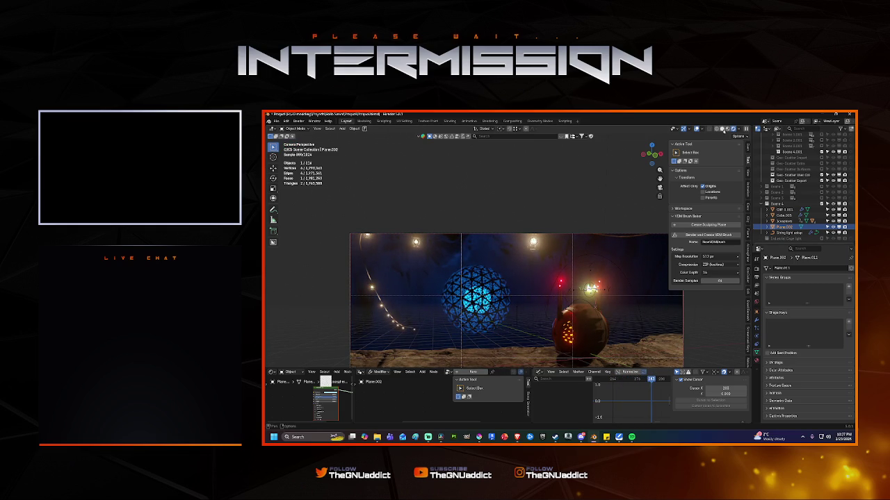
Step: Switch to solid shading, make the bottom area an Asset Browser, and open the Industrial Cage Light's blend file
{"action": "left_click", "coordinate": [724, 130]}
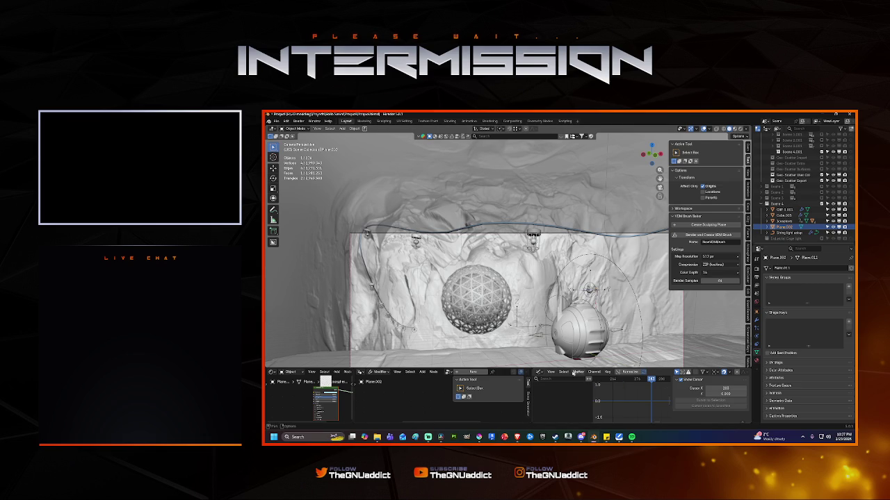
{"action": "left_click", "coordinate": [540, 373]}
{"action": "left_click", "coordinate": [721, 334]}
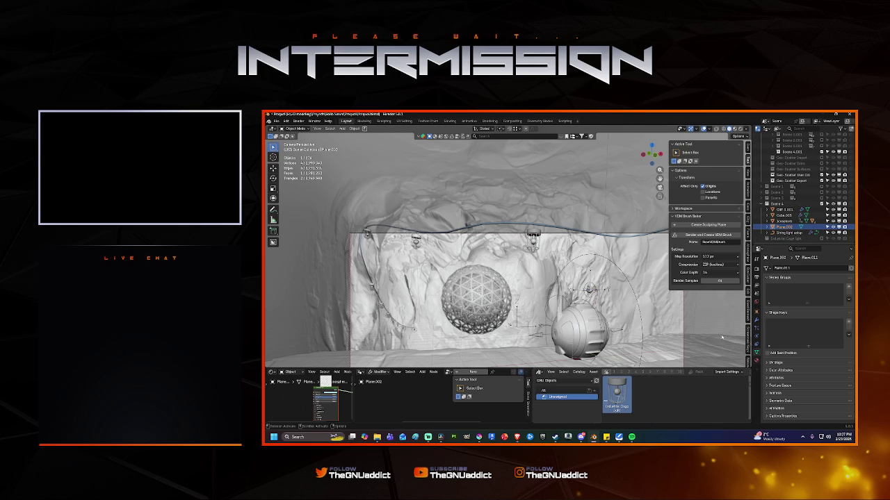
{"action": "right_click", "coordinate": [616, 392]}
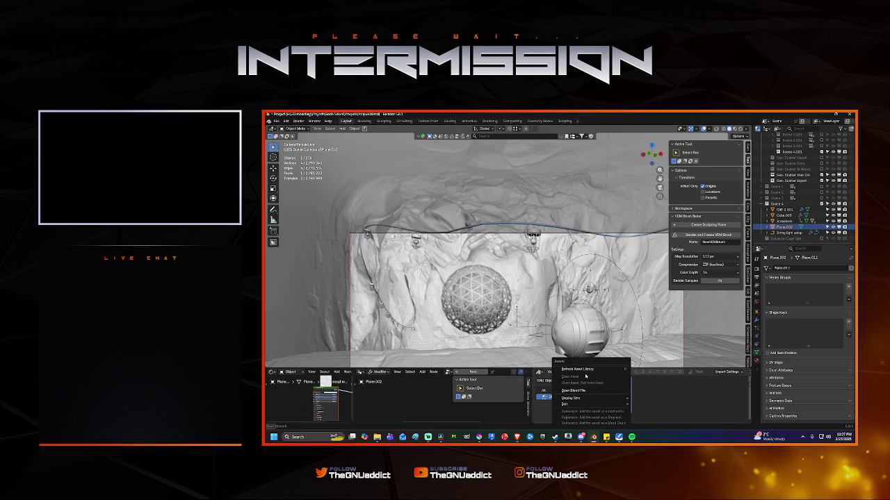
{"action": "left_click", "coordinate": [573, 391]}
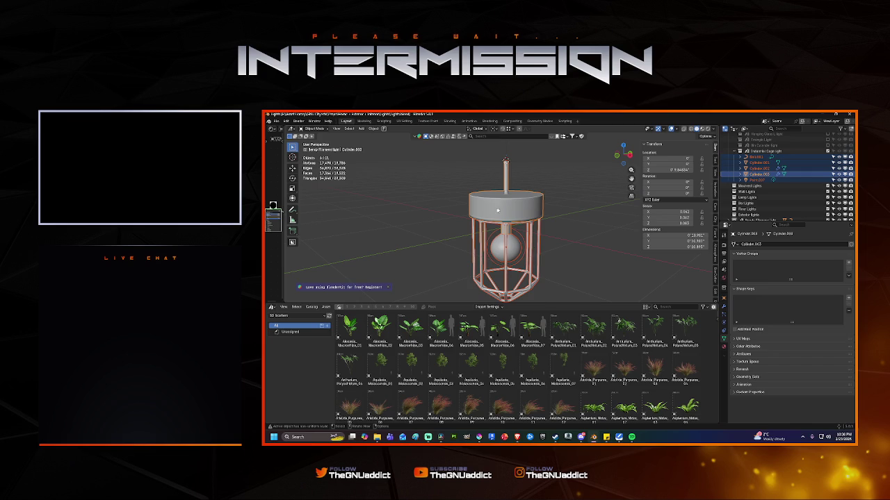
Step: Add an Arrows empty at the cage lamp's top cylinder
{"action": "left_click", "coordinate": [507, 174]}
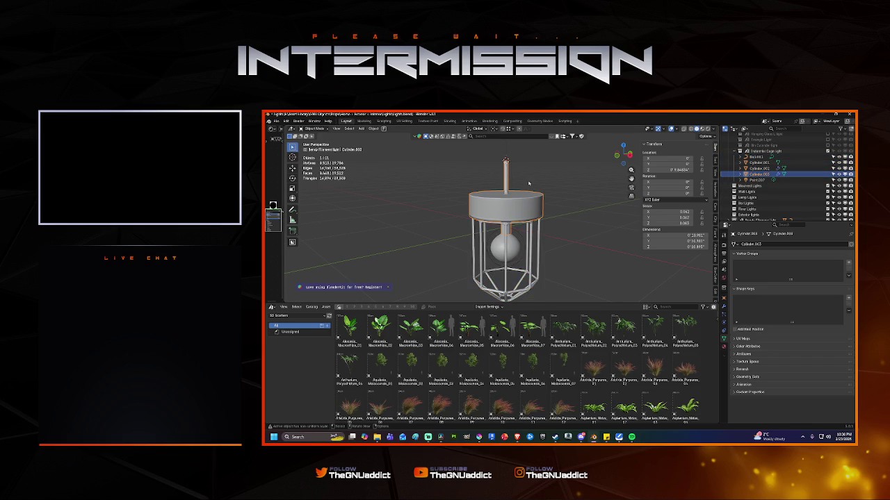
{"action": "key", "text": "shift+a"}
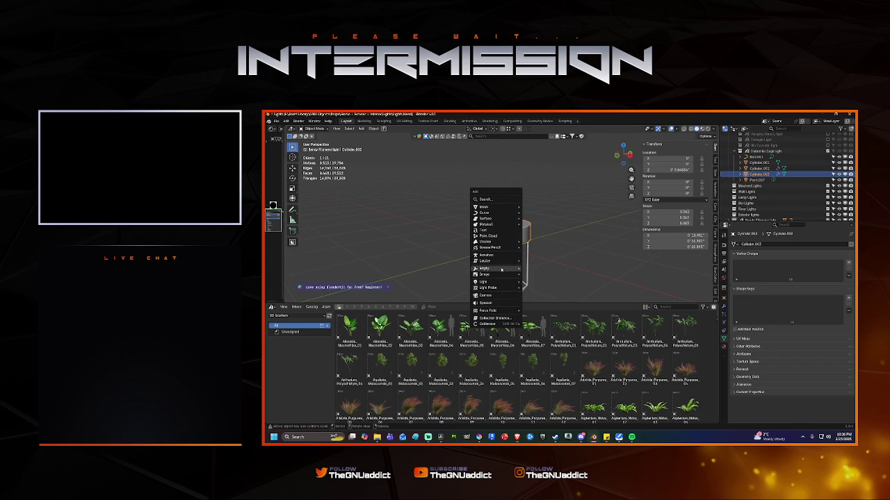
{"action": "mouse_move", "coordinate": [485, 268]}
{"action": "left_click", "coordinate": [538, 275]}
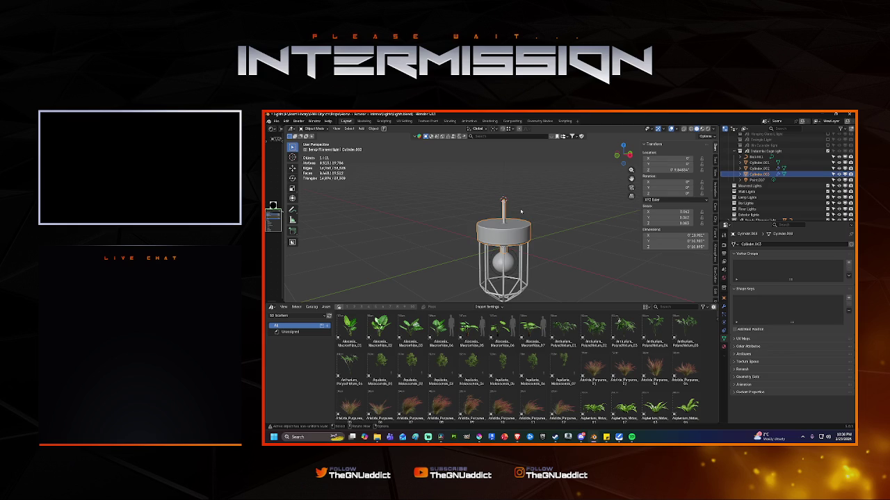
Step: Box-select all the cage lamp parts and move them vertically along Z, refining the height in side view
{"action": "middle_click_drag", "start_coordinate": [521, 212], "coordinate": [473, 164]}
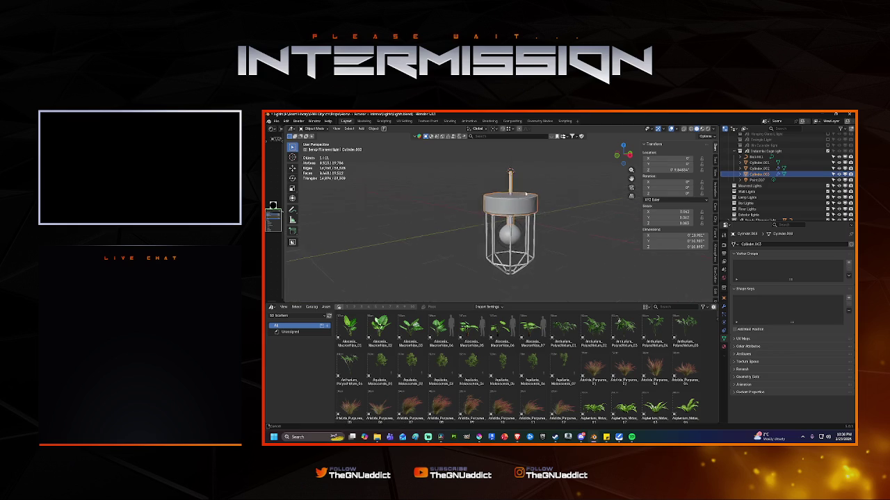
{"action": "left_click_drag", "start_coordinate": [474, 164], "coordinate": [567, 250]}
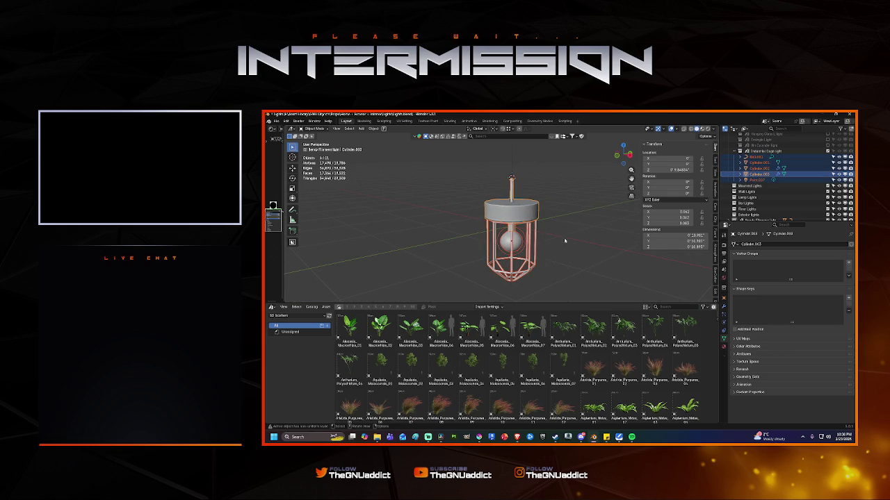
{"action": "key", "text": "g"}
{"action": "key", "text": "z"}
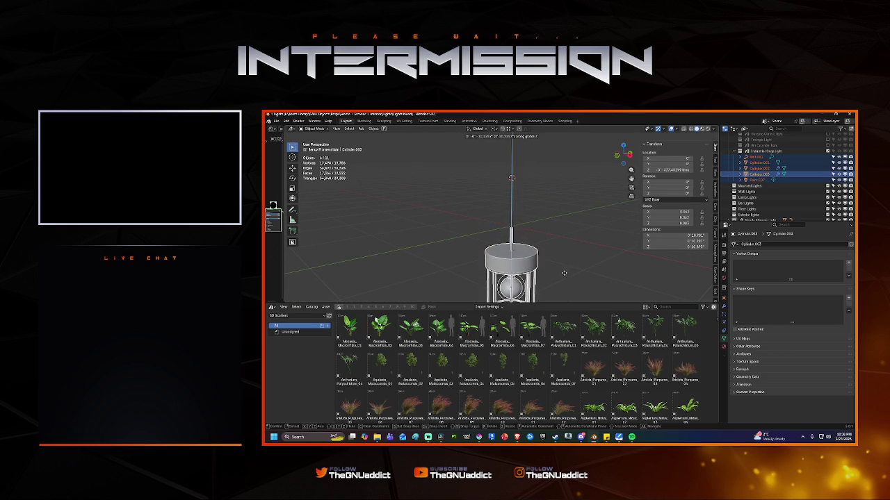
{"action": "left_click", "coordinate": [561, 239]}
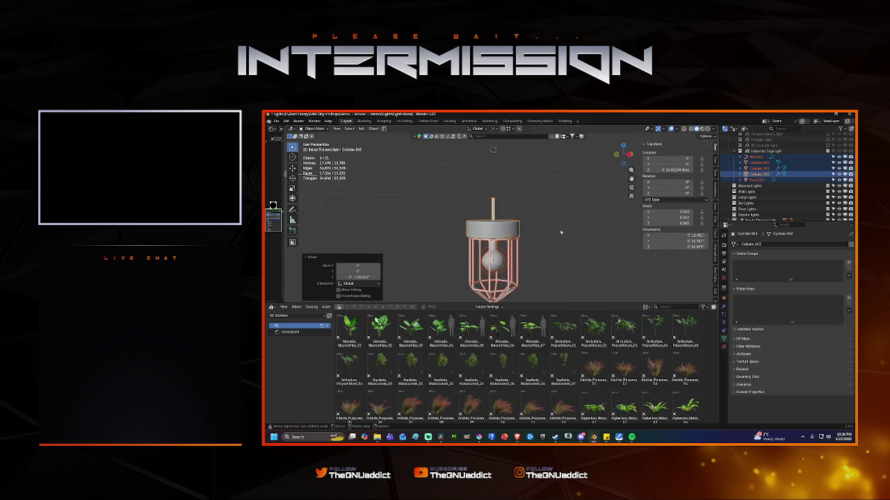
{"action": "middle_click_drag", "start_coordinate": [561, 232], "coordinate": [498, 226]}
{"action": "scroll", "coordinate": [453, 225], "scroll_direction": "up", "scroll_amount": 4}
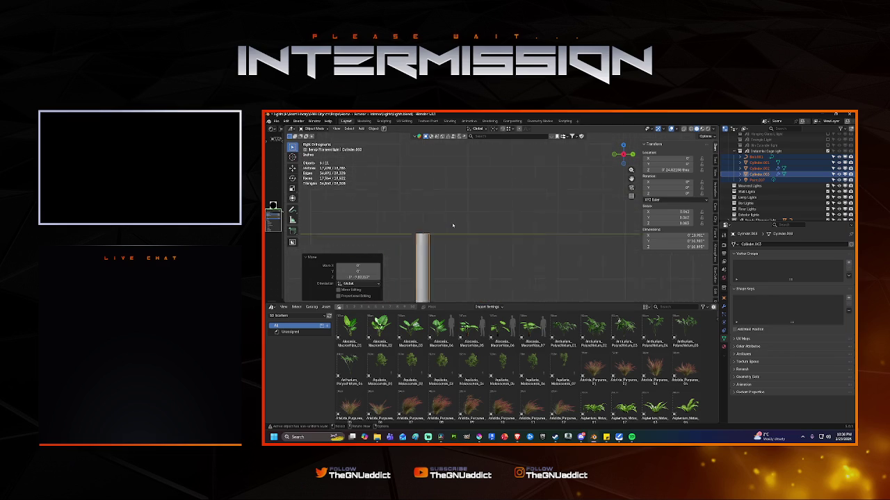
{"action": "scroll", "coordinate": [452, 225], "scroll_direction": "up", "scroll_amount": 2}
{"action": "scroll", "coordinate": [452, 225], "scroll_direction": "up", "scroll_amount": 2}
{"action": "key", "text": "g"}
{"action": "key", "text": "z"}
{"action": "left_click", "coordinate": [516, 217]}
Step: Return to a perspective view of the lamp and save lights.blend
{"action": "scroll", "coordinate": [507, 219], "scroll_direction": "down", "scroll_amount": 4}
{"action": "scroll", "coordinate": [504, 220], "scroll_direction": "down", "scroll_amount": 2}
{"action": "scroll", "coordinate": [500, 221], "scroll_direction": "down", "scroll_amount": 3}
{"action": "middle_click_drag", "start_coordinate": [501, 221], "coordinate": [601, 202]}
{"action": "key", "text": "ctrl+s"}
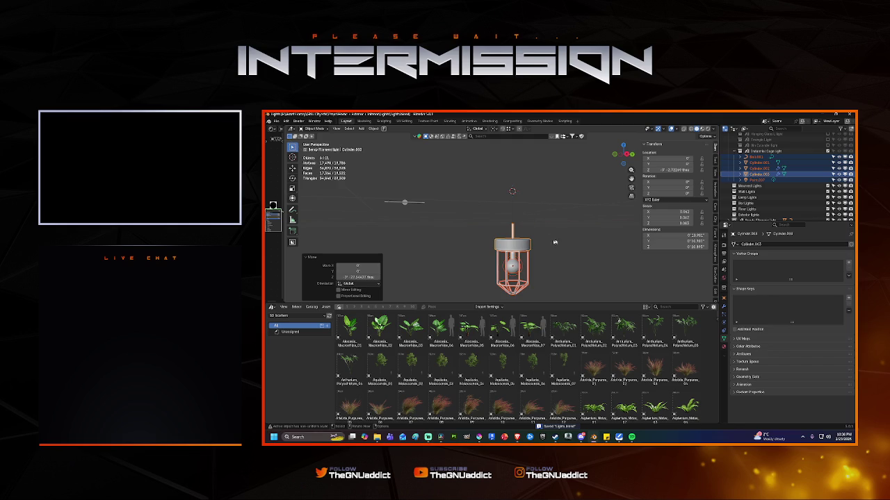
Step: Set the lamp's point light power to 20 W
{"action": "left_click", "coordinate": [512, 268]}
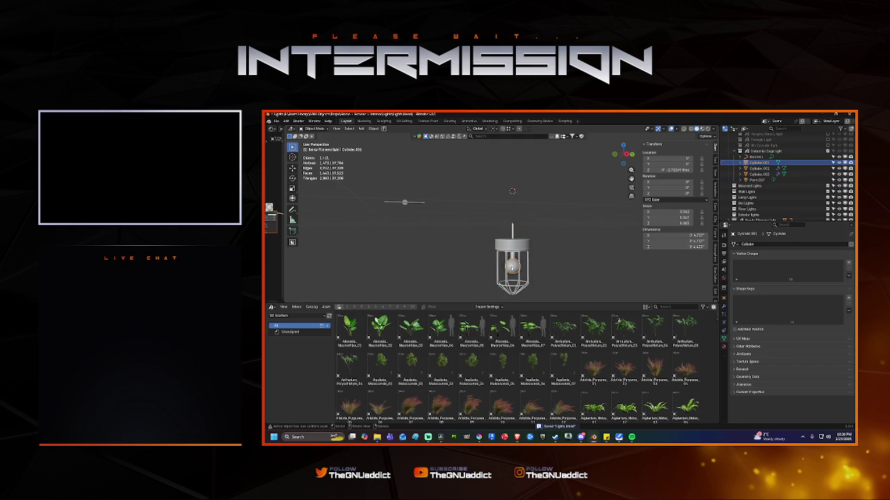
{"action": "left_click", "coordinate": [524, 266]}
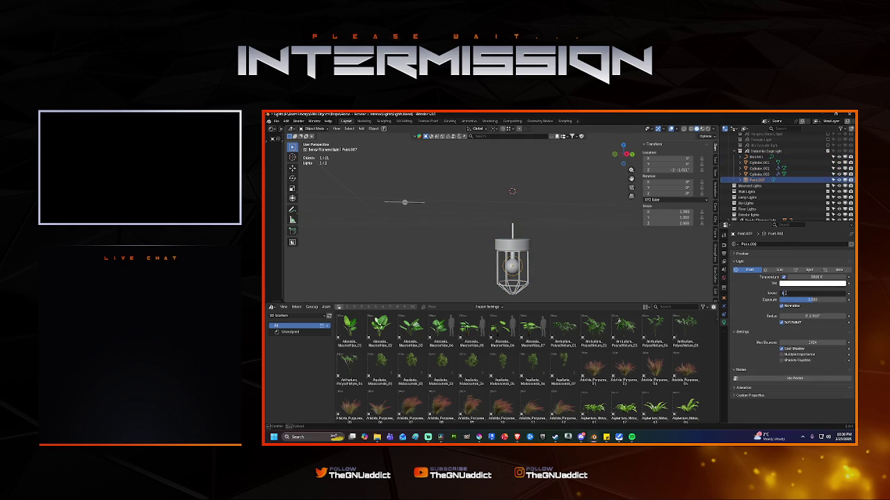
{"action": "type", "text": "0"}
{"action": "key", "text": "Return"}
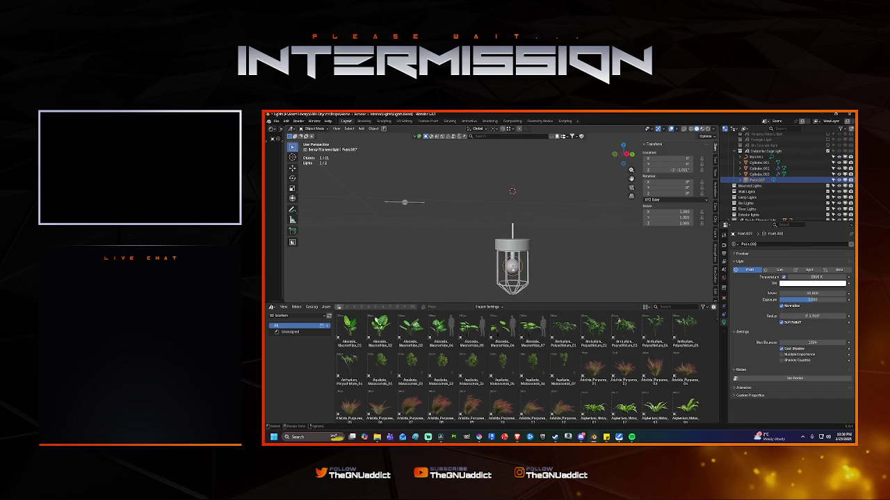
Step: Set Bolt.001's Filament glow emission Strength to 50, save Lights.blend, and close that window
{"action": "left_click", "coordinate": [759, 163]}
{"action": "left_click", "coordinate": [756, 157]}
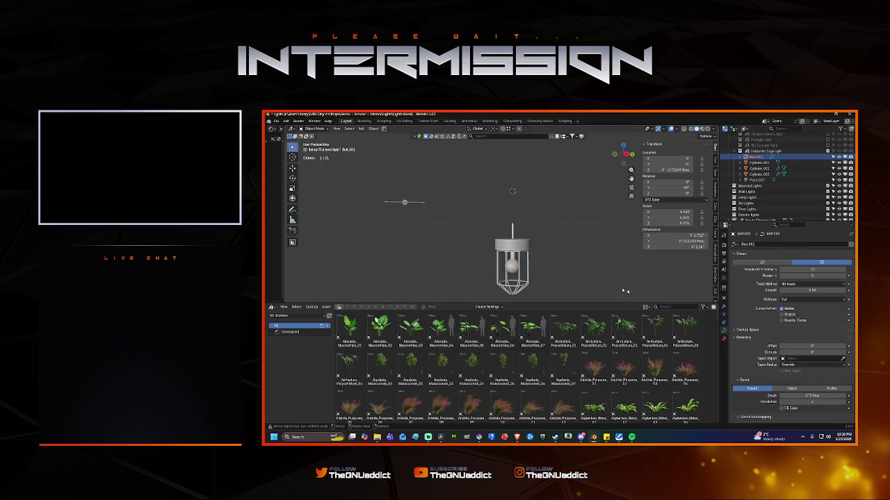
{"action": "left_click", "coordinate": [724, 341]}
{"action": "left_click", "coordinate": [807, 324]}
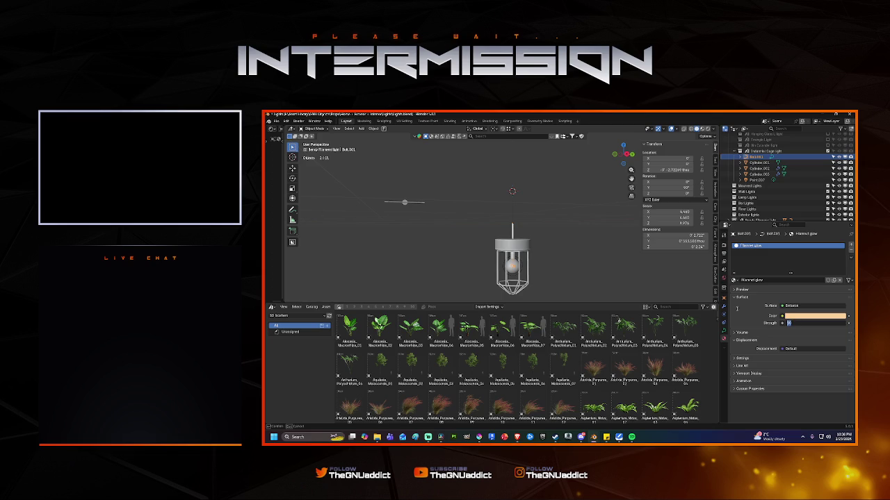
{"action": "key", "text": "Return"}
{"action": "key", "text": "ctrl+s"}
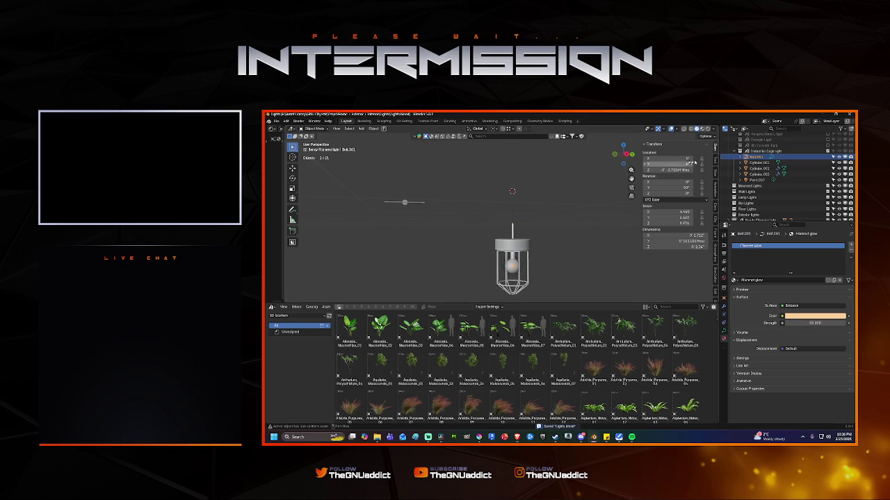
{"action": "left_click", "coordinate": [849, 114]}
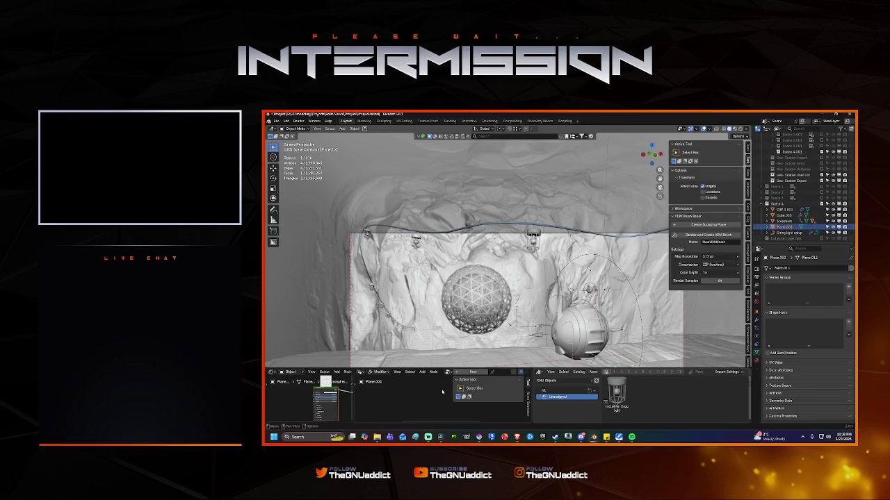
Step: Enlarge the node editor below the viewport and purge unused data from the outliner twice
{"action": "left_click_drag", "start_coordinate": [428, 368], "coordinate": [428, 287]}
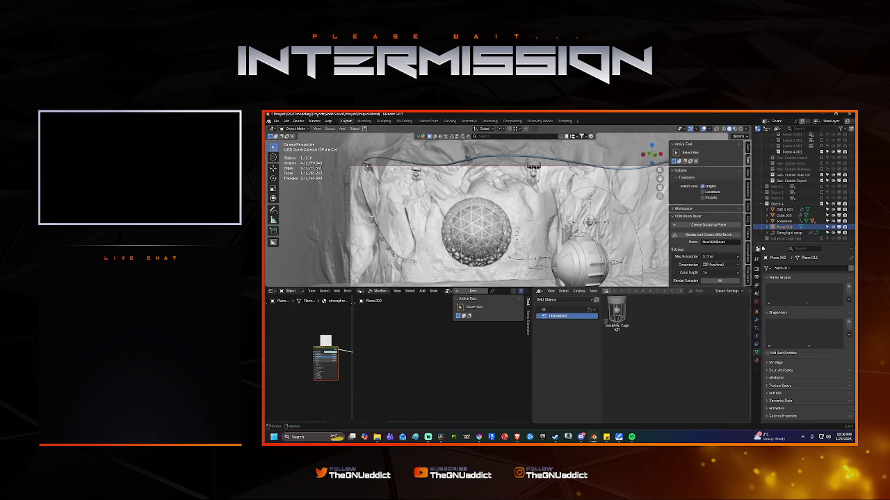
{"action": "right_click", "coordinate": [786, 239]}
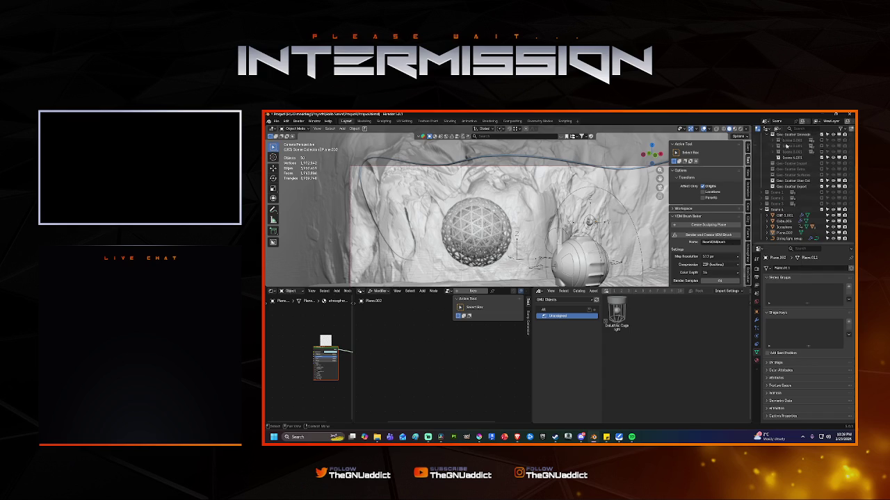
{"action": "left_click", "coordinate": [842, 132]}
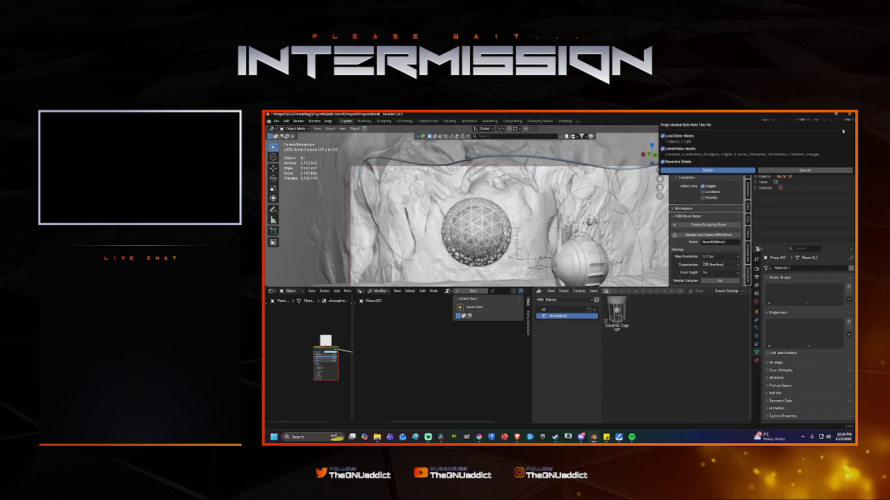
{"action": "left_click", "coordinate": [708, 169]}
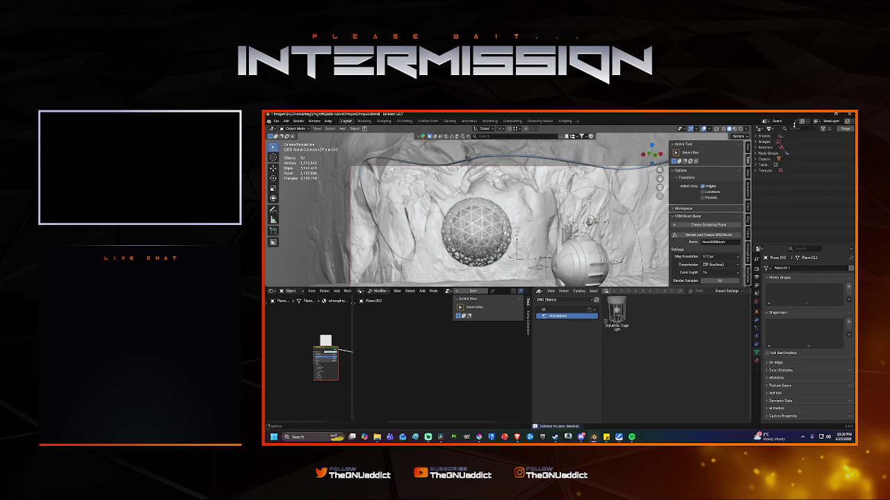
{"action": "left_click", "coordinate": [844, 130]}
{"action": "left_click", "coordinate": [791, 172]}
Step: Return the outliner to View Layer and pick up the Industrial Cage Light asset
{"action": "left_click", "coordinate": [769, 130]}
{"action": "left_click", "coordinate": [782, 149]}
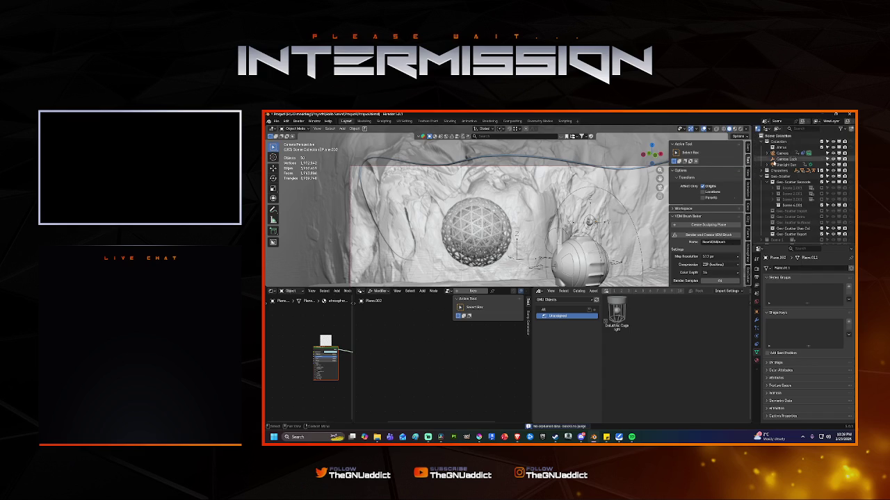
{"action": "left_click", "coordinate": [560, 300]}
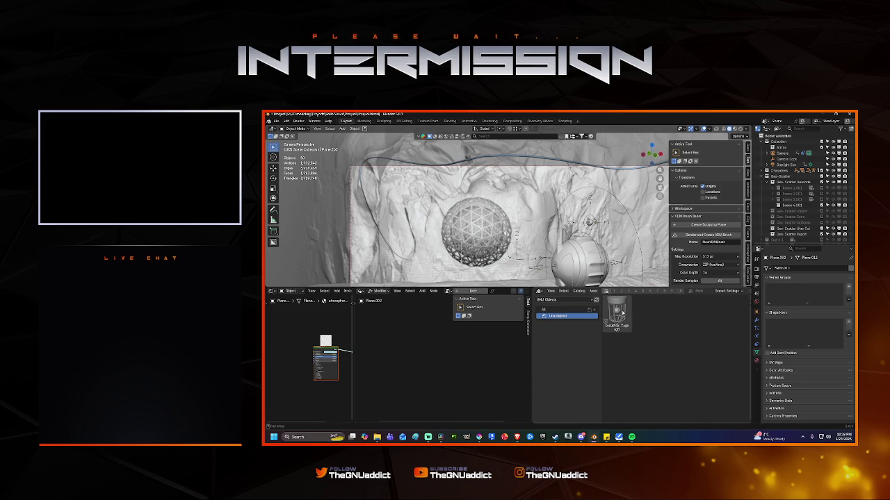
{"action": "left_click_drag", "start_coordinate": [619, 314], "coordinate": [473, 358]}
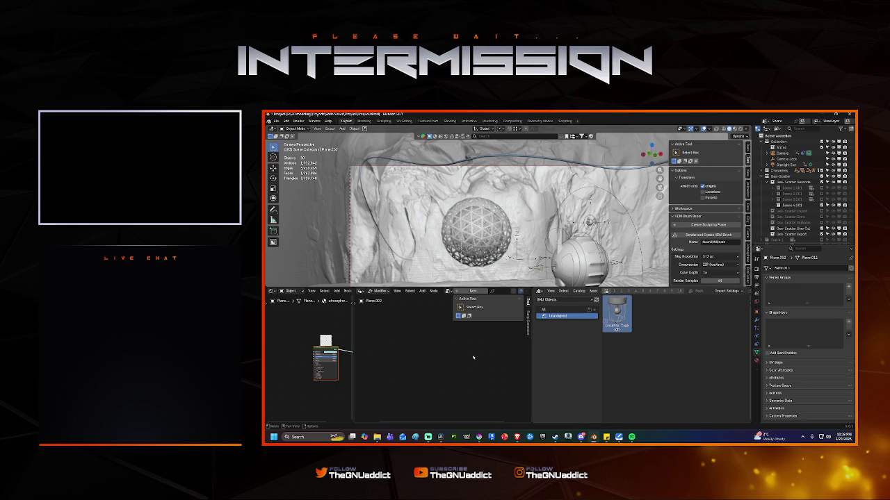
Step: On the string-light curve, delete the Object Info and Collection Info nodes
{"action": "left_click", "coordinate": [577, 164]}
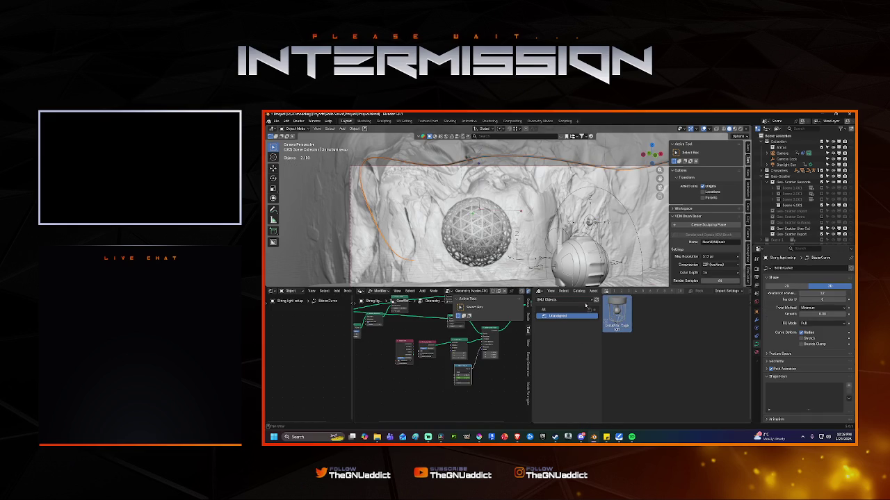
{"action": "scroll", "coordinate": [417, 351], "scroll_direction": "up", "scroll_amount": 2}
{"action": "scroll", "coordinate": [415, 353], "scroll_direction": "up", "scroll_amount": 1}
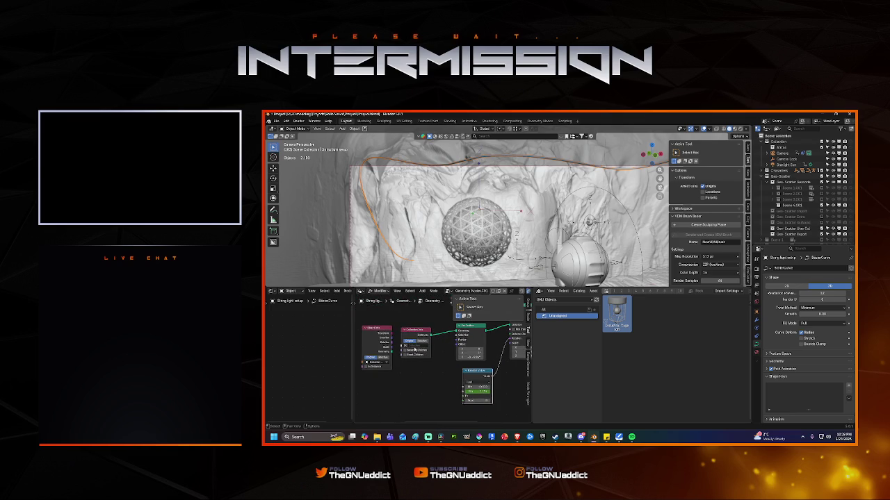
{"action": "left_click_drag", "start_coordinate": [379, 320], "coordinate": [422, 364]}
{"action": "key", "text": "Delete"}
Step: Instance the Industrial Cage Light along the string curve and play the animation
{"action": "mouse_move", "coordinate": [617, 314]}
{"action": "left_mouse_down"}
{"action": "mouse_move", "coordinate": [414, 352]}
{"action": "mouse_move", "coordinate": [443, 358]}
{"action": "mouse_move", "coordinate": [446, 344]}
{"action": "left_mouse_up"}
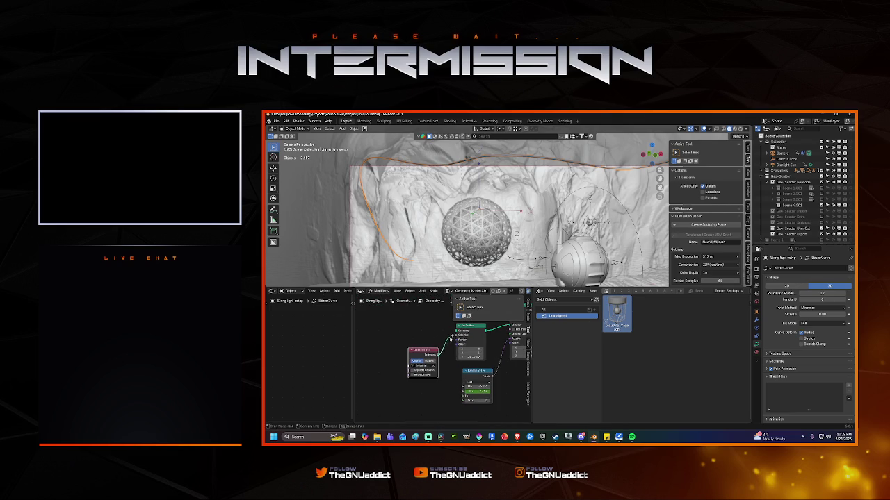
{"action": "mouse_move", "coordinate": [455, 335]}
{"action": "left_mouse_down"}
{"action": "mouse_move", "coordinate": [445, 357]}
{"action": "mouse_move", "coordinate": [471, 360]}
{"action": "left_mouse_up"}
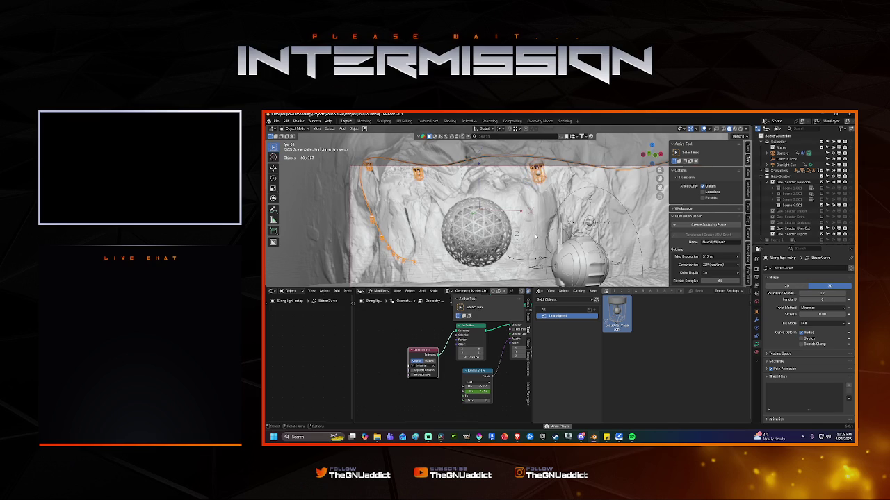
{"action": "key", "text": "space"}
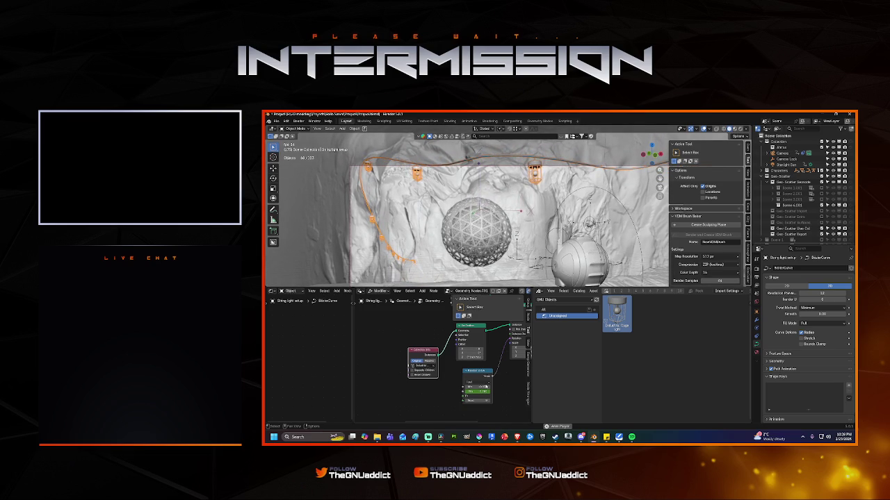
{"action": "mouse_move", "coordinate": [533, 393]}
{"action": "left_mouse_down"}
{"action": "mouse_move", "coordinate": [558, 394]}
{"action": "mouse_move", "coordinate": [537, 395]}
{"action": "left_mouse_up"}
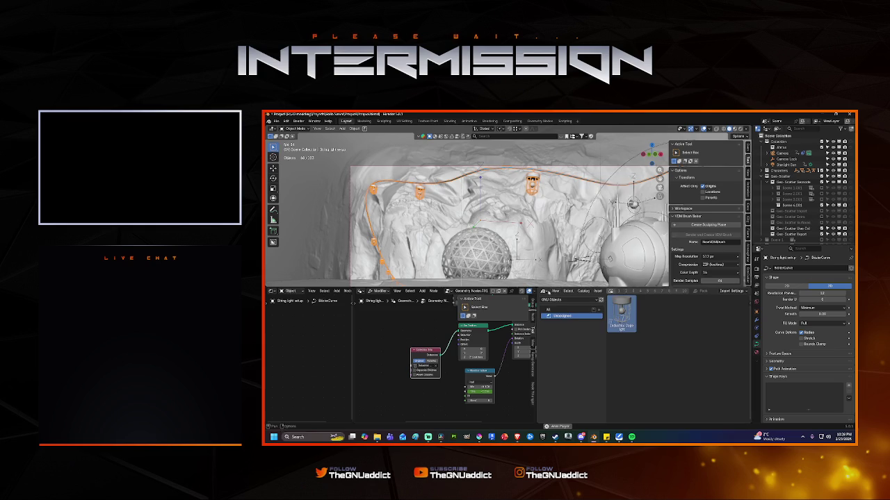
Step: Turn the asset library into a Graph Editor showing the noisy Max (Random Value) curve, then stop playback
{"action": "left_click", "coordinate": [544, 290]}
{"action": "left_click", "coordinate": [622, 317]}
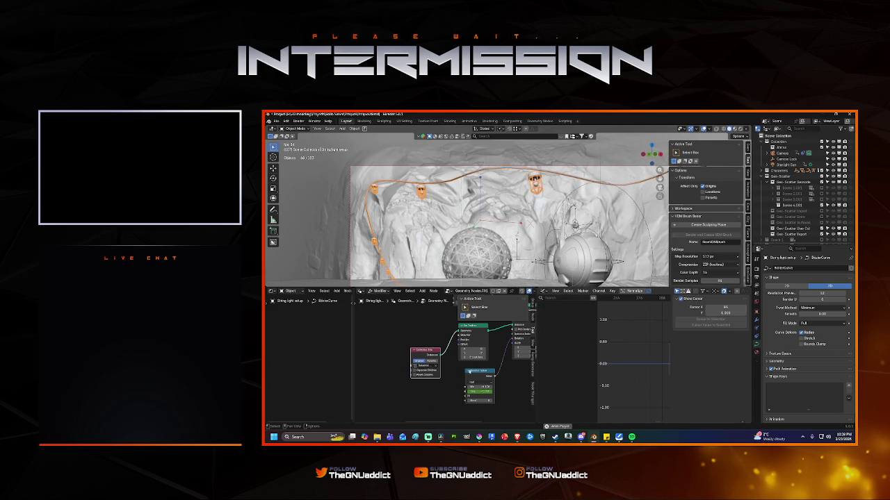
{"action": "left_click", "coordinate": [480, 371]}
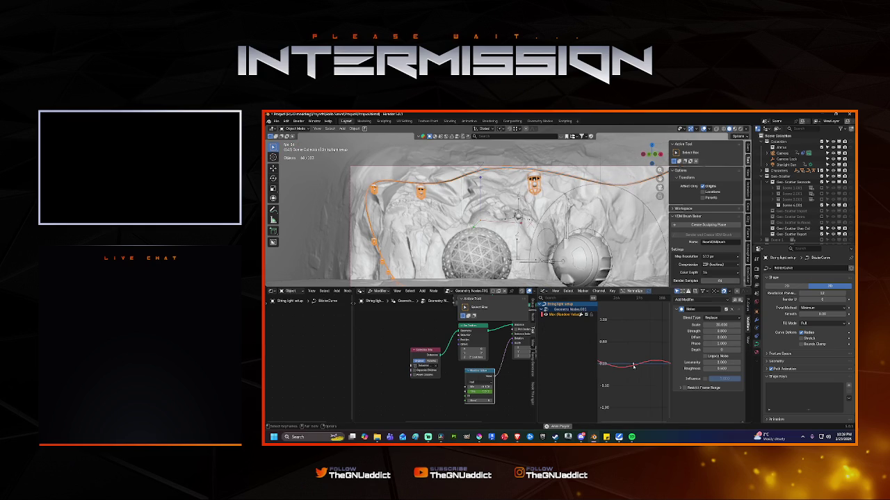
{"action": "scroll", "coordinate": [633, 366], "scroll_direction": "up", "scroll_amount": 1}
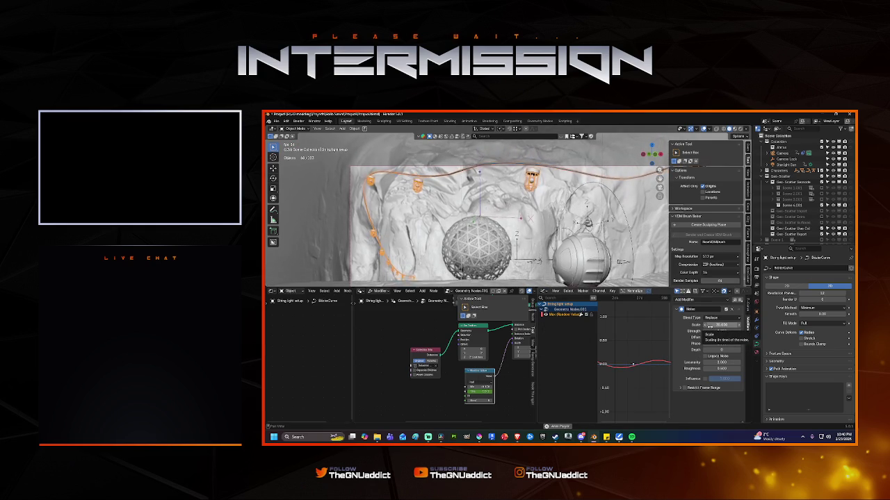
{"action": "key", "text": "space"}
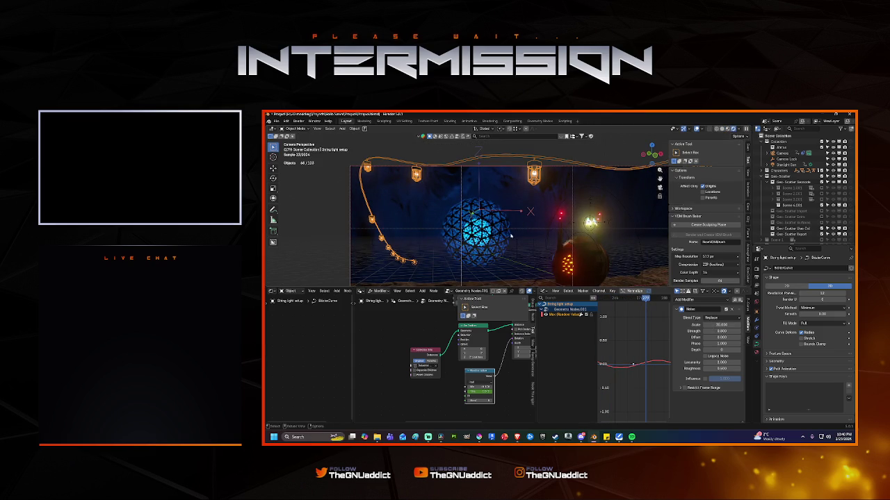
Step: Play the animation in an enlarged 3D view without overlays, then restore overlays and orbit around the glowing sphere
{"action": "key", "text": "space"}
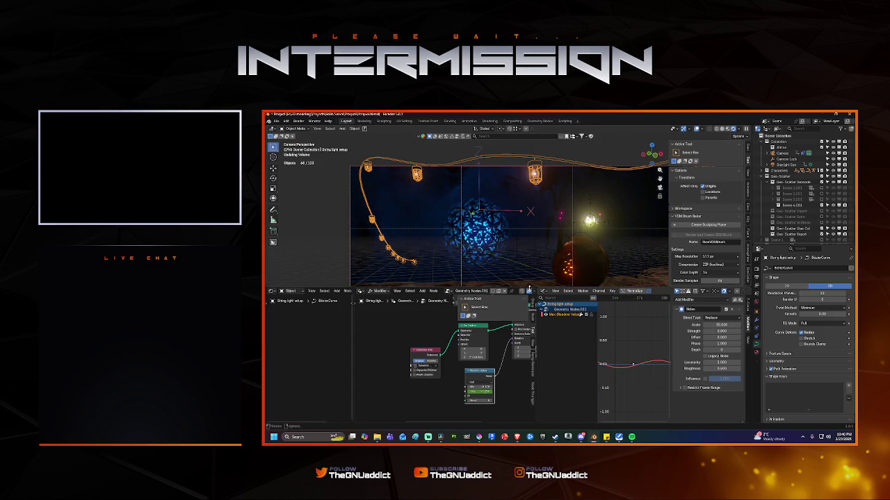
{"action": "left_click_drag", "start_coordinate": [529, 288], "coordinate": [526, 399]}
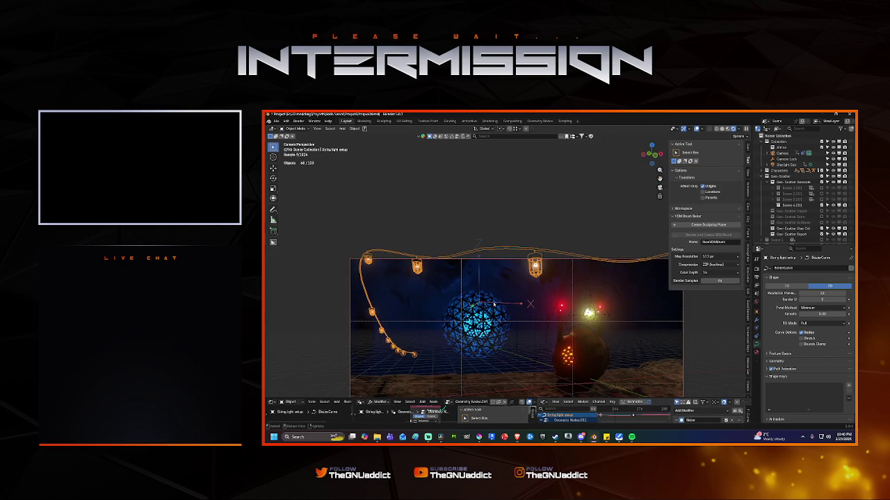
{"action": "scroll", "coordinate": [494, 310], "scroll_direction": "up", "scroll_amount": 3}
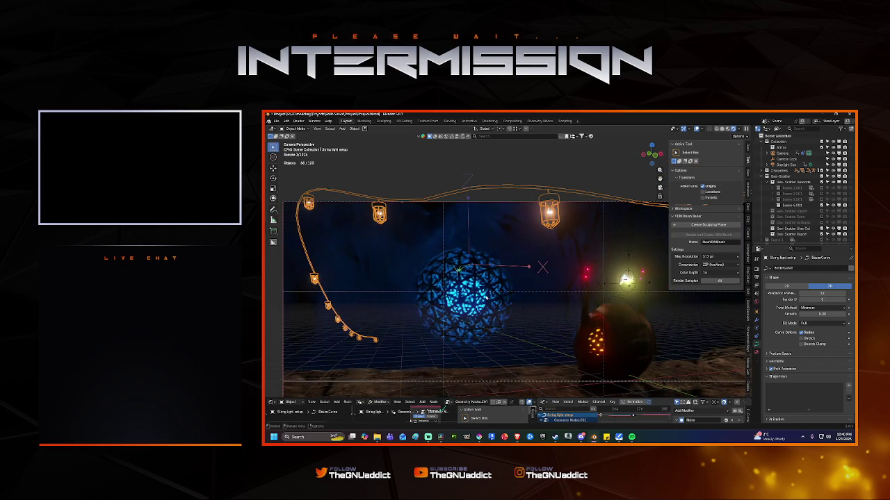
{"action": "key", "text": "shift+alt+z"}
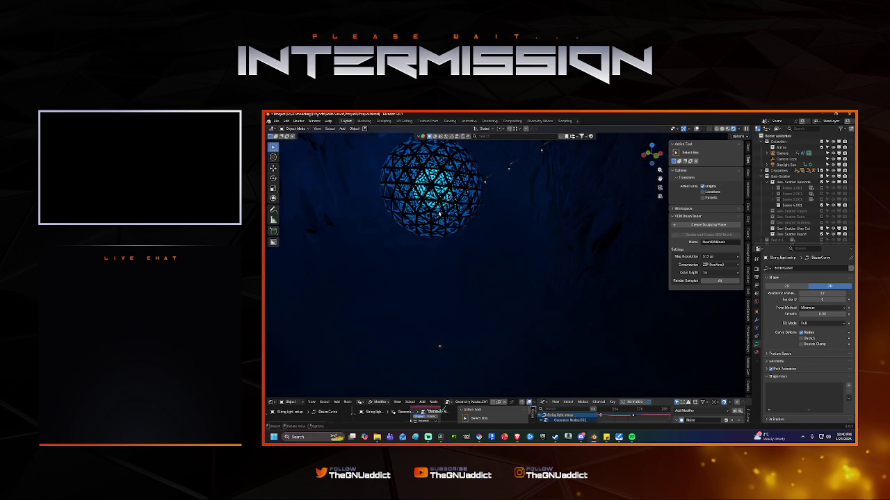
{"action": "left_click", "coordinate": [445, 215]}
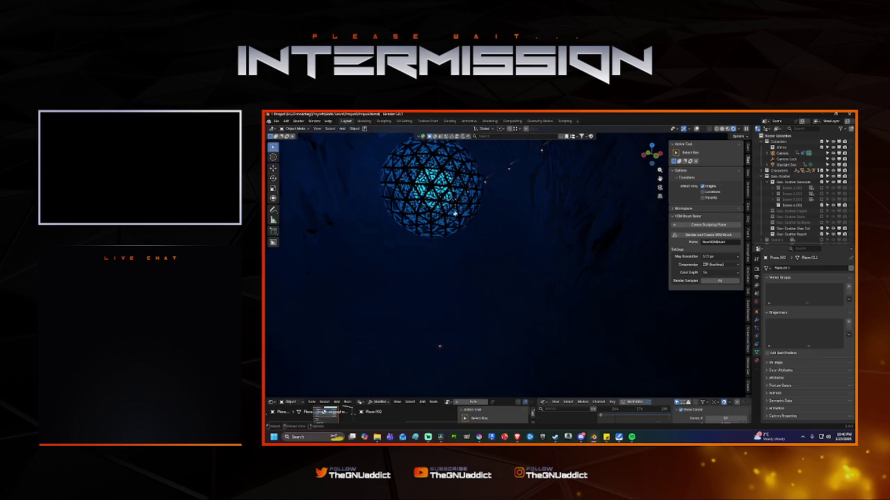
{"action": "left_click", "coordinate": [695, 130]}
{"action": "mouse_move", "coordinate": [434, 214]}
{"action": "middle_mouse_down"}
{"action": "mouse_move", "coordinate": [481, 224]}
{"action": "mouse_move", "coordinate": [405, 208]}
{"action": "mouse_move", "coordinate": [449, 237]}
{"action": "mouse_move", "coordinate": [522, 235]}
{"action": "middle_mouse_up"}
Step: Frame the geodesic icosphere and switch the viewport to solid shading
{"action": "left_click", "coordinate": [405, 209]}
{"action": "key", "text": "KP_Decimal"}
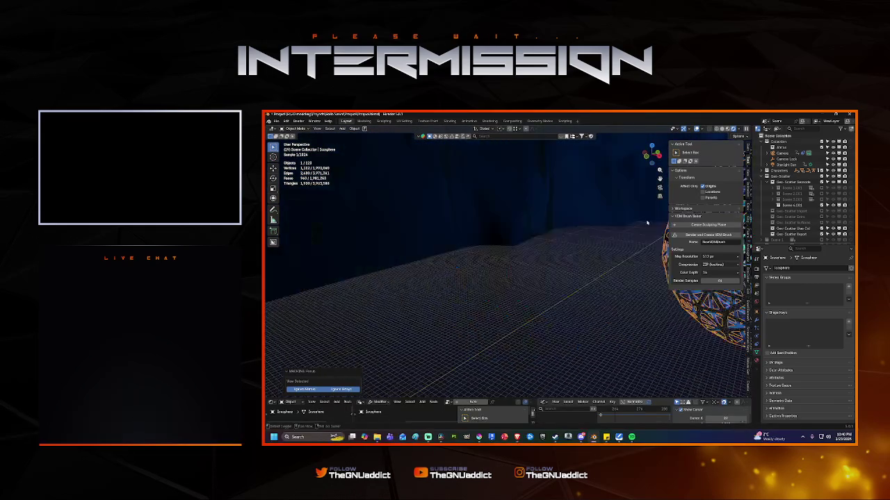
{"action": "key", "text": "z"}
{"action": "left_click", "coordinate": [520, 268]}
{"action": "middle_click_drag", "start_coordinate": [520, 268], "coordinate": [459, 251]}
{"action": "scroll", "coordinate": [459, 250], "scroll_direction": "down", "scroll_amount": 10}
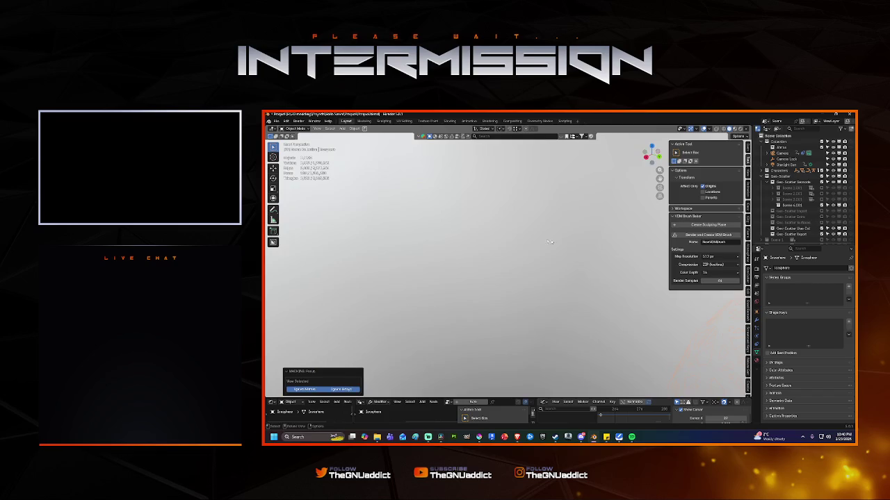
Step: Select Plane.002 and move it into the Scene 3 collection
{"action": "left_click", "coordinate": [452, 224]}
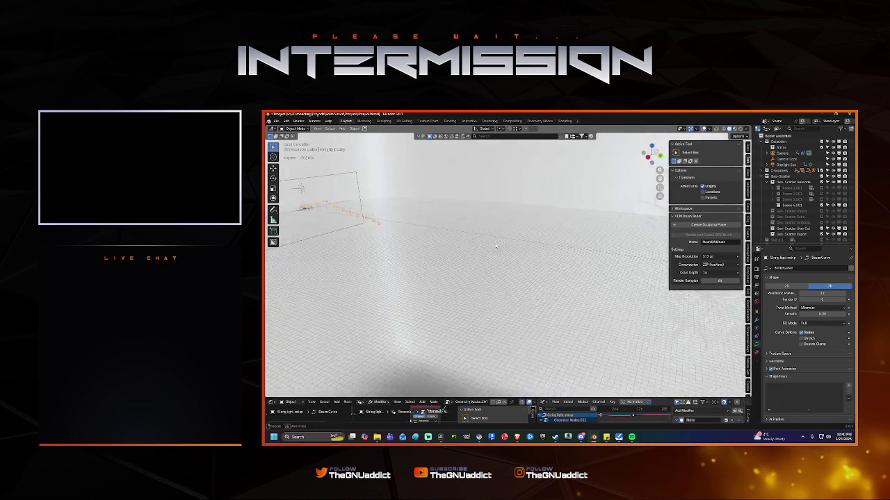
{"action": "middle_click_drag", "start_coordinate": [452, 224], "coordinate": [571, 247]}
{"action": "mouse_move", "coordinate": [534, 244]}
{"action": "middle_mouse_down"}
{"action": "mouse_move", "coordinate": [547, 244]}
{"action": "mouse_move", "coordinate": [498, 239]}
{"action": "middle_mouse_up"}
{"action": "left_click", "coordinate": [528, 228]}
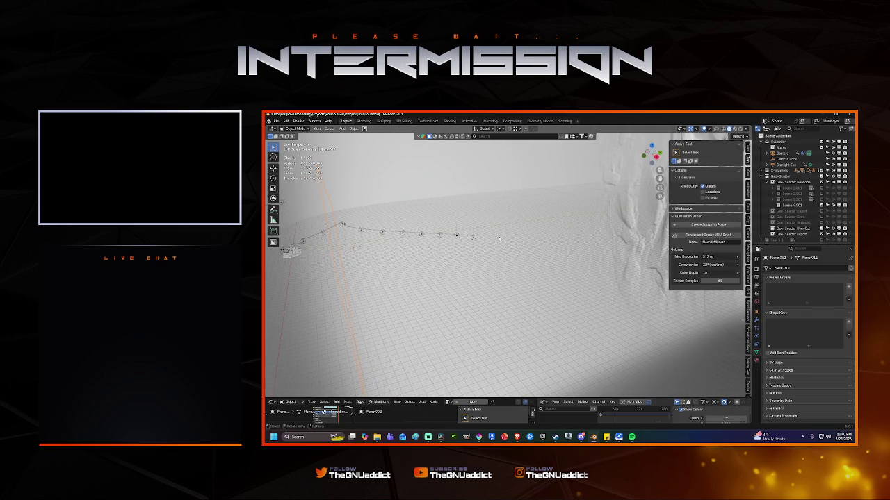
{"action": "key", "text": "m"}
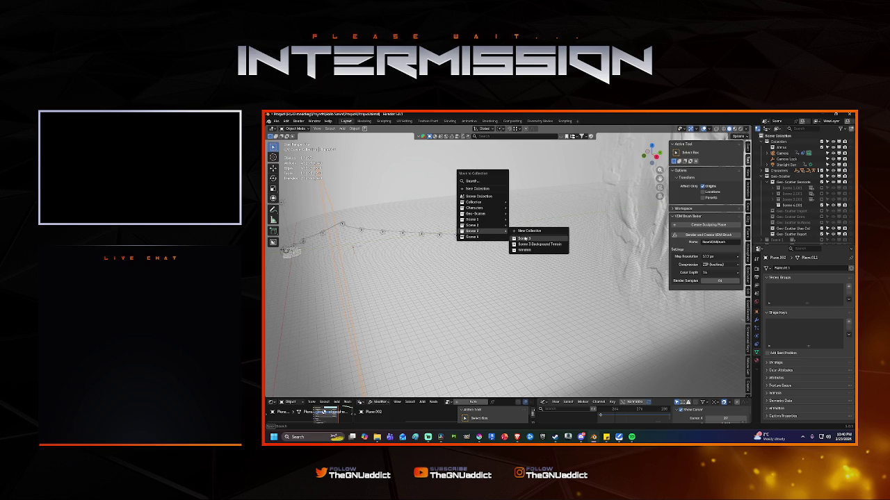
{"action": "left_click", "coordinate": [521, 239]}
{"action": "left_click", "coordinate": [502, 234]}
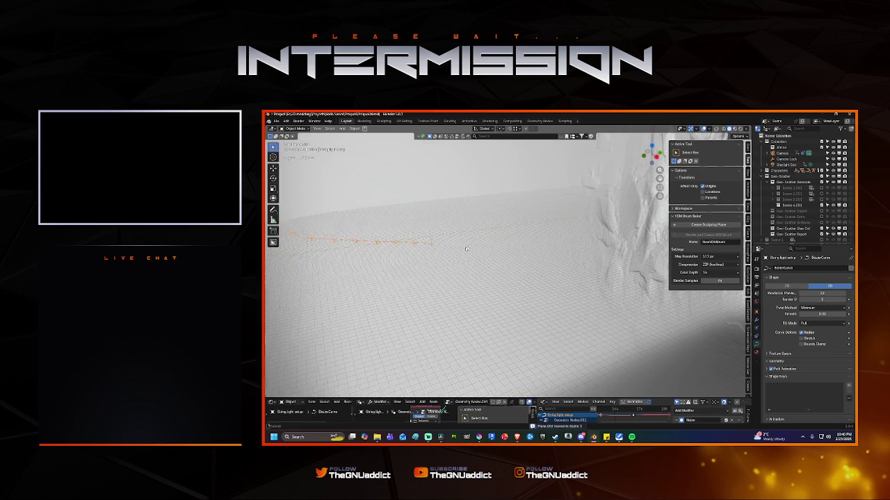
{"action": "mouse_move", "coordinate": [502, 234]}
{"action": "middle_mouse_down"}
{"action": "mouse_move", "coordinate": [489, 246]}
{"action": "mouse_move", "coordinate": [522, 259]}
{"action": "mouse_move", "coordinate": [554, 361]}
{"action": "middle_mouse_up"}
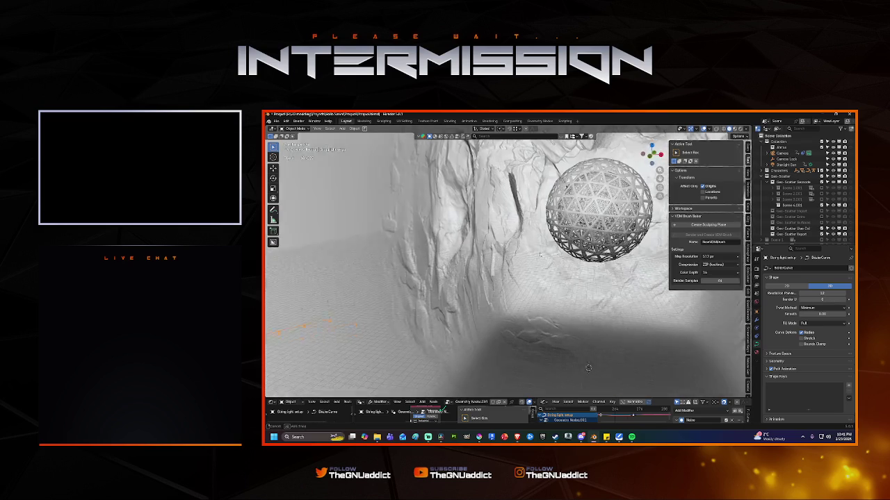
Step: Select the innermost Icosphere.002, set its Emission Strength to 2.000, and save
{"action": "left_click", "coordinate": [560, 213]}
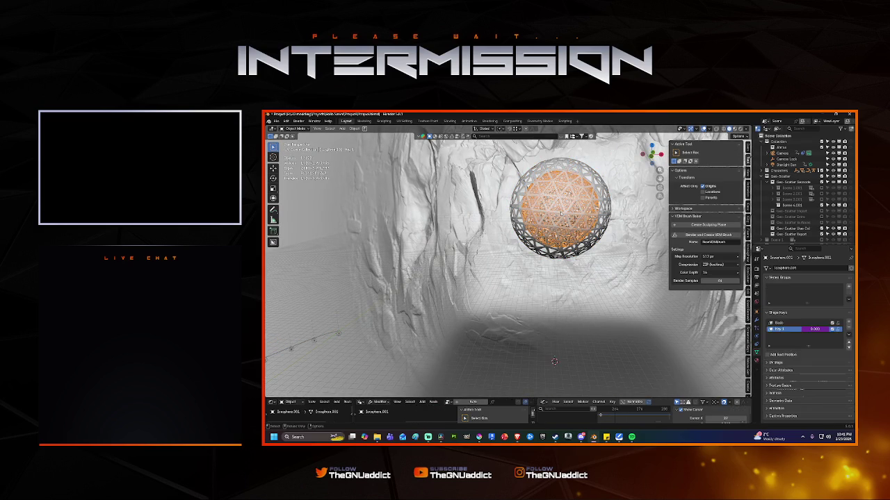
{"action": "left_click", "coordinate": [561, 213]}
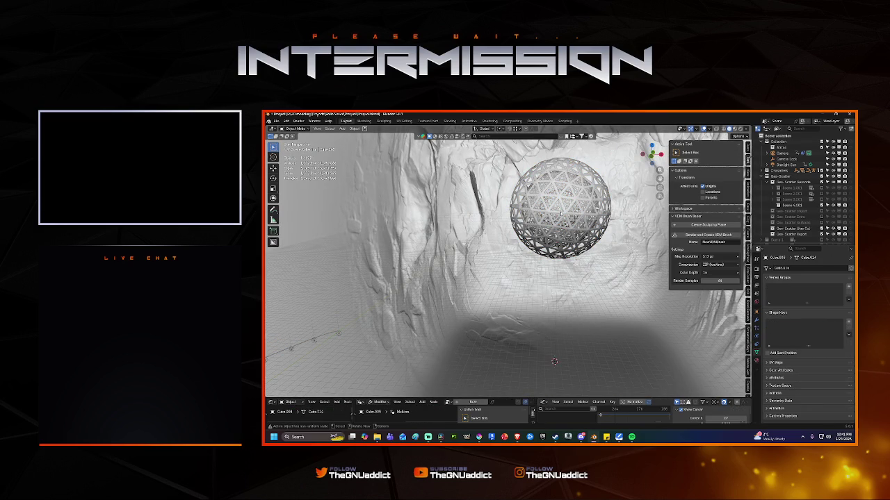
{"action": "left_click", "coordinate": [560, 213]}
{"action": "left_click", "coordinate": [560, 214]}
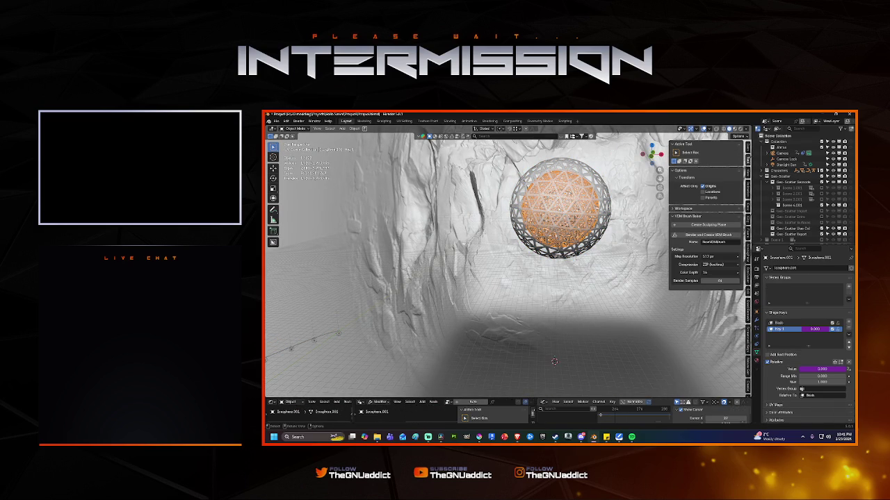
{"action": "left_click", "coordinate": [561, 213]}
{"action": "left_click", "coordinate": [756, 361]}
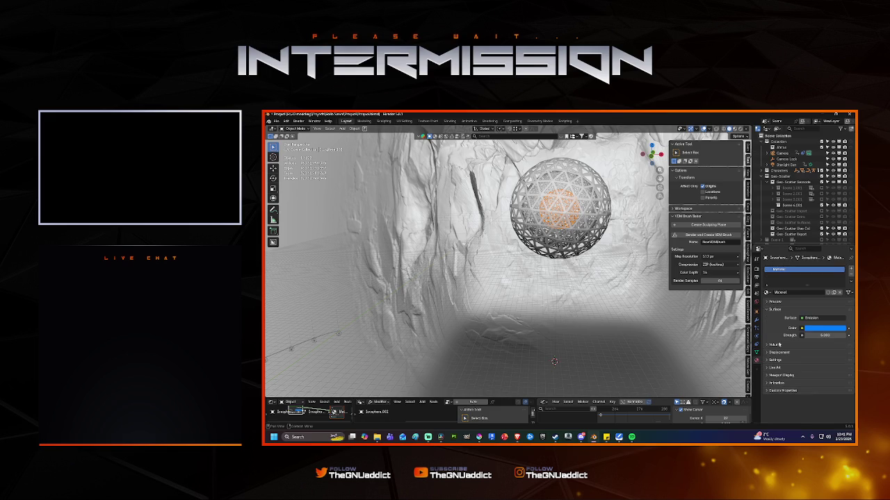
{"action": "left_click", "coordinate": [823, 334]}
{"action": "type", "text": "2.000"}
{"action": "key", "text": "Return"}
{"action": "key", "text": "ctrl+s"}
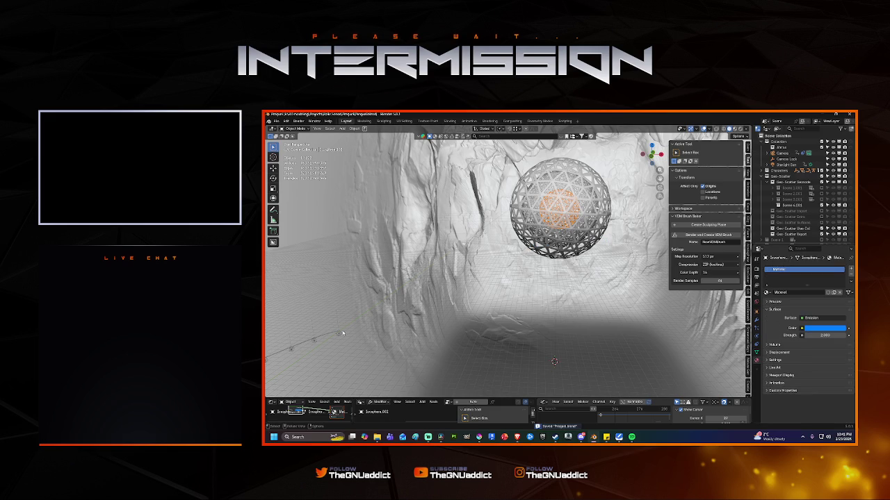
Step: Check the camera view, save again, and show Icosphere.002's nodes in an enlarged node editor
{"action": "left_click", "coordinate": [339, 334]}
{"action": "key", "text": "KP_0"}
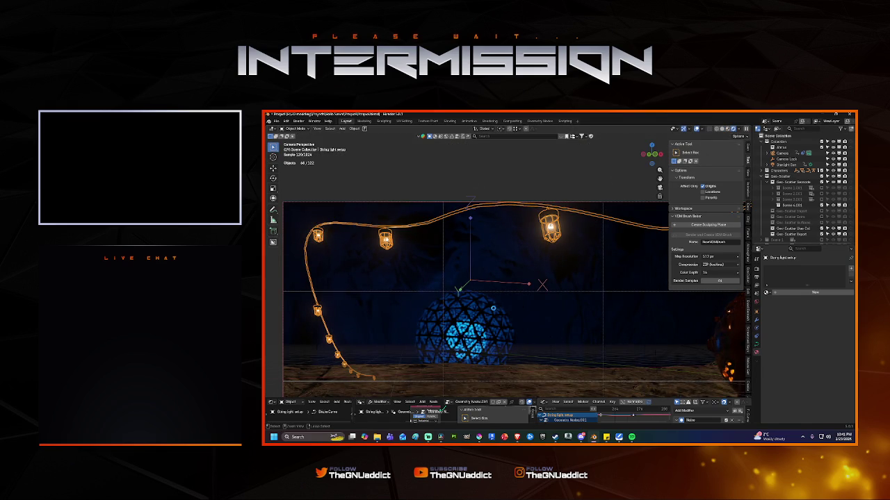
{"action": "key", "text": "ctrl+s"}
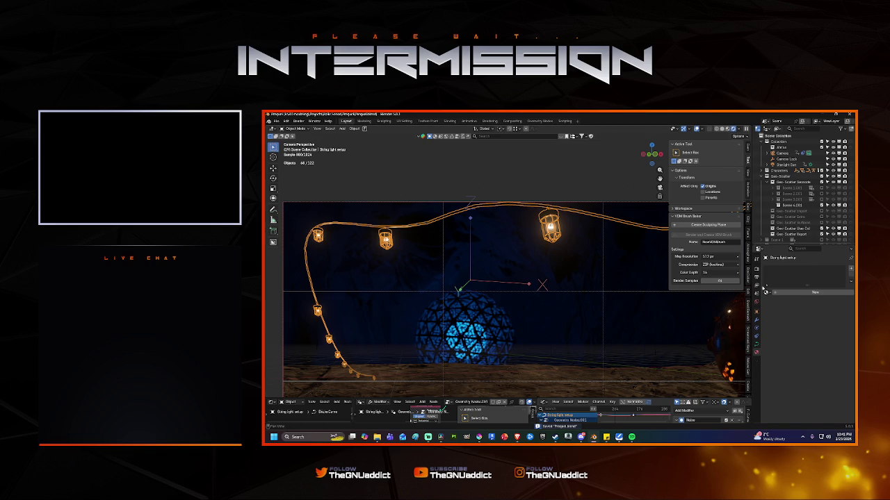
{"action": "left_click", "coordinate": [466, 337]}
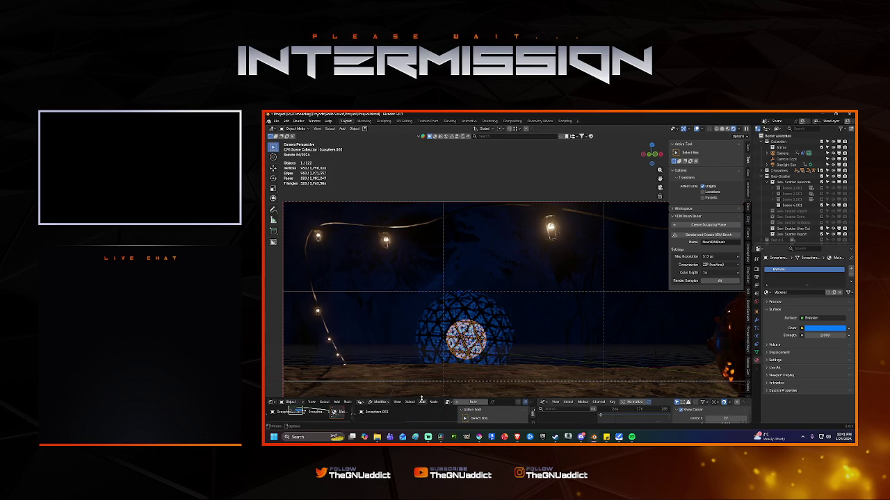
{"action": "left_click_drag", "start_coordinate": [389, 398], "coordinate": [362, 308]}
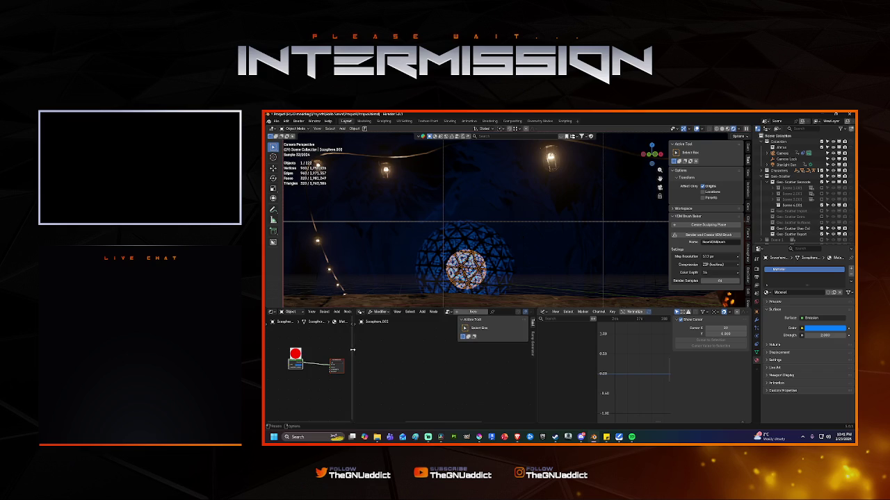
Step: Widen the node editor and add a Color Ramp node beside the Emission node
{"action": "left_click_drag", "start_coordinate": [352, 351], "coordinate": [462, 351]}
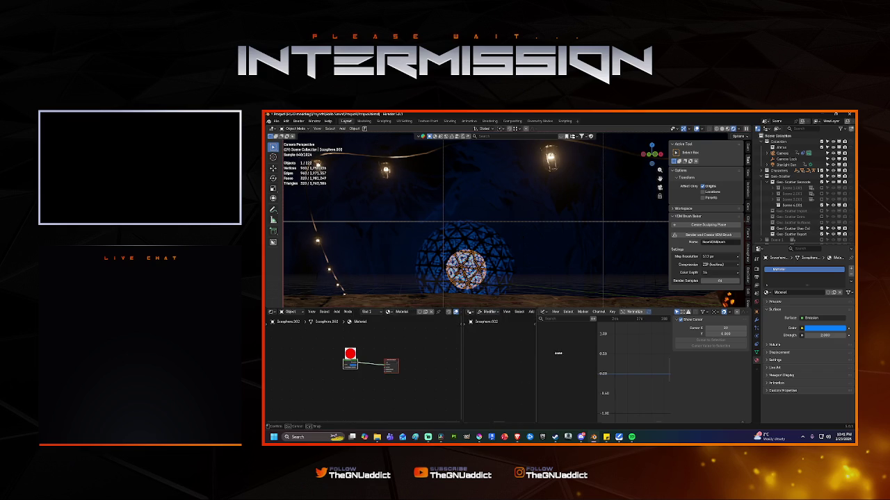
{"action": "left_click_drag", "start_coordinate": [535, 350], "coordinate": [615, 353]}
{"action": "scroll", "coordinate": [323, 366], "scroll_direction": "up", "scroll_amount": 1}
{"action": "scroll", "coordinate": [333, 370], "scroll_direction": "up", "scroll_amount": 1}
{"action": "scroll", "coordinate": [344, 375], "scroll_direction": "up", "scroll_amount": 1}
{"action": "scroll", "coordinate": [353, 379], "scroll_direction": "up", "scroll_amount": 1}
{"action": "key", "text": "shift+a"}
{"action": "type", "text": "c"}
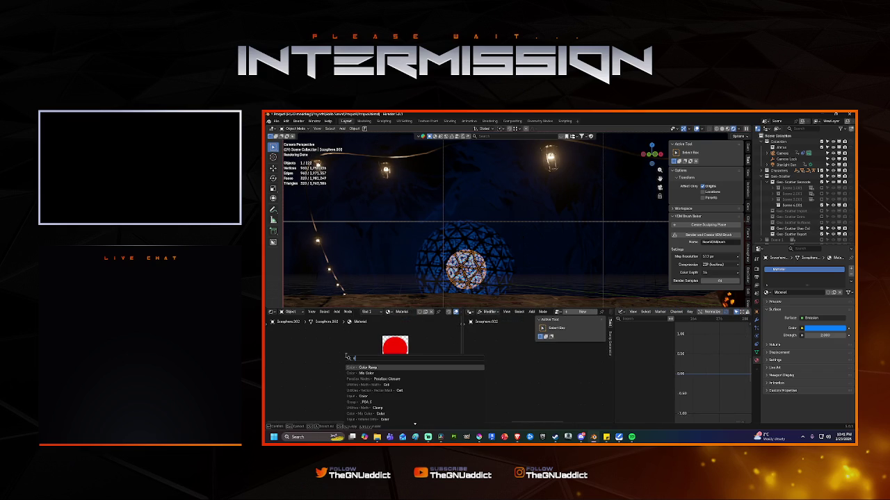
{"action": "left_click", "coordinate": [372, 367]}
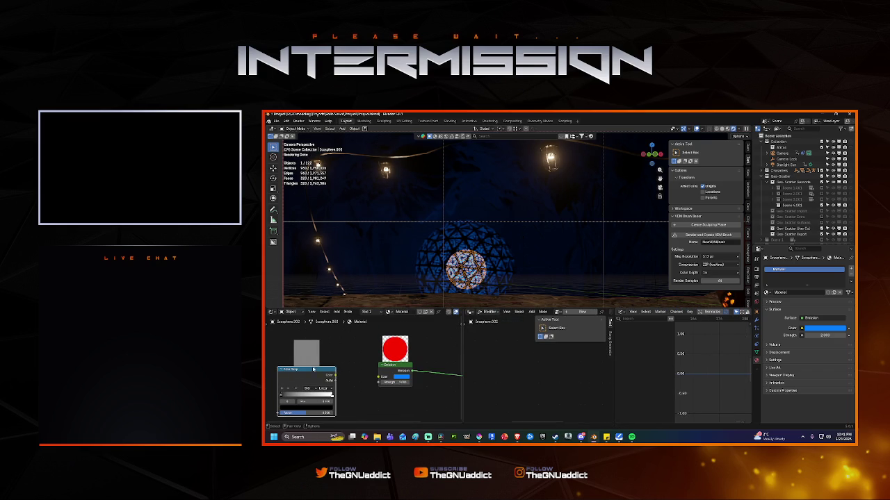
{"action": "left_click", "coordinate": [380, 339]}
Step: Add a Noise Texture with mapping nodes and connect it into the Color Ramp
{"action": "scroll", "coordinate": [380, 339], "scroll_direction": "up", "scroll_amount": 2}
{"action": "scroll", "coordinate": [365, 344], "scroll_direction": "down", "scroll_amount": 1}
{"action": "scroll", "coordinate": [351, 350], "scroll_direction": "down", "scroll_amount": 2}
{"action": "scroll", "coordinate": [345, 348], "scroll_direction": "down", "scroll_amount": 1}
{"action": "key", "text": "shift+a"}
{"action": "type", "text": "noi"}
{"action": "key", "text": "Return"}
{"action": "left_click", "coordinate": [317, 355]}
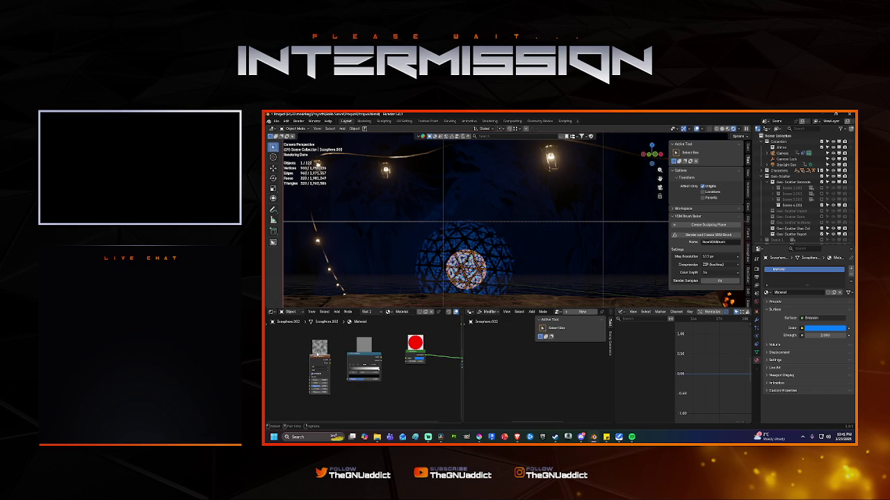
{"action": "key", "text": "ctrl+t"}
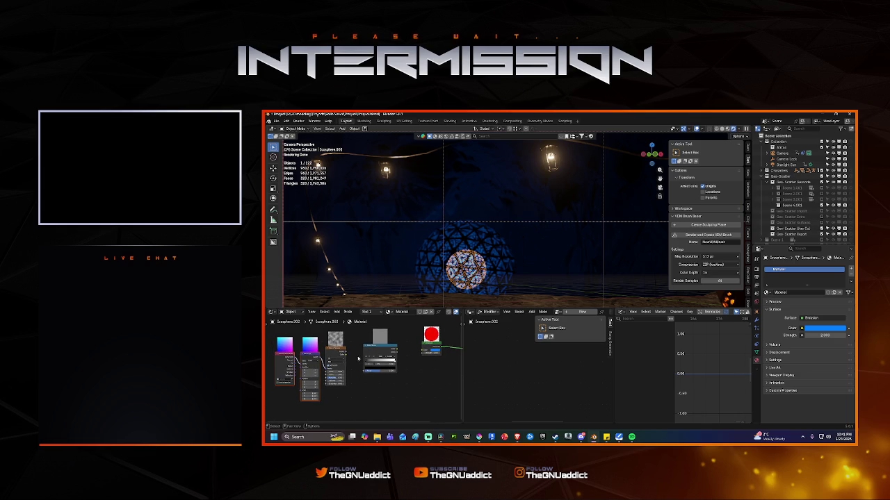
{"action": "left_click_drag", "start_coordinate": [346, 356], "coordinate": [365, 371]}
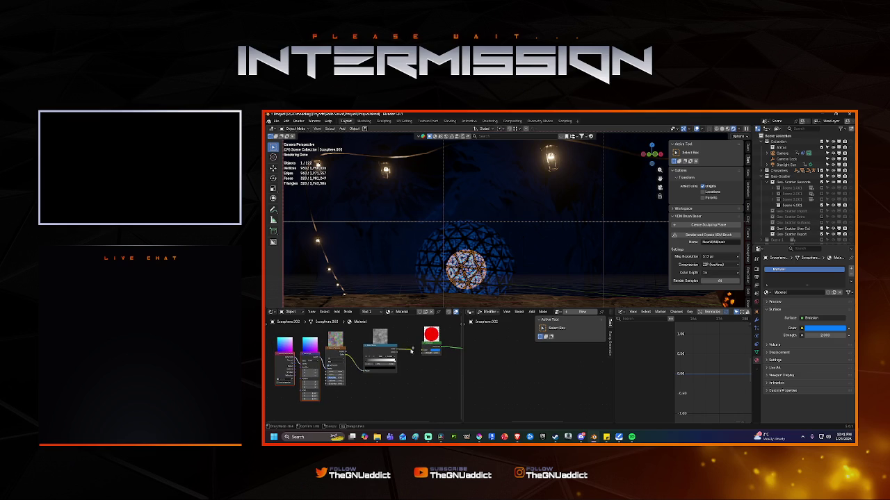
Step: Feed the Color Ramp into Emission Strength and slide its stops left for higher contrast
{"action": "left_click_drag", "start_coordinate": [421, 356], "coordinate": [423, 354]}
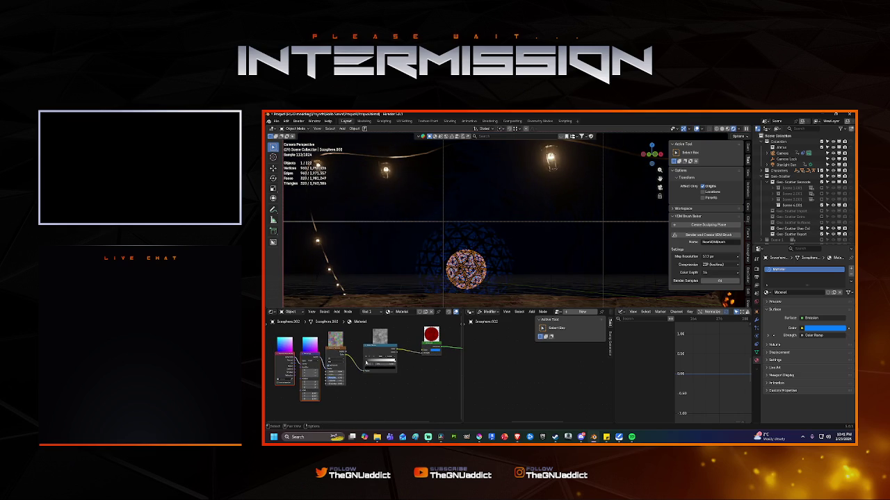
{"action": "left_click_drag", "start_coordinate": [391, 361], "coordinate": [378, 362]}
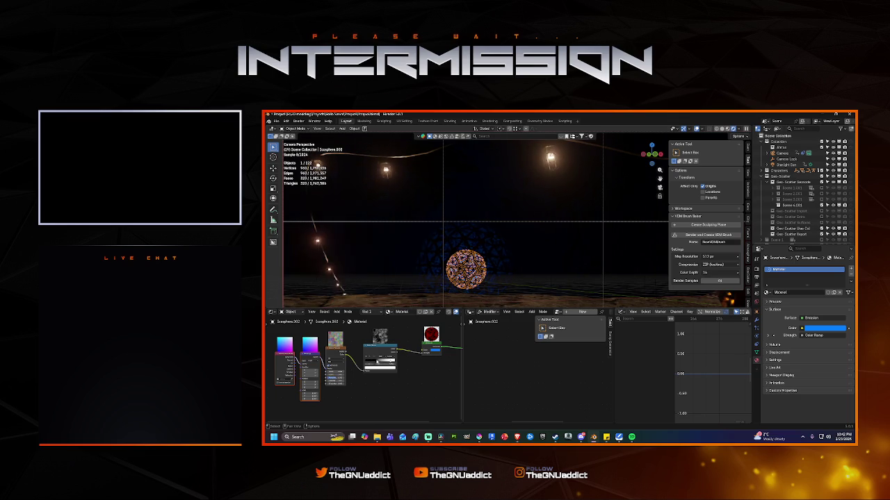
{"action": "left_click_drag", "start_coordinate": [390, 362], "coordinate": [371, 362]}
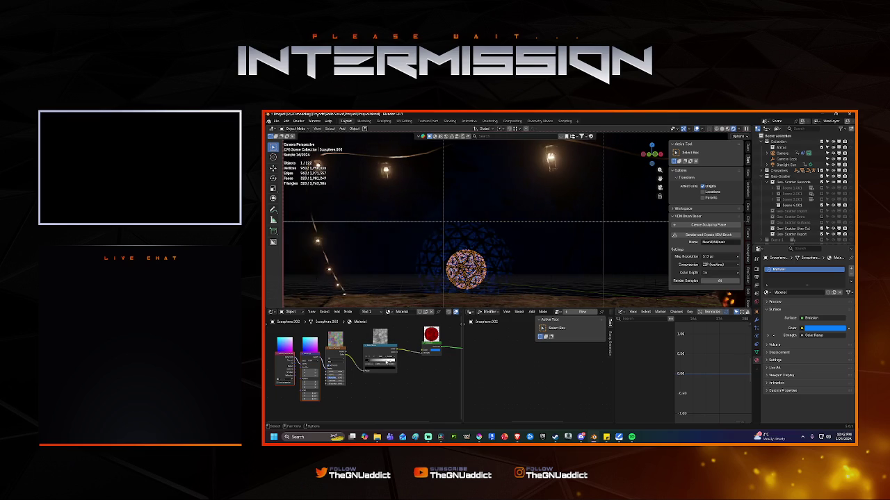
{"action": "left_click_drag", "start_coordinate": [375, 361], "coordinate": [373, 362]}
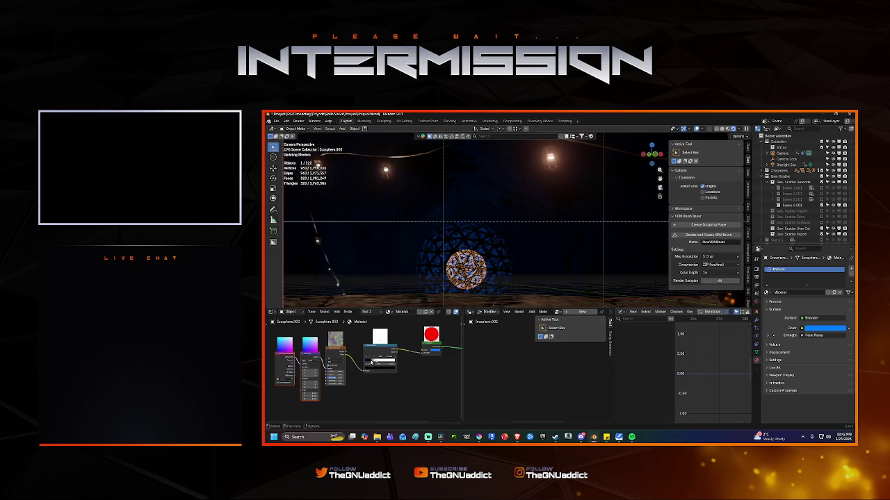
{"action": "scroll", "coordinate": [487, 265], "scroll_direction": "up", "scroll_amount": 2}
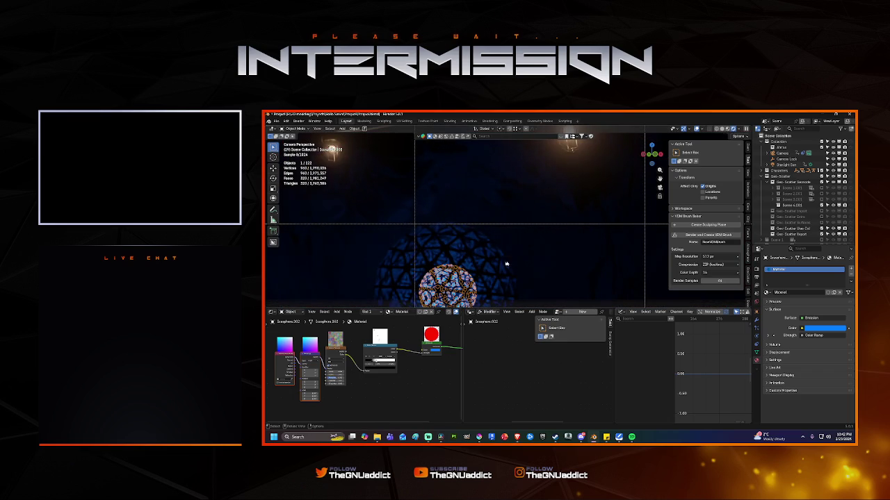
{"action": "left_click", "coordinate": [459, 298]}
Step: Select the small inner sphere, Icosphere.002, to edit its material
{"action": "left_click", "coordinate": [459, 297]}
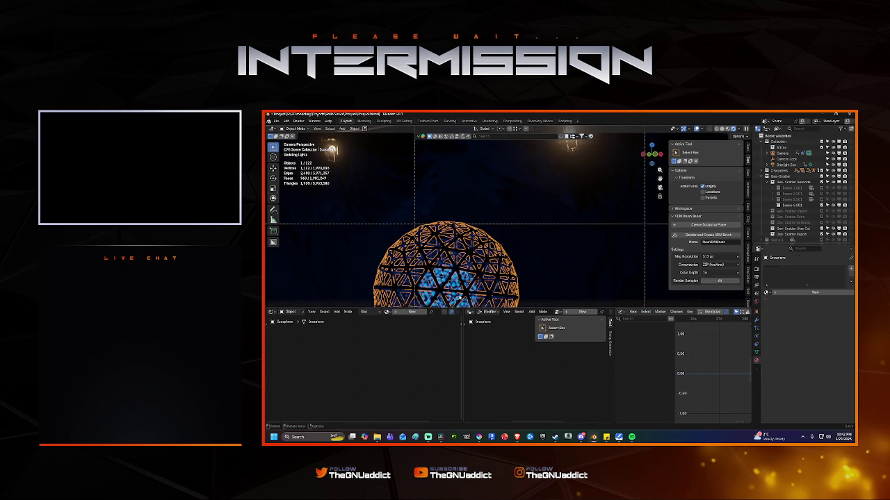
{"action": "left_click", "coordinate": [458, 297]}
{"action": "left_click", "coordinate": [459, 296]}
{"action": "left_click", "coordinate": [459, 296]}
Step: Add a Math node set to Multiply to the inner sphere's material
{"action": "key", "text": "shift+a"}
{"action": "left_click", "coordinate": [377, 339]}
{"action": "type", "text": "math"}
{"action": "key", "text": "Return"}
{"action": "left_click", "coordinate": [366, 351]}
{"action": "left_click", "coordinate": [374, 357]}
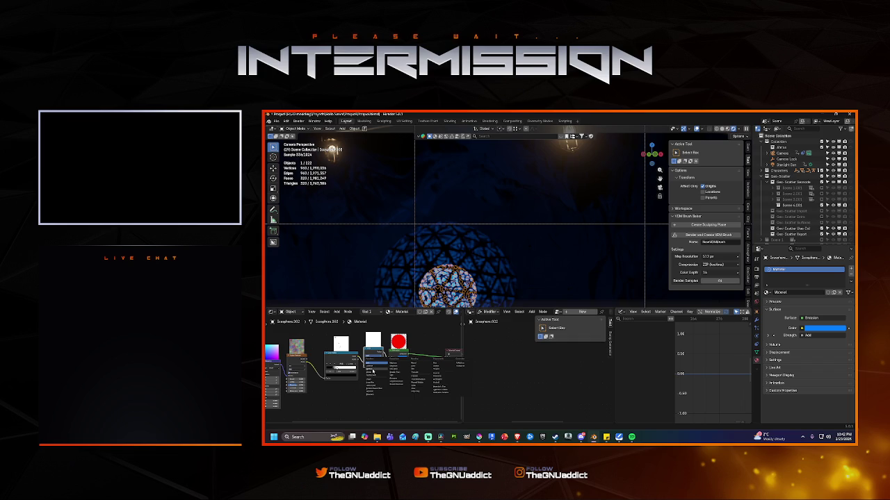
{"action": "left_click", "coordinate": [373, 373]}
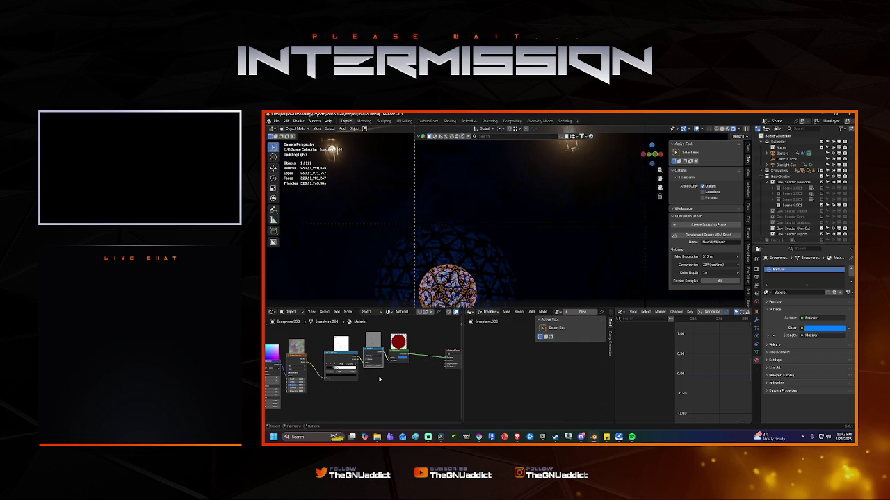
{"action": "key", "text": "Return"}
Step: Tweak the multiply and noise values, drive the noise from UV coordinates, and enter Edit Mode
{"action": "left_click_drag", "start_coordinate": [336, 370], "coordinate": [348, 370]}
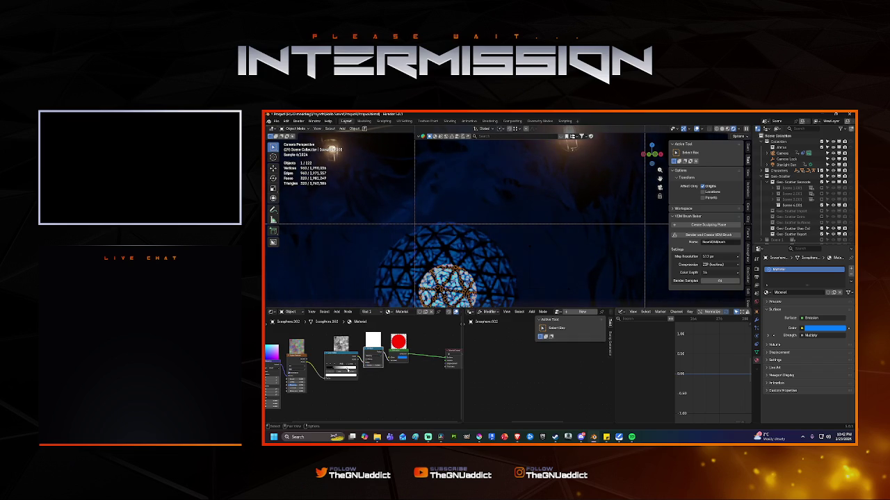
{"action": "left_click_drag", "start_coordinate": [336, 370], "coordinate": [341, 372]}
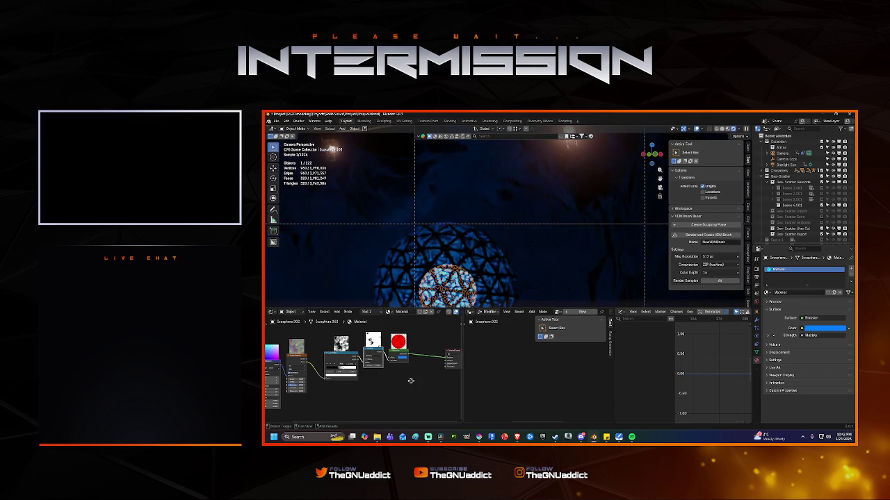
{"action": "scroll", "coordinate": [340, 371], "scroll_direction": "up", "scroll_amount": 3, "text": "ctrl"}
{"action": "scroll", "coordinate": [319, 371], "scroll_direction": "up", "scroll_amount": 2}
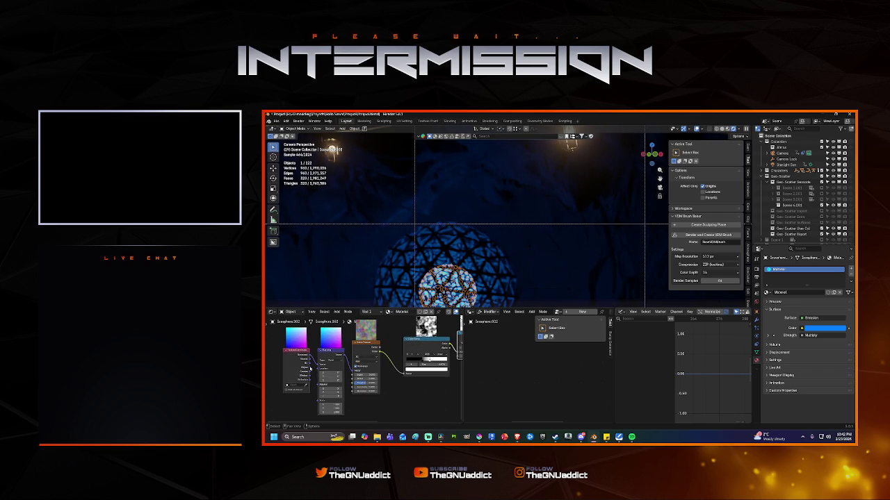
{"action": "left_click", "coordinate": [316, 367]}
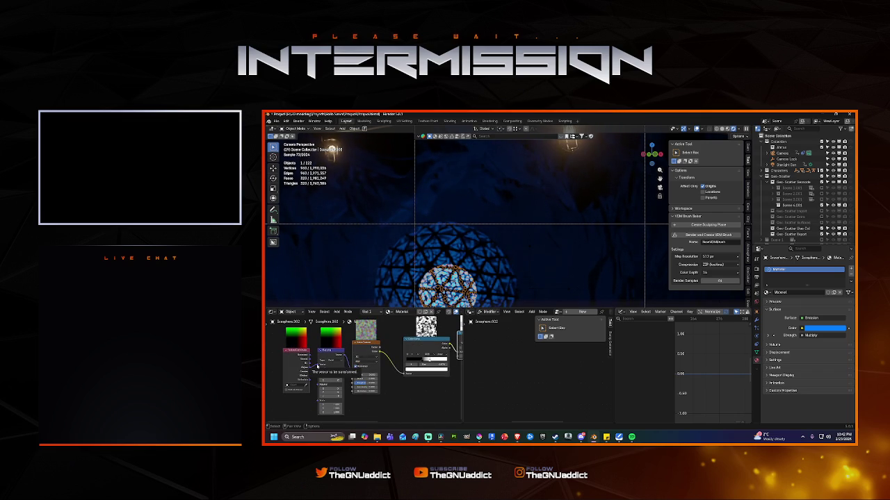
{"action": "key", "text": "Tab"}
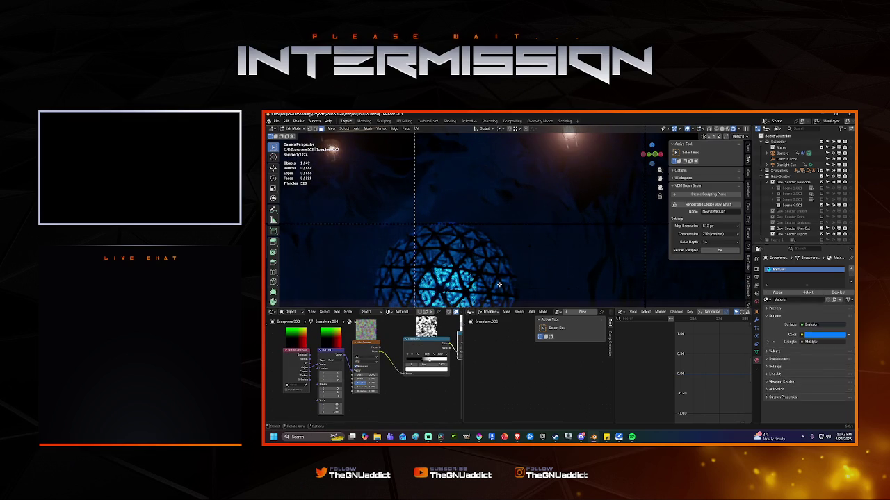
Step: Unwrap the sphere's faces with Smart UV Project instead of cube projection
{"action": "key", "text": "u"}
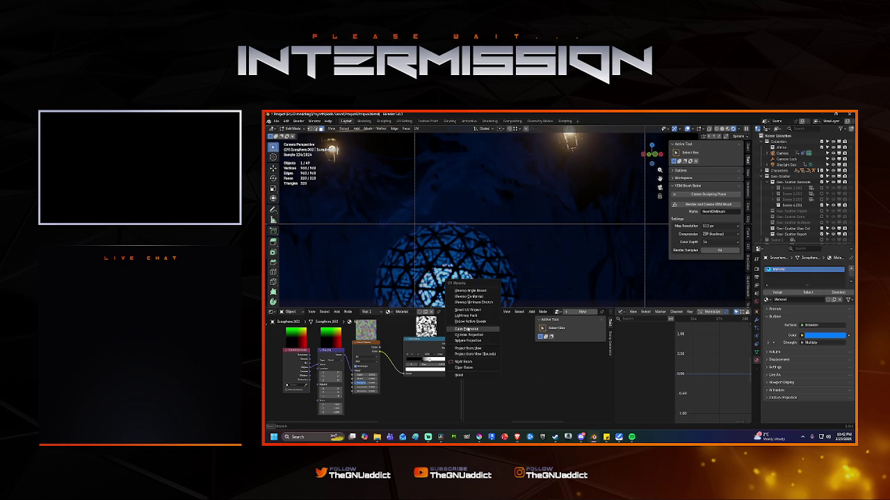
{"action": "left_click", "coordinate": [467, 329]}
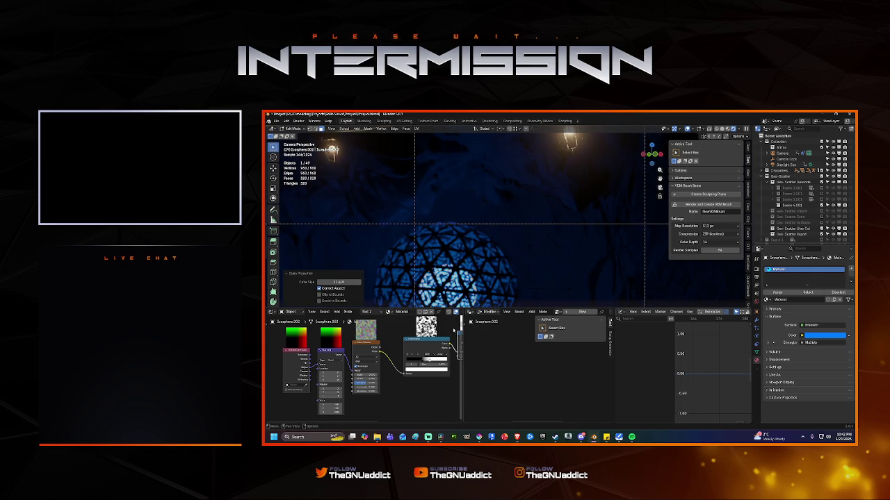
{"action": "key", "text": "u"}
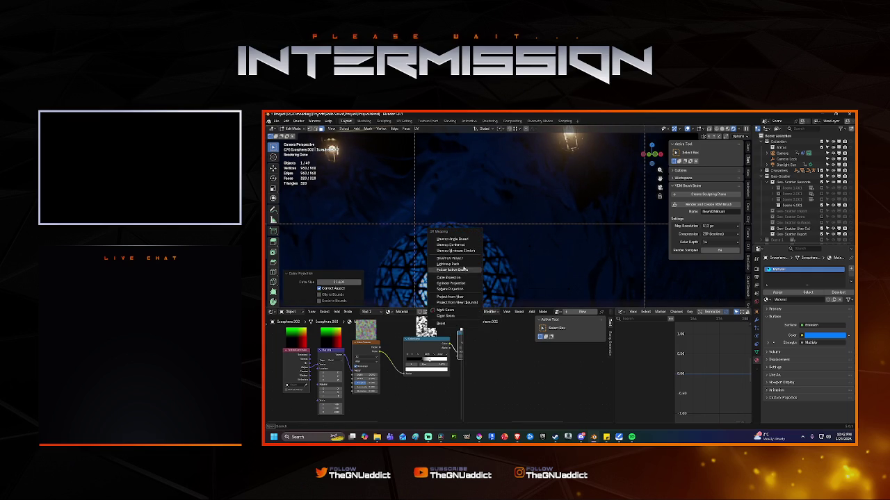
{"action": "left_click", "coordinate": [460, 260]}
{"action": "left_click", "coordinate": [451, 313]}
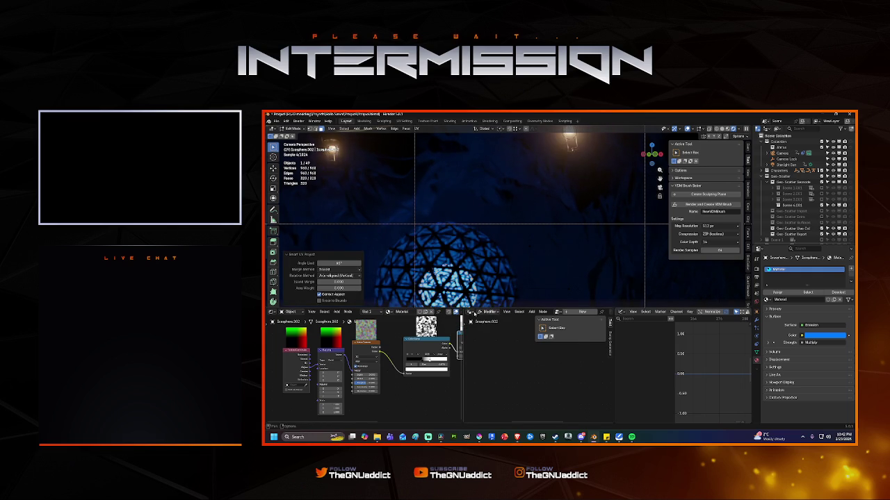
Step: Turn the node area into a UV Editor and frame the selected faces
{"action": "left_click", "coordinate": [470, 312]}
{"action": "left_click", "coordinate": [480, 340]}
{"action": "scroll", "coordinate": [523, 350], "scroll_direction": "up", "scroll_amount": 4}
{"action": "scroll", "coordinate": [522, 349], "scroll_direction": "up", "scroll_amount": 3}
{"action": "scroll", "coordinate": [523, 350], "scroll_direction": "up", "scroll_amount": 1}
{"action": "scroll", "coordinate": [522, 349], "scroll_direction": "up", "scroll_amount": 3}
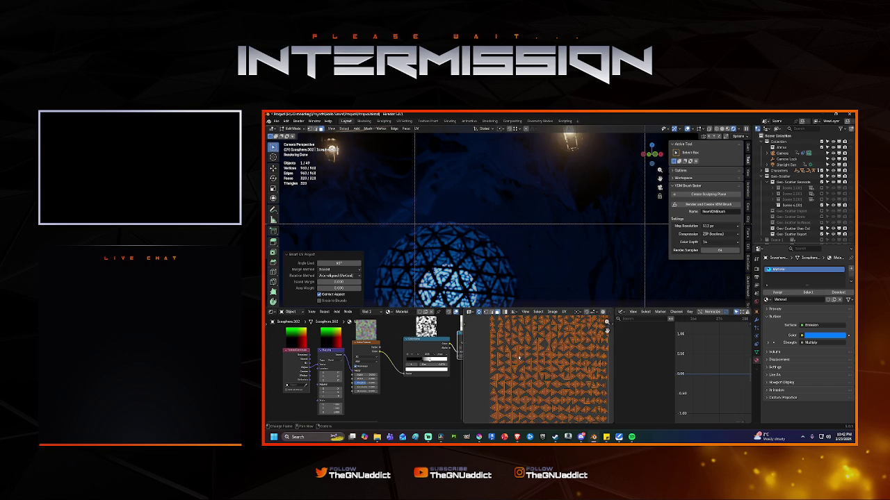
{"action": "key", "text": "KP_Decimal"}
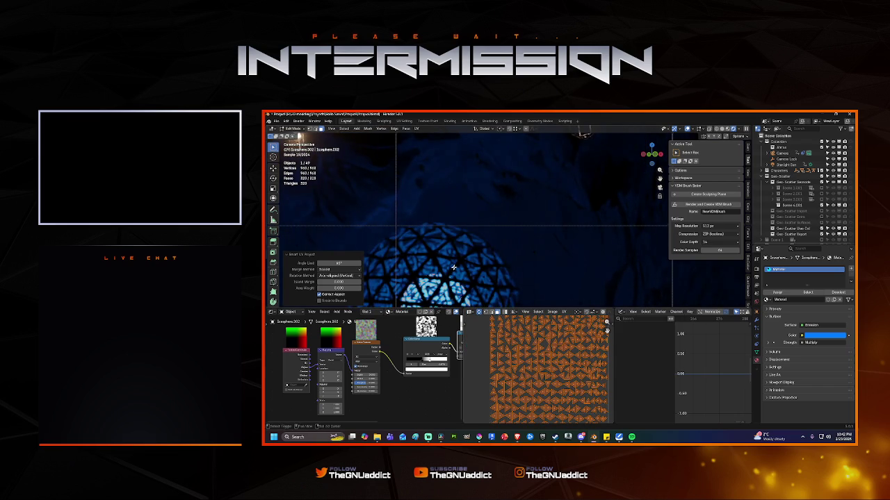
Step: Orbit around the sphere to inspect its unwrapped lattice triangles
{"action": "middle_click_drag", "start_coordinate": [487, 216], "coordinate": [478, 234]}
{"action": "mouse_move", "coordinate": [545, 200]}
{"action": "middle_mouse_down"}
{"action": "mouse_move", "coordinate": [556, 206]}
{"action": "mouse_move", "coordinate": [521, 232]}
{"action": "mouse_move", "coordinate": [492, 230]}
{"action": "middle_mouse_up"}
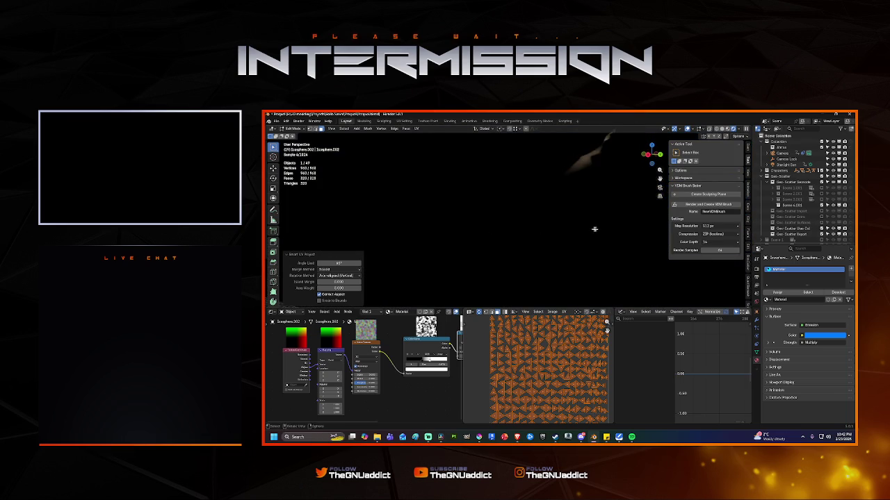
{"action": "middle_click_drag", "start_coordinate": [569, 227], "coordinate": [556, 222]}
{"action": "middle_click_drag", "start_coordinate": [487, 229], "coordinate": [461, 243]}
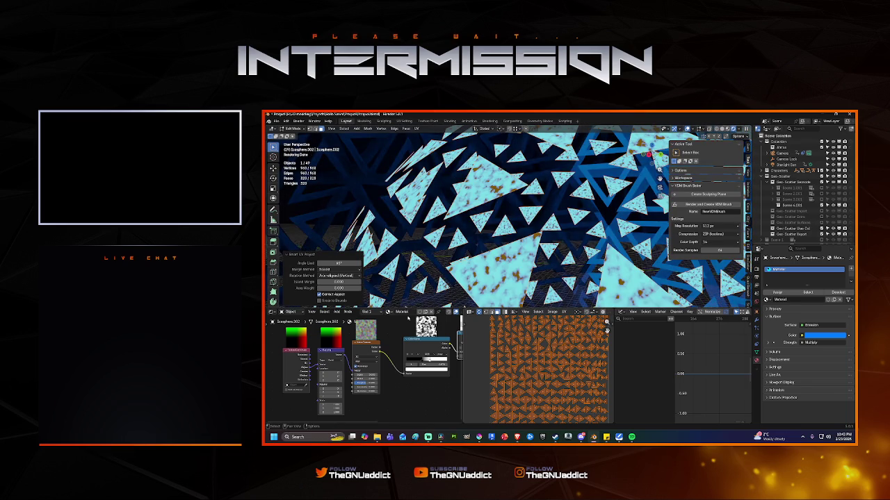
{"action": "mouse_move", "coordinate": [591, 257]}
{"action": "middle_mouse_down"}
{"action": "mouse_move", "coordinate": [602, 264]}
{"action": "mouse_move", "coordinate": [561, 223]}
{"action": "middle_mouse_up"}
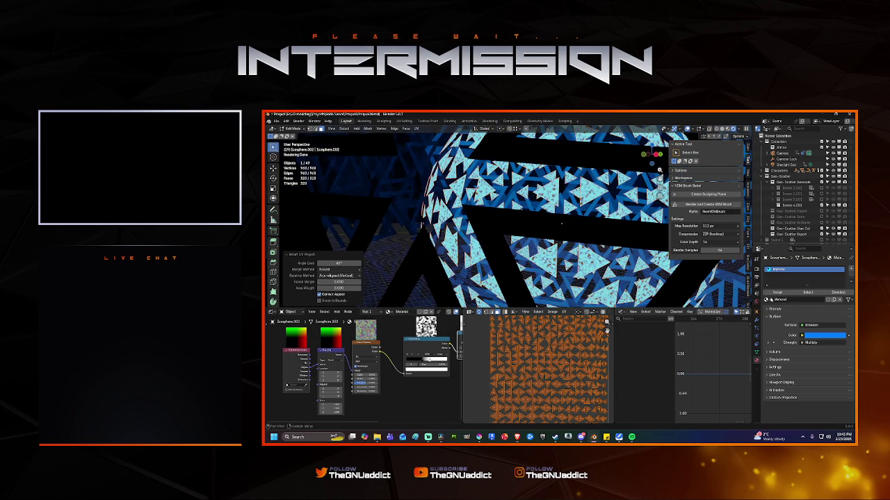
{"action": "left_click", "coordinate": [606, 330]}
Step: Assign the Dig Sprite material to the sphere and make a separate copy of it
{"action": "scroll", "coordinate": [651, 349], "scroll_direction": "down", "scroll_amount": 2}
{"action": "scroll", "coordinate": [651, 350], "scroll_direction": "down", "scroll_amount": 2}
{"action": "scroll", "coordinate": [650, 349], "scroll_direction": "down", "scroll_amount": 1}
{"action": "scroll", "coordinate": [650, 349], "scroll_direction": "down", "scroll_amount": 2}
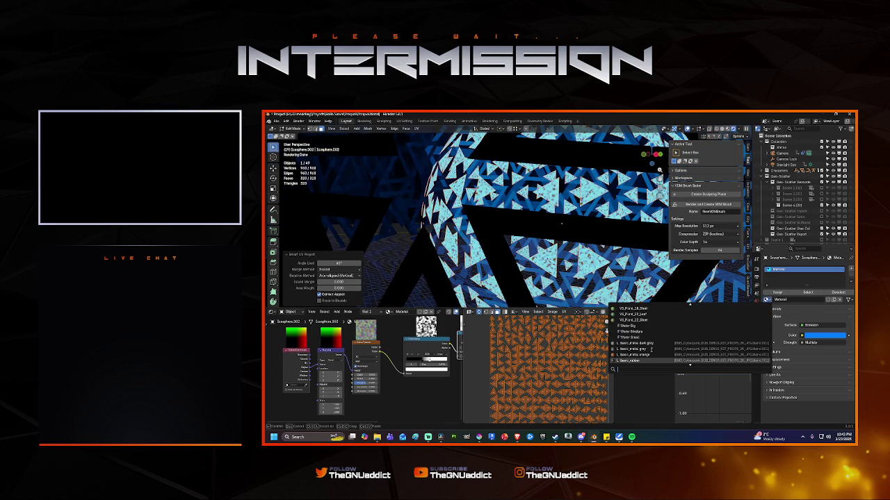
{"action": "type", "text": "su"}
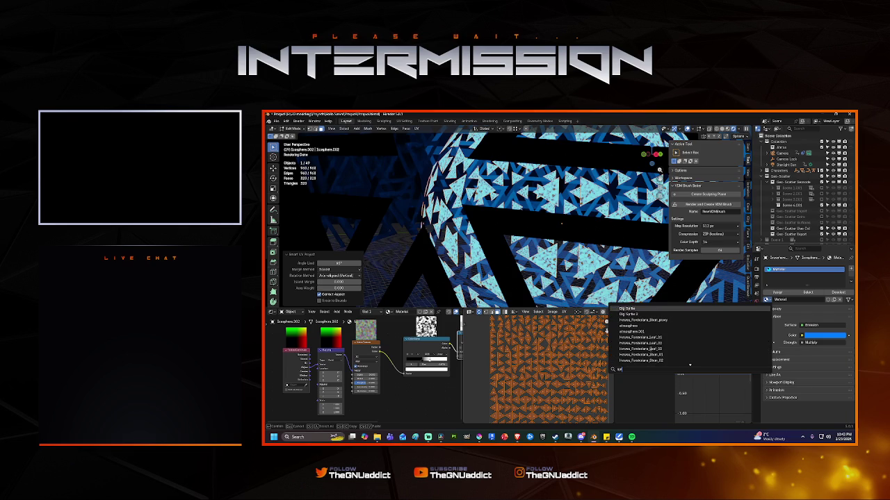
{"action": "left_click", "coordinate": [629, 308]}
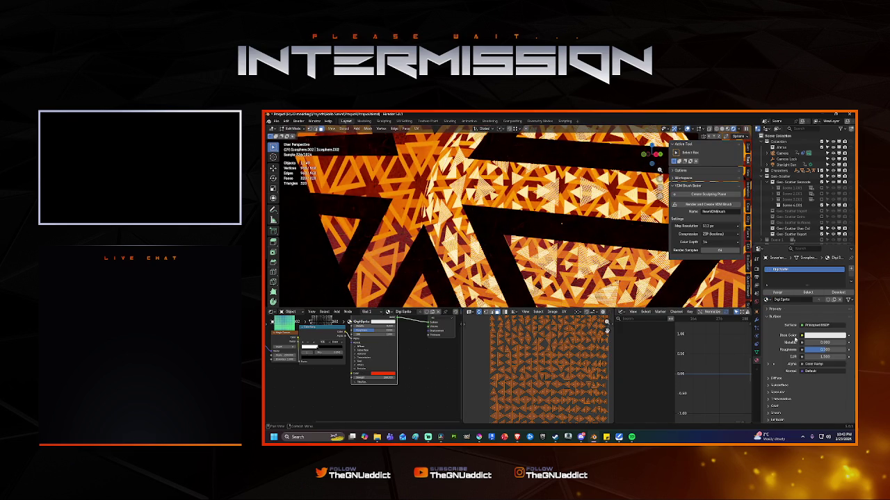
{"action": "left_click", "coordinate": [834, 299]}
Step: Purge unused data-blocks from the Blender File view, then return to View Layer and confirm the material name
{"action": "left_click", "coordinate": [761, 129]}
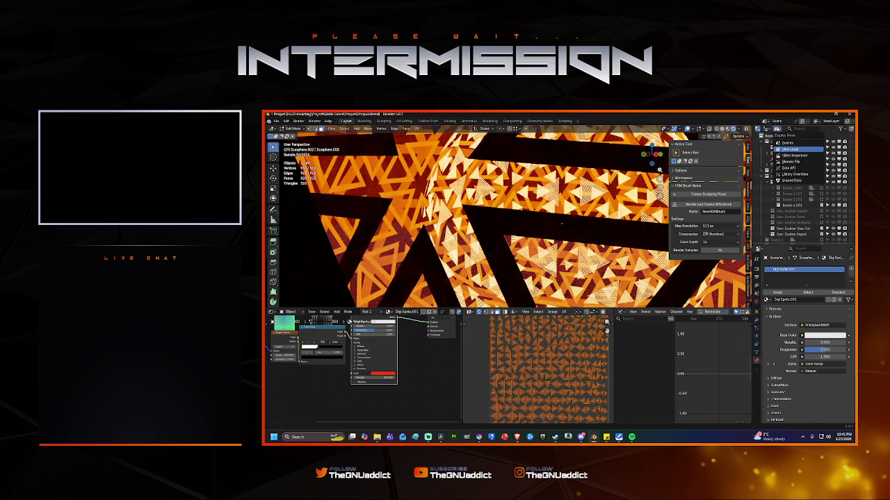
{"action": "left_click", "coordinate": [799, 175]}
{"action": "right_click", "coordinate": [791, 154]}
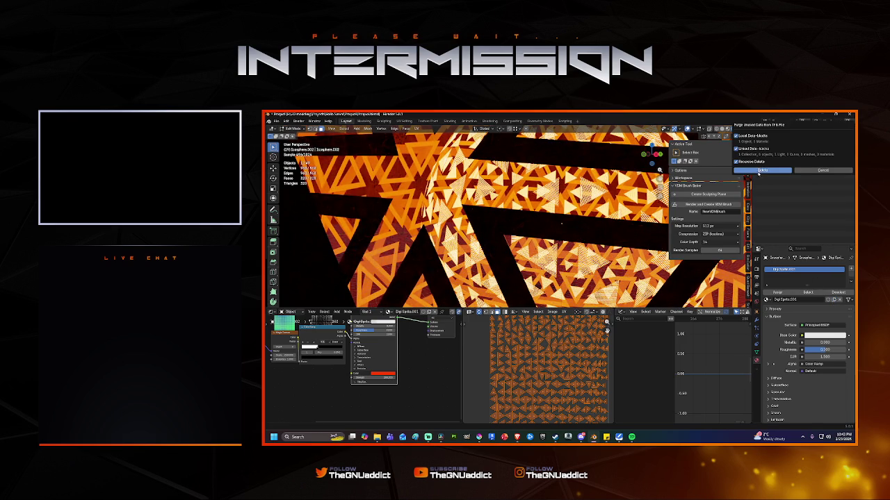
{"action": "left_click", "coordinate": [791, 155]}
{"action": "left_click", "coordinate": [761, 128]}
{"action": "left_click", "coordinate": [772, 162]}
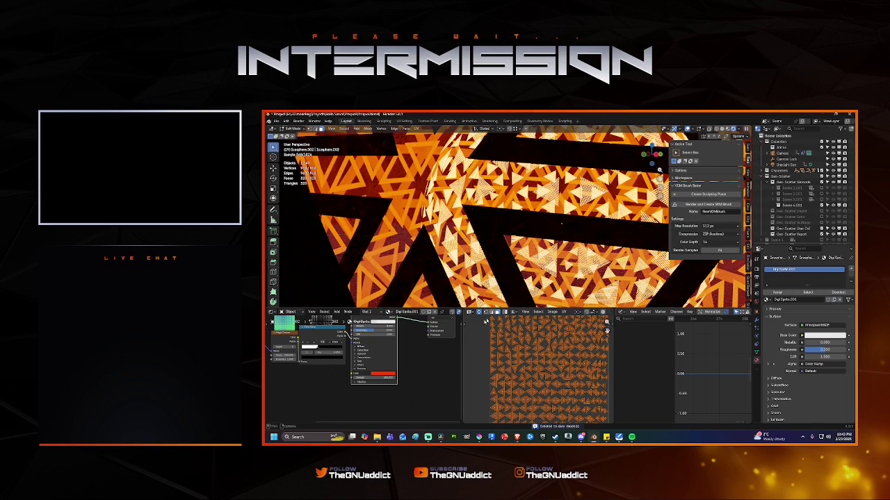
{"action": "left_click", "coordinate": [798, 300]}
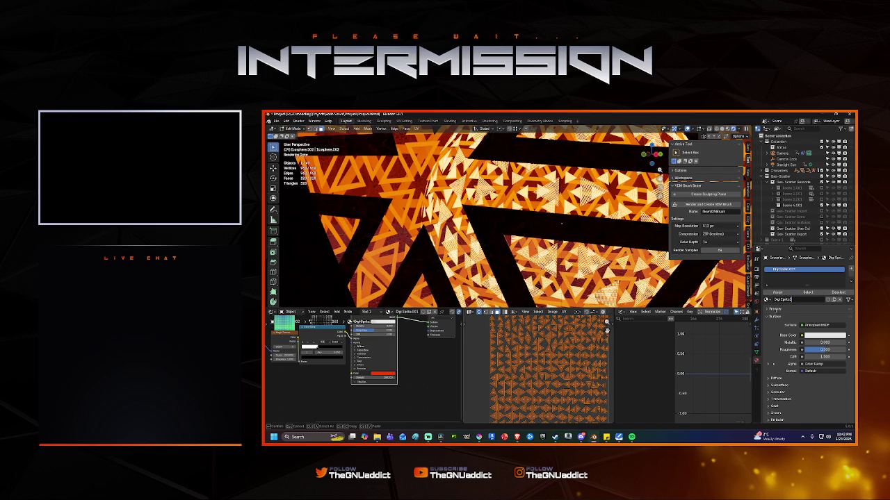
{"action": "key", "text": "Return"}
Step: Set the Mapping node's scale to 0.5 on X, Y and Z for a finer pattern
{"action": "scroll", "coordinate": [351, 321], "scroll_direction": "up", "scroll_amount": 2}
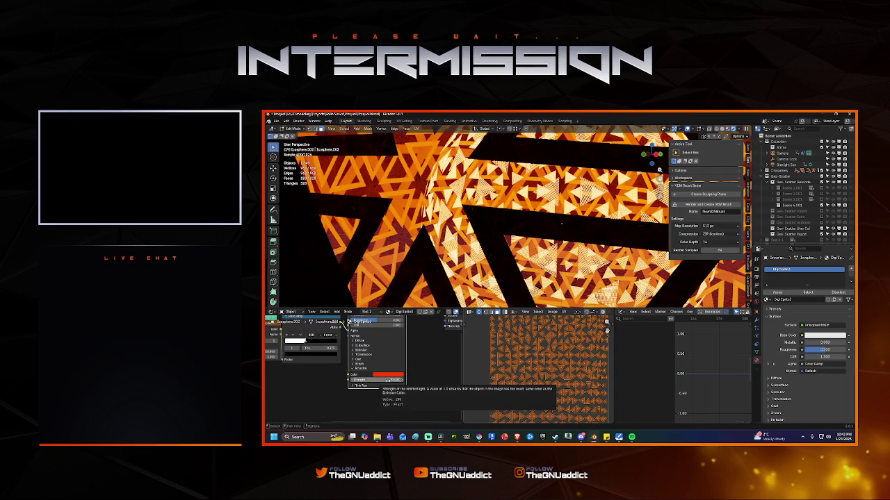
{"action": "mouse_move", "coordinate": [329, 353]}
{"action": "middle_mouse_down"}
{"action": "mouse_move", "coordinate": [368, 355]}
{"action": "mouse_move", "coordinate": [358, 346]}
{"action": "middle_mouse_up"}
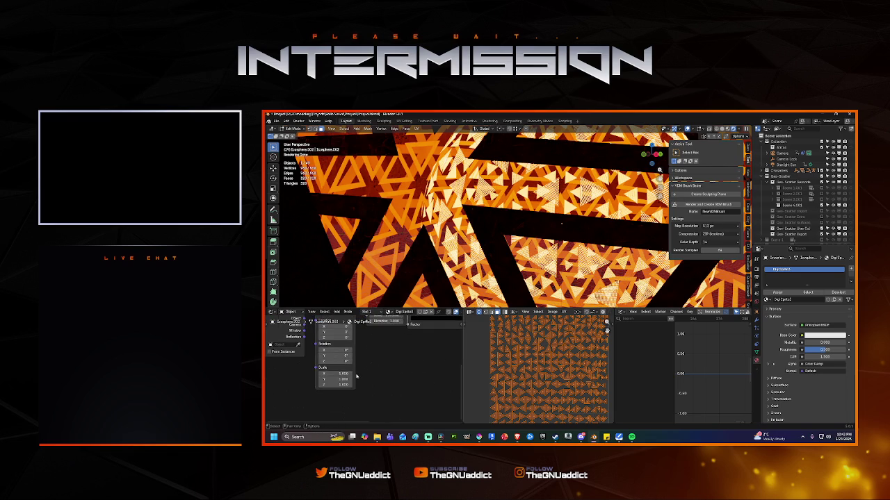
{"action": "mouse_move", "coordinate": [336, 374]}
{"action": "left_mouse_down"}
{"action": "mouse_move", "coordinate": [343, 383]}
{"action": "mouse_move", "coordinate": [336, 374]}
{"action": "left_mouse_up"}
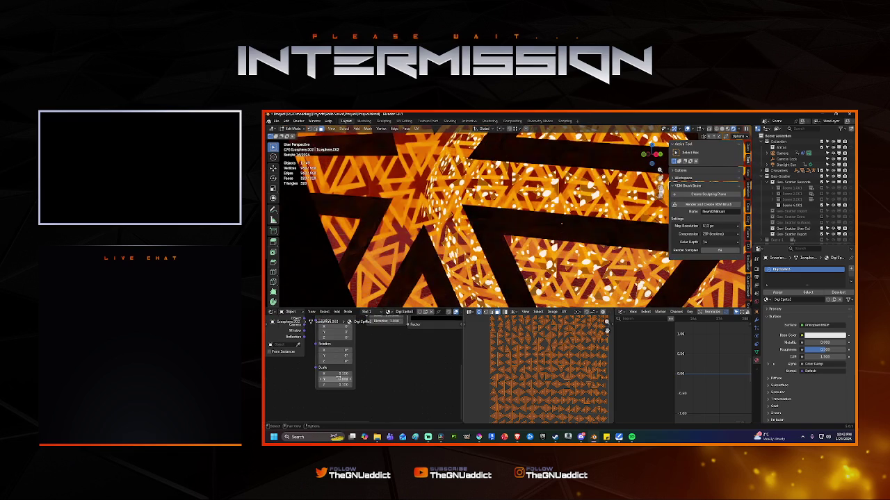
{"action": "double_click", "coordinate": [338, 374]}
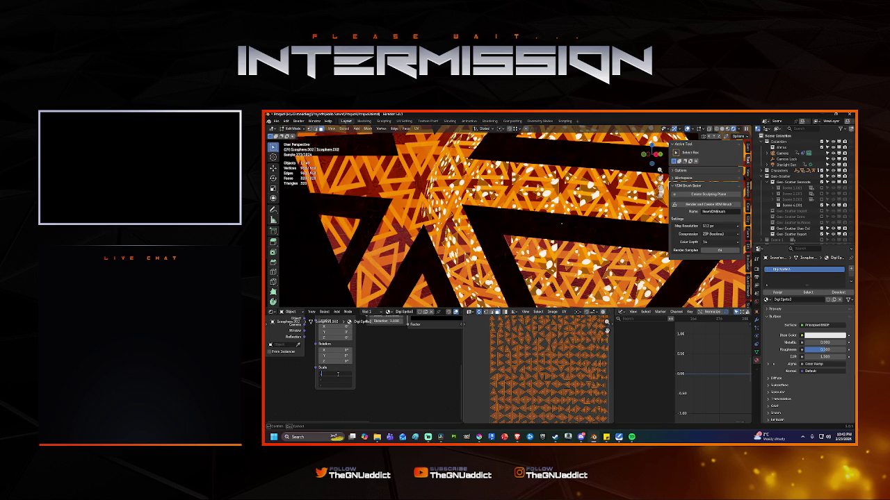
{"action": "key", "text": "Return"}
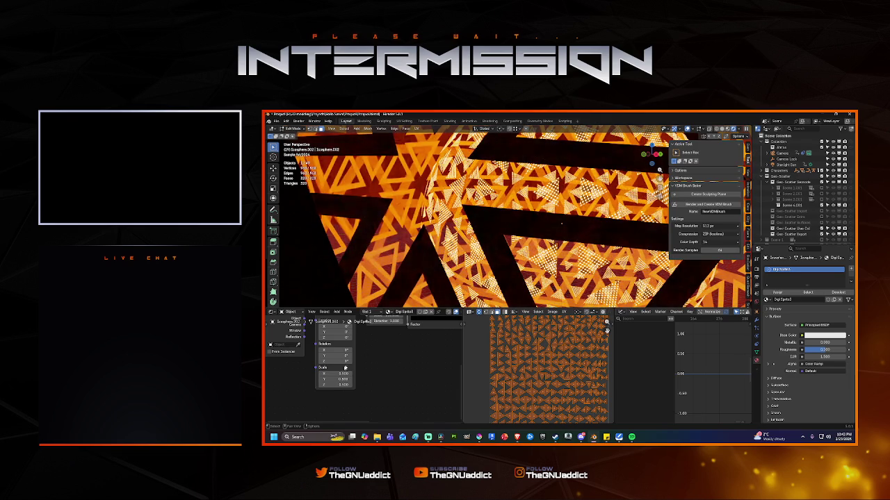
{"action": "scroll", "coordinate": [560, 237], "scroll_direction": "down", "scroll_amount": 2}
{"action": "scroll", "coordinate": [560, 239], "scroll_direction": "down", "scroll_amount": 2}
{"action": "scroll", "coordinate": [559, 243], "scroll_direction": "down", "scroll_amount": 2}
{"action": "scroll", "coordinate": [560, 246], "scroll_direction": "down", "scroll_amount": 2}
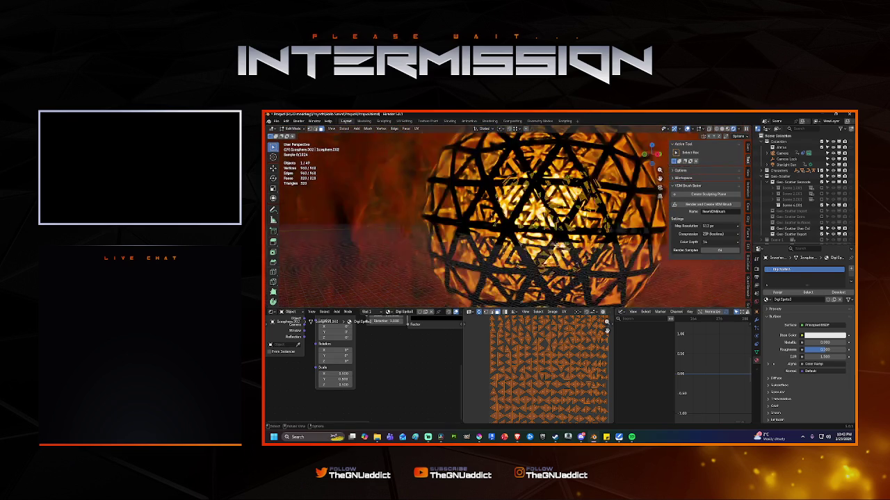
Step: View the scene through the camera to check the sphere's red glow
{"action": "key", "text": "KP_0"}
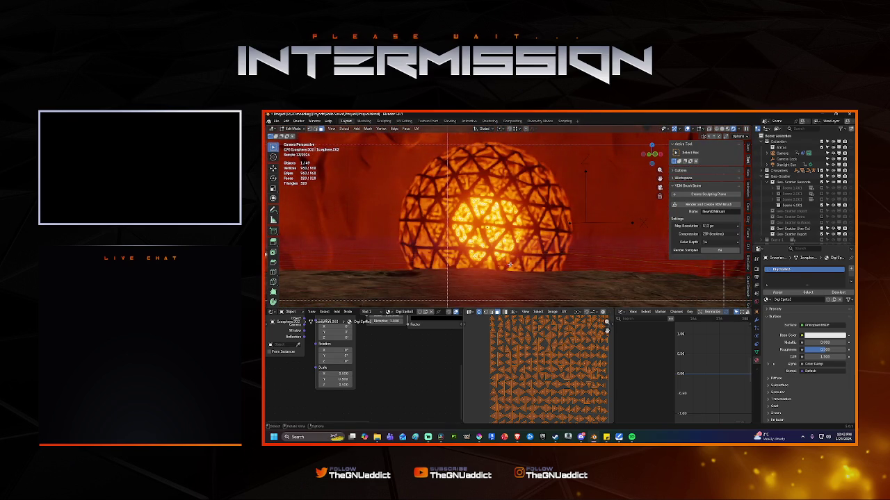
{"action": "scroll", "coordinate": [422, 358], "scroll_direction": "down", "scroll_amount": 3}
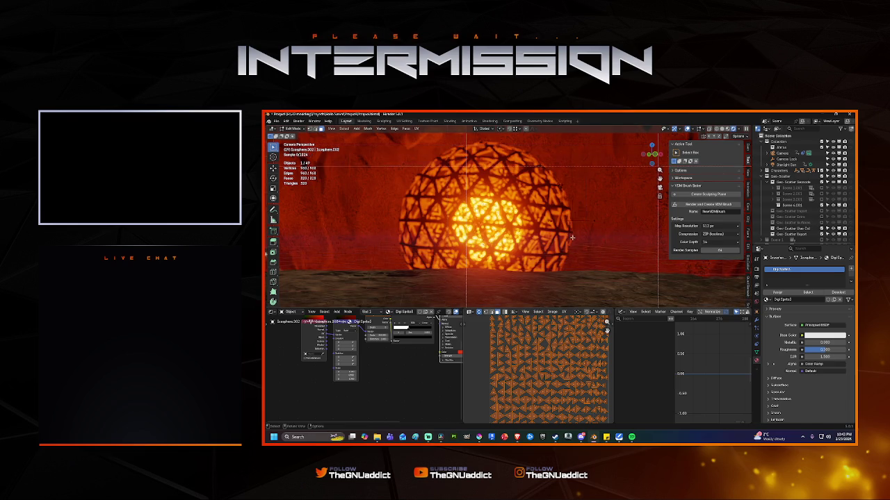
{"action": "scroll", "coordinate": [558, 249], "scroll_direction": "down", "scroll_amount": 2}
{"action": "scroll", "coordinate": [558, 249], "scroll_direction": "down", "scroll_amount": 1}
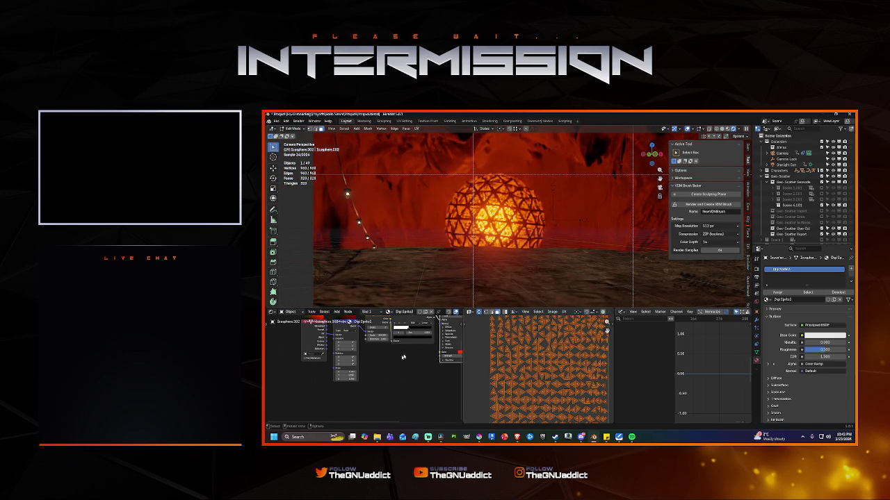
{"action": "scroll", "coordinate": [374, 374], "scroll_direction": "up", "scroll_amount": 3}
{"action": "scroll", "coordinate": [365, 389], "scroll_direction": "up", "scroll_amount": 2}
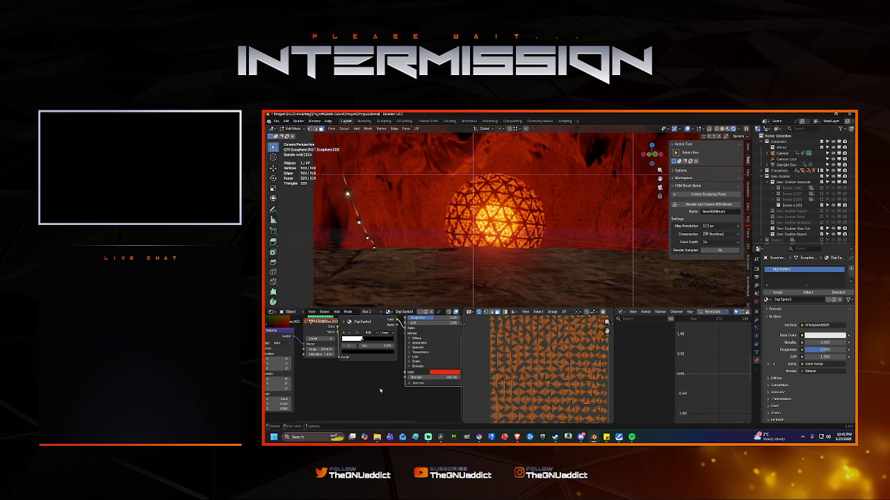
{"action": "scroll", "coordinate": [377, 385], "scroll_direction": "up", "scroll_amount": 2}
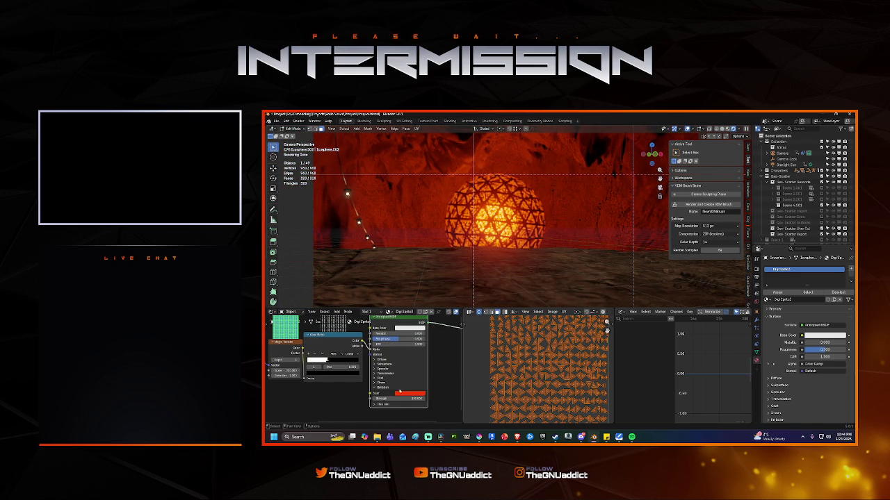
Step: Lower the Emission Strength from 100, then nudge it back up for a stronger glow
{"action": "left_click_drag", "start_coordinate": [403, 398], "coordinate": [380, 398]}
{"action": "left_click", "coordinate": [389, 399]}
{"action": "key", "text": "Return"}
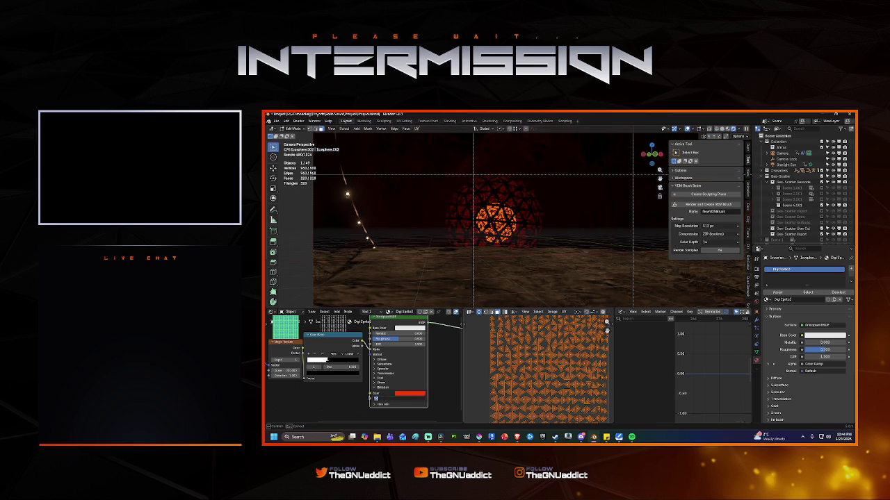
{"action": "left_click_drag", "start_coordinate": [403, 397], "coordinate": [410, 398]}
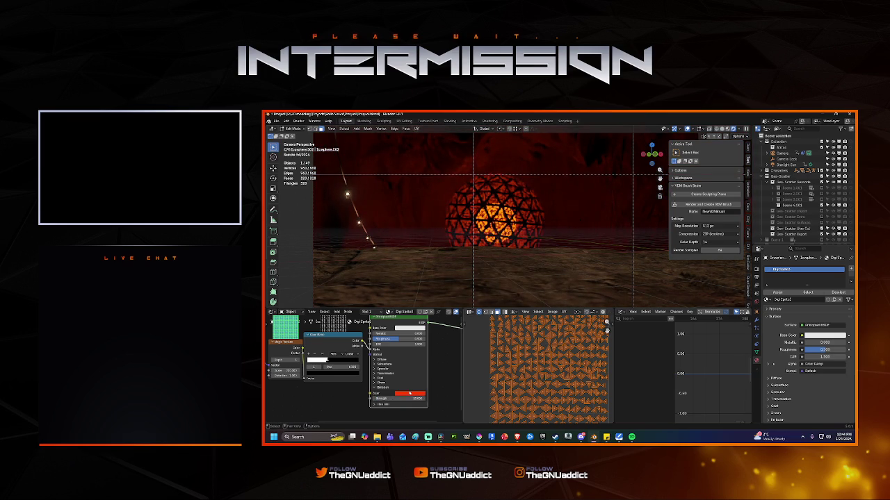
{"action": "left_click", "coordinate": [409, 394]}
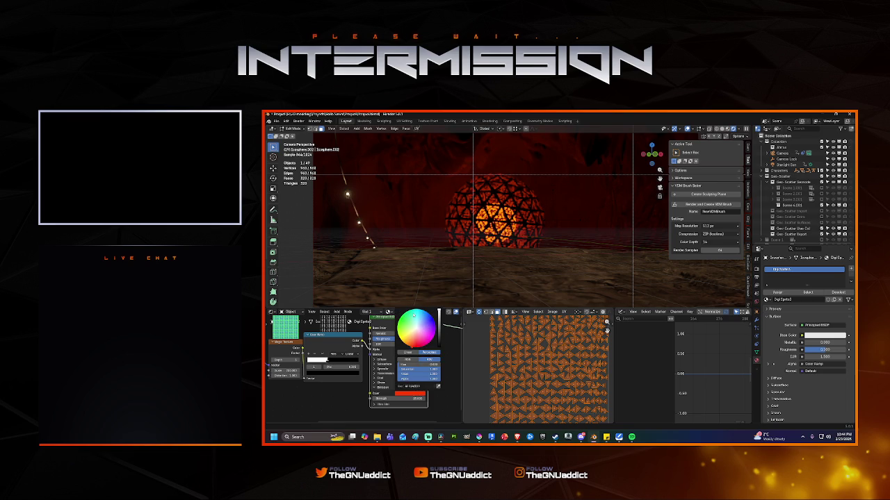
Step: Try yellow, magenta, purple, blue and orange emission hues before settling on pale mint green
{"action": "left_click", "coordinate": [409, 317]}
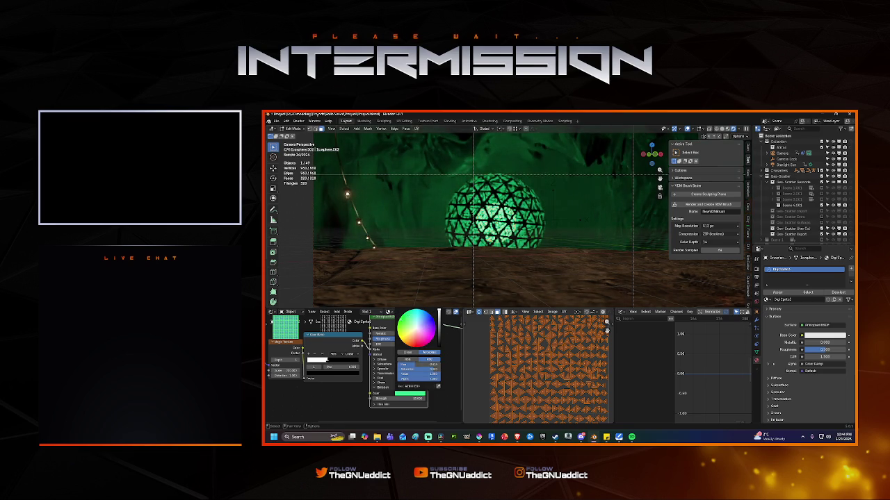
{"action": "left_click", "coordinate": [402, 343]}
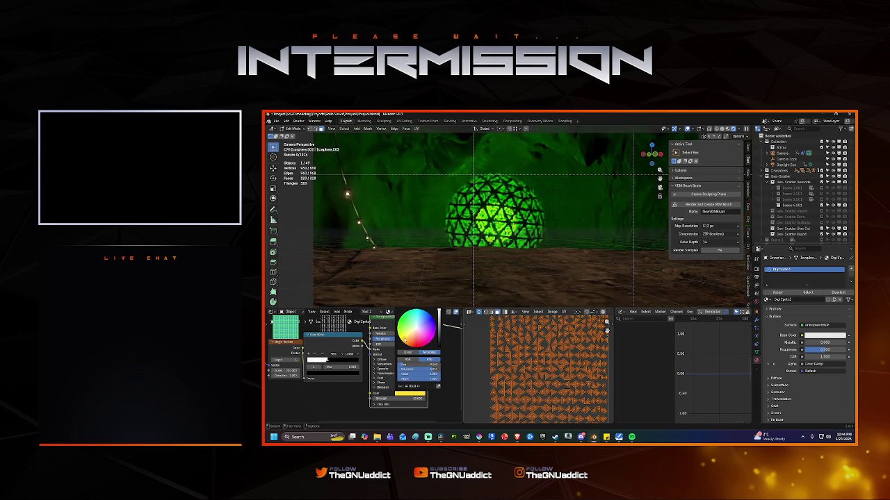
{"action": "left_click", "coordinate": [431, 339]}
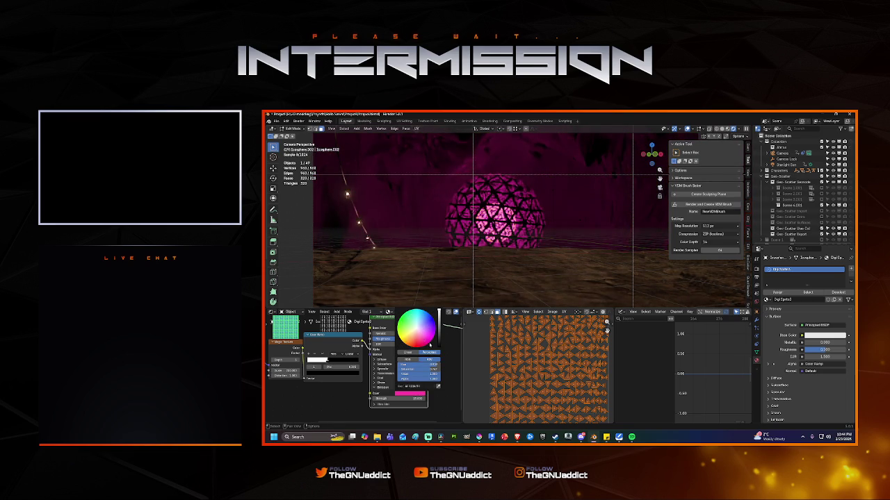
{"action": "left_click", "coordinate": [437, 334]}
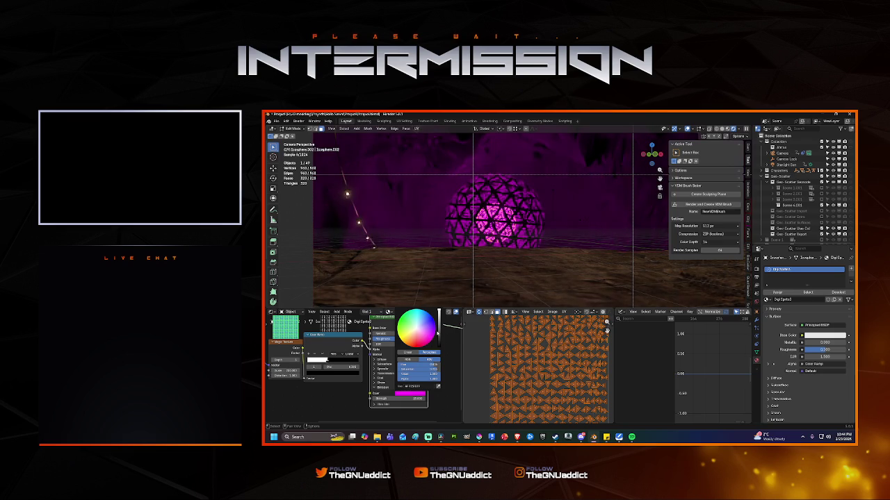
{"action": "left_click", "coordinate": [430, 315]}
{"action": "left_click", "coordinate": [419, 311]}
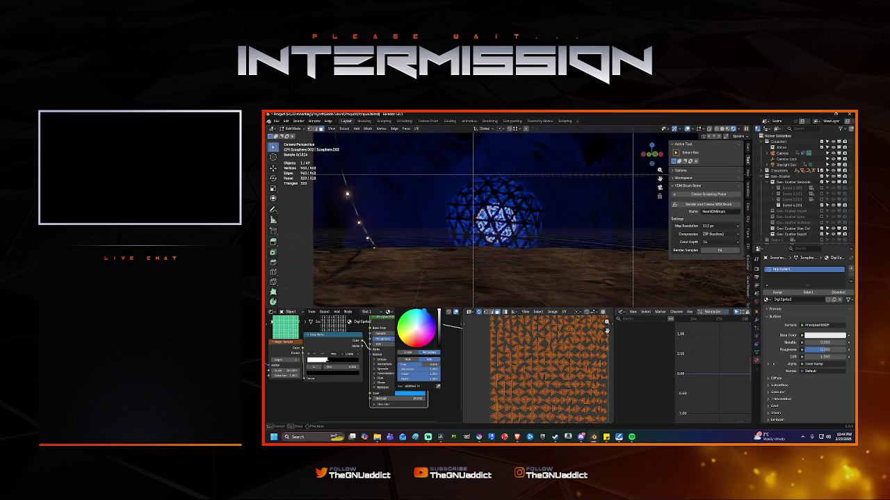
{"action": "left_click", "coordinate": [430, 315]}
{"action": "left_click", "coordinate": [435, 323]}
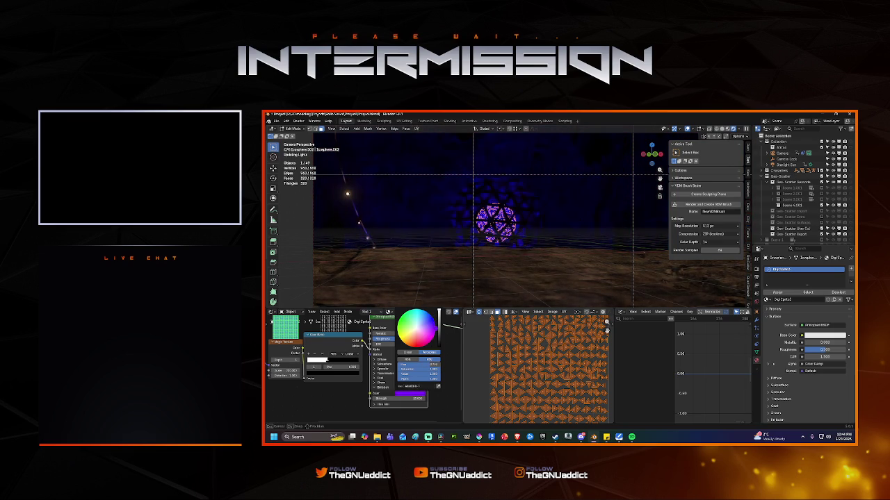
{"action": "left_click", "coordinate": [427, 345]}
{"action": "left_click", "coordinate": [417, 346]}
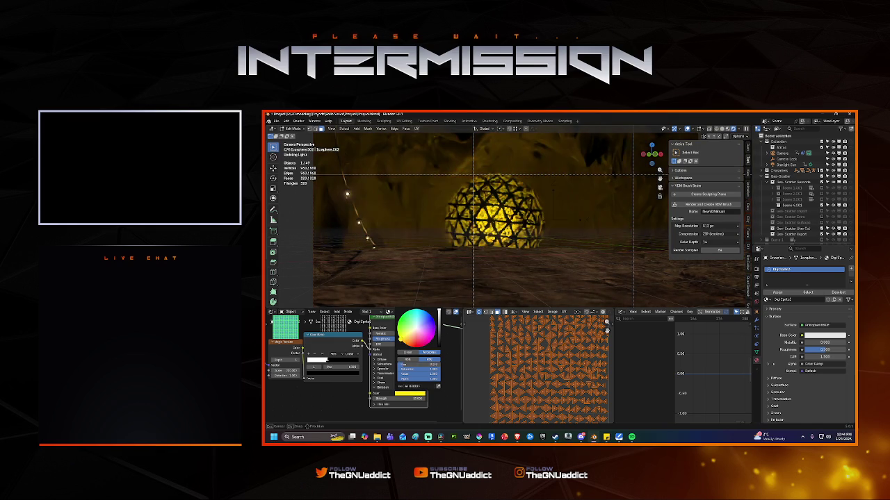
{"action": "left_click", "coordinate": [402, 339]}
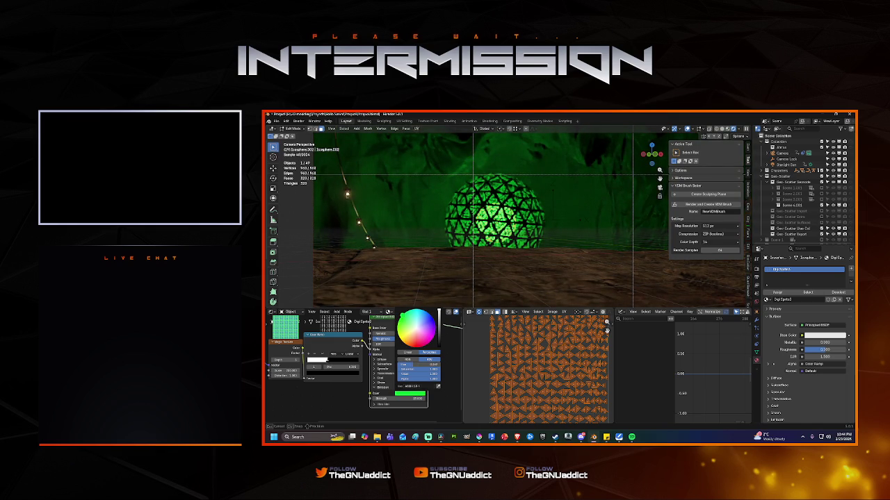
{"action": "left_click", "coordinate": [412, 331]}
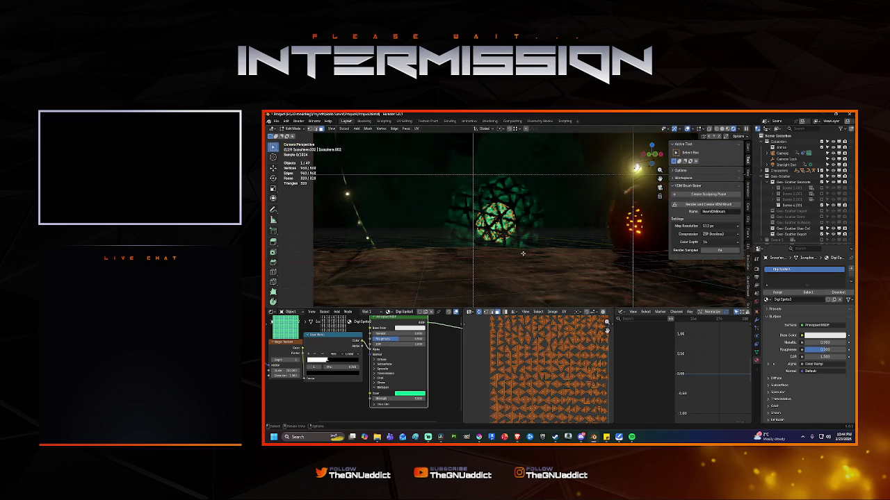
Step: Enlarge the 3D viewport, switch back to Object Mode, and use solid shading
{"action": "left_click_drag", "start_coordinate": [540, 308], "coordinate": [499, 380]}
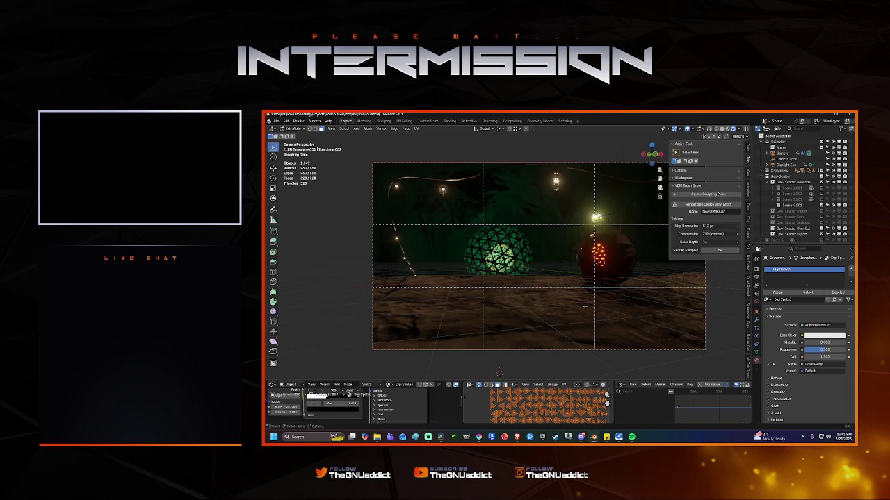
{"action": "key", "text": "ctrl+Tab"}
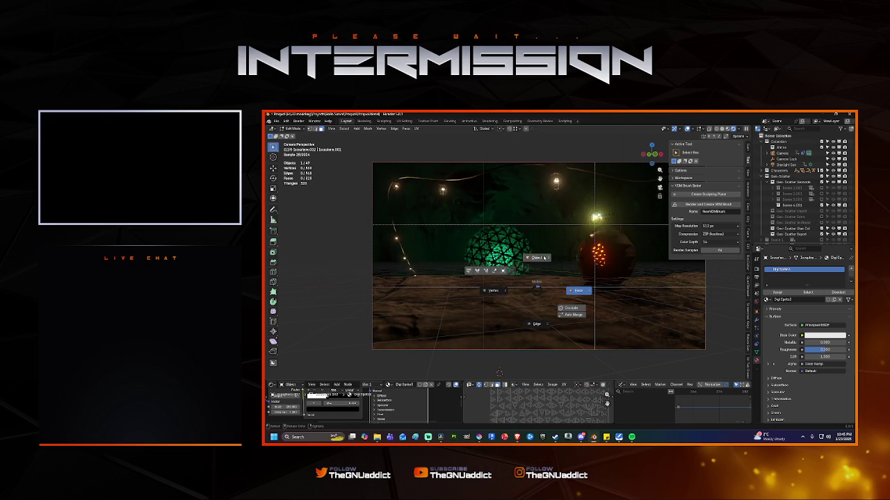
{"action": "left_click", "coordinate": [544, 258]}
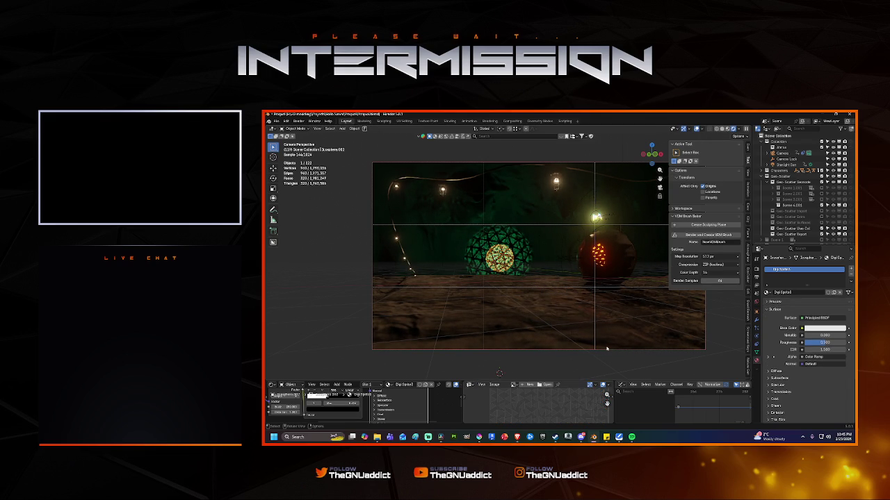
{"action": "left_click", "coordinate": [723, 129]}
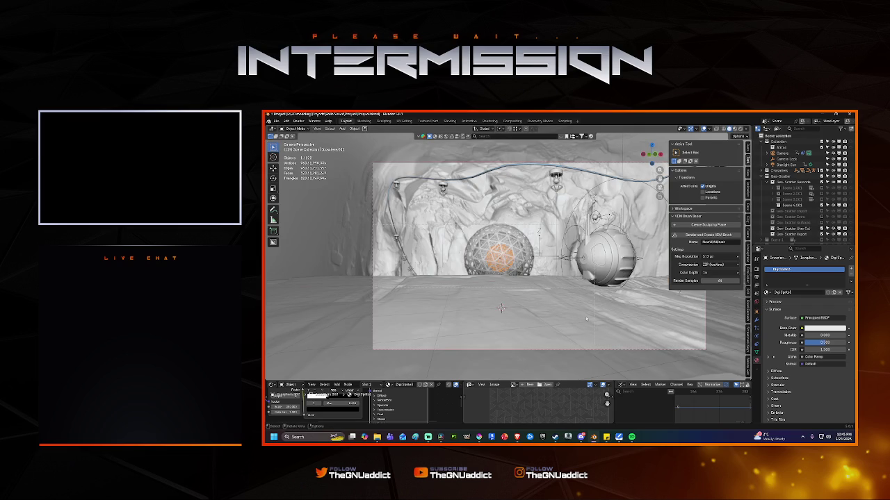
Step: Hide the sidebar and turn the lower area into a taller asset browser
{"action": "key", "text": "n"}
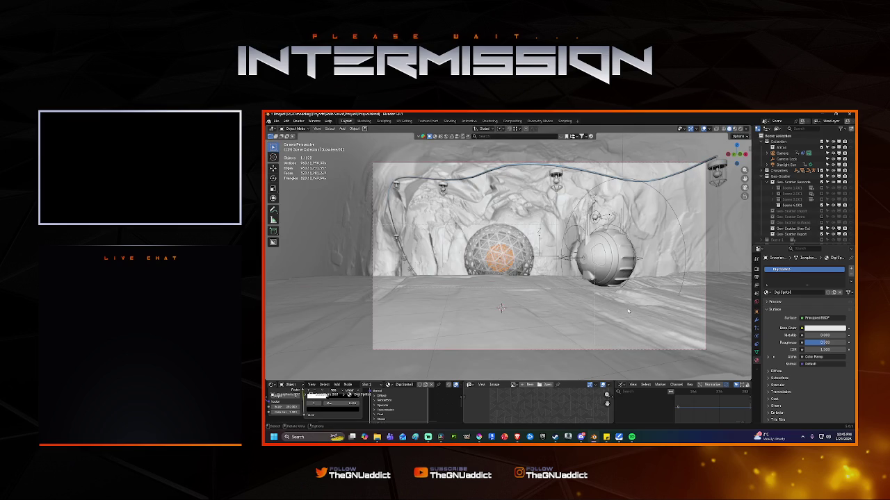
{"action": "left_click", "coordinate": [620, 385]}
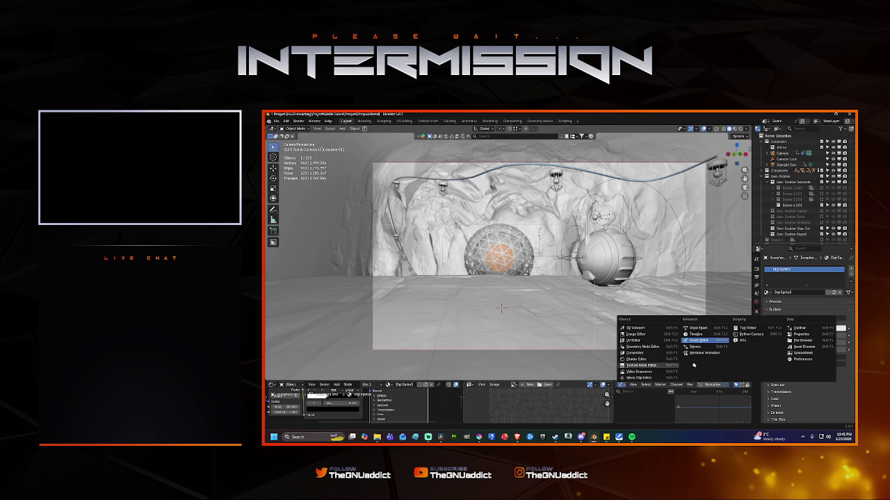
{"action": "left_click", "coordinate": [802, 347]}
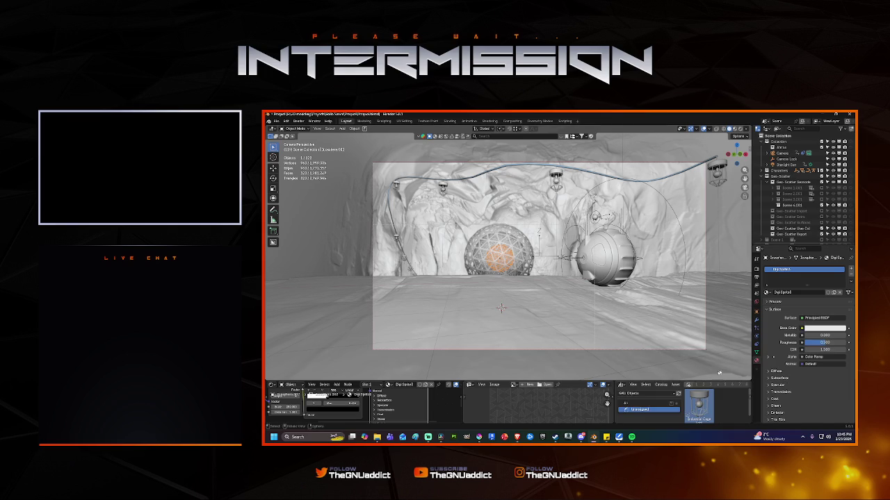
{"action": "left_click_drag", "start_coordinate": [645, 381], "coordinate": [643, 300]}
Step: Browse the Nature Generator Assets 05_Terrains catalogs, widen the browser, and clear the 'cage' search
{"action": "left_click", "coordinate": [646, 310]}
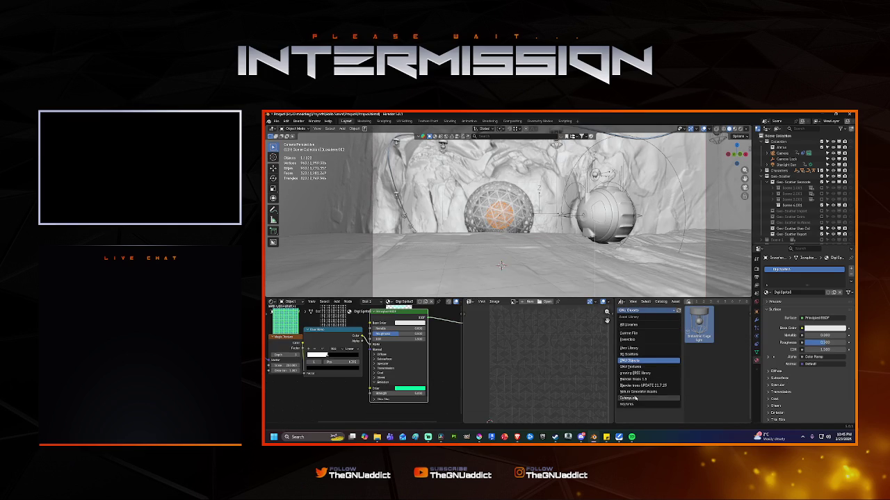
{"action": "left_click", "coordinate": [634, 393]}
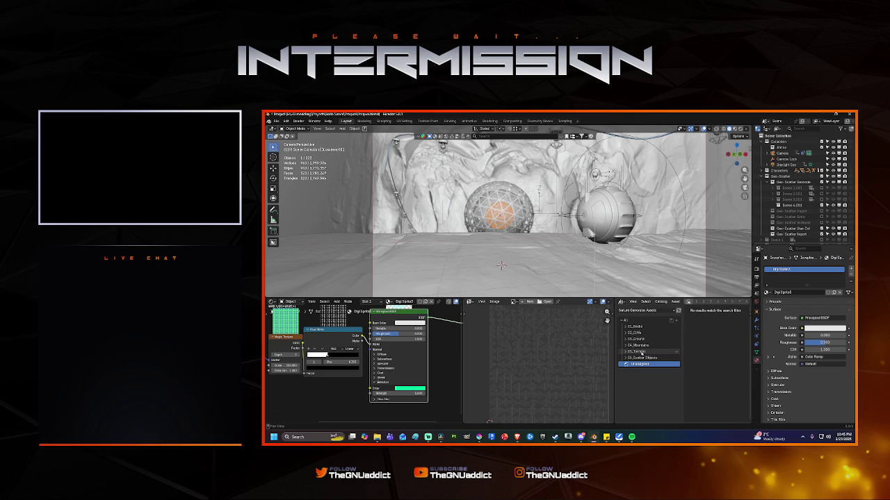
{"action": "left_click", "coordinate": [638, 351]}
{"action": "left_click", "coordinate": [623, 352]}
{"action": "left_click", "coordinate": [640, 357]}
{"action": "left_click", "coordinate": [641, 364]}
{"action": "left_click_drag", "start_coordinate": [615, 334], "coordinate": [519, 333]}
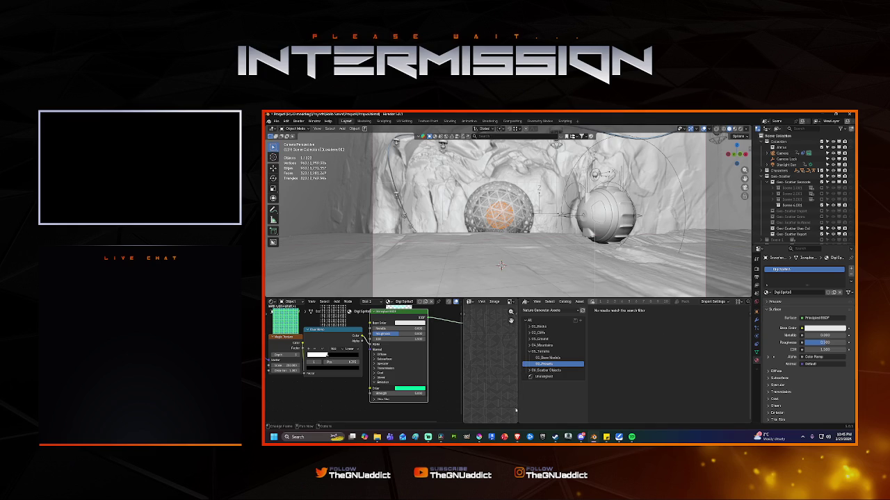
{"action": "left_click_drag", "start_coordinate": [518, 415], "coordinate": [479, 415]}
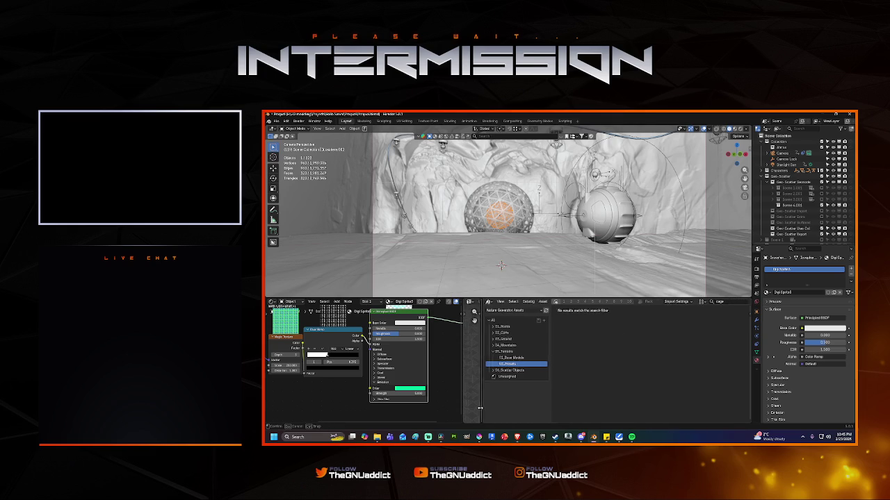
{"action": "left_click", "coordinate": [749, 302]}
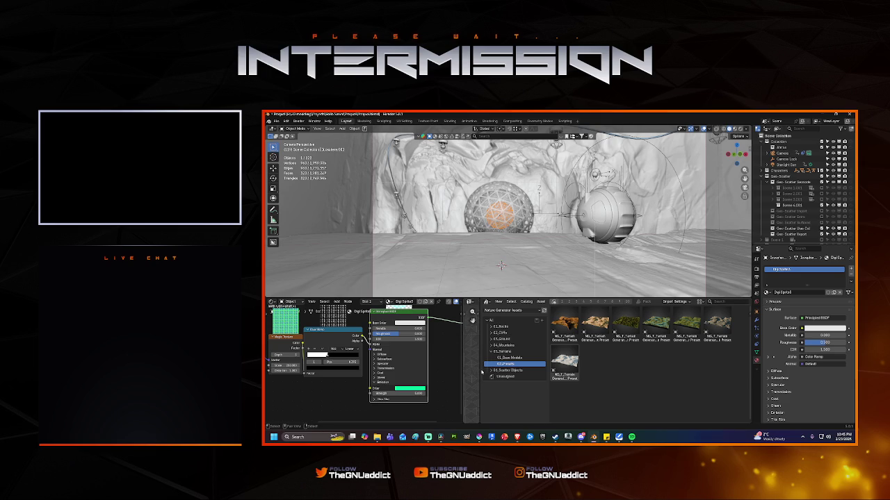
Step: Drag NG_Fractured_Rock_Formation from the 01_Rocks catalog into the cave beside the sphere
{"action": "left_click_drag", "start_coordinate": [479, 370], "coordinate": [585, 369]}
{"action": "left_click", "coordinate": [611, 339]}
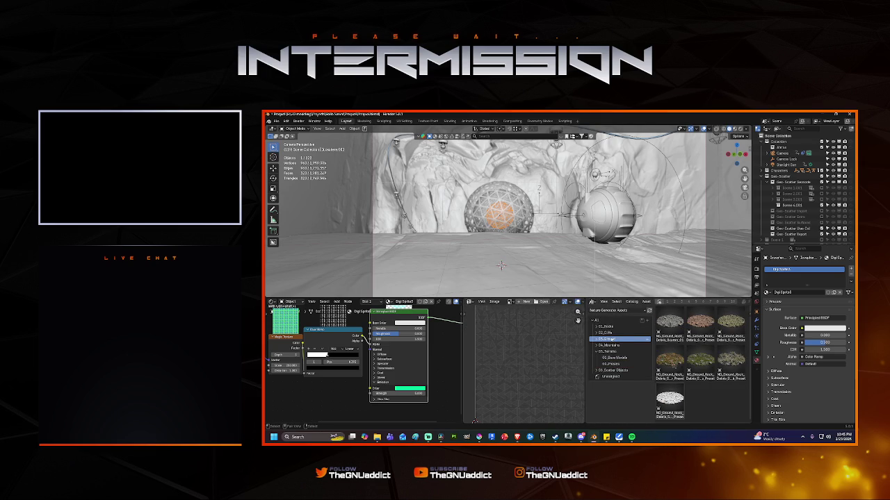
{"action": "left_click", "coordinate": [610, 333]}
{"action": "left_click", "coordinate": [610, 327]}
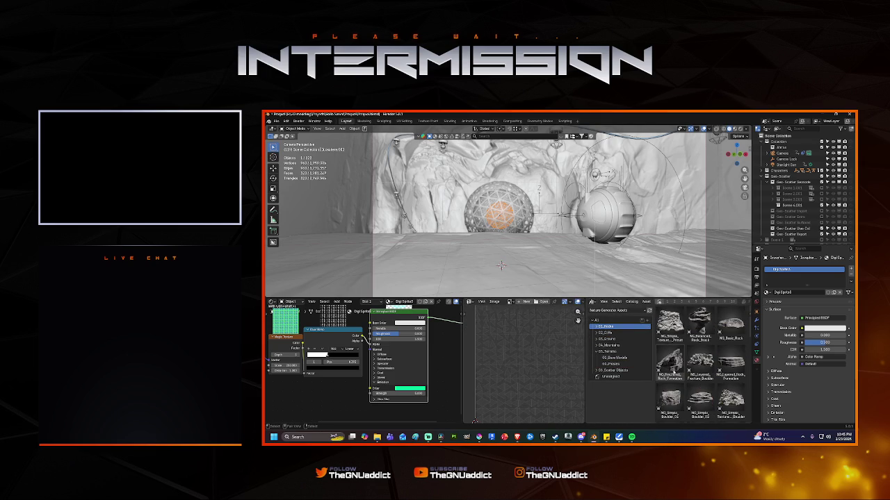
{"action": "mouse_move", "coordinate": [672, 366]}
{"action": "left_mouse_down"}
{"action": "mouse_move", "coordinate": [456, 256]}
{"action": "mouse_move", "coordinate": [471, 256]}
{"action": "mouse_move", "coordinate": [458, 229]}
{"action": "left_mouse_up"}
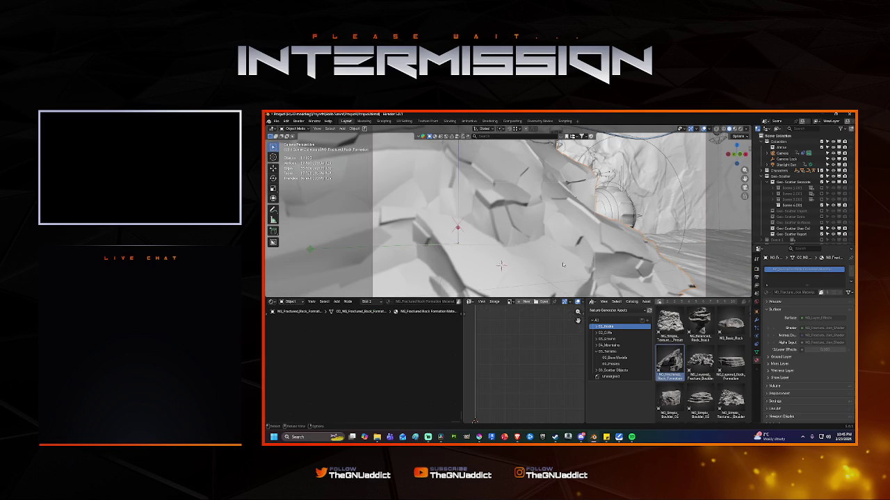
Step: Scale the fractured rock to about 0.63, then frame and orbit around it
{"action": "key", "text": "s"}
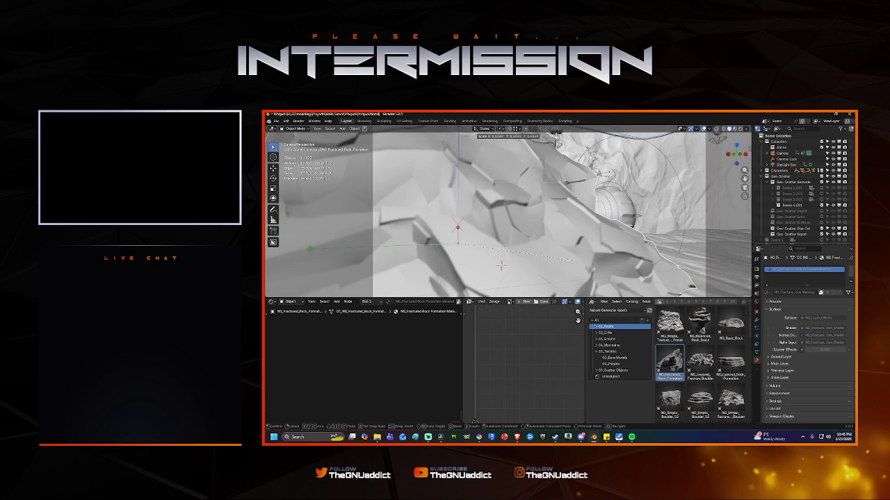
{"action": "left_click", "coordinate": [501, 265]}
{"action": "scroll", "coordinate": [504, 243], "scroll_direction": "down", "scroll_amount": 3}
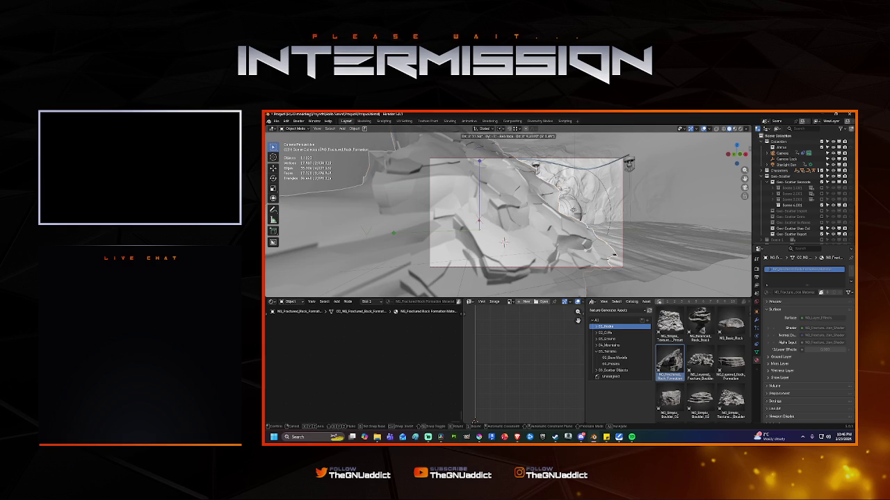
{"action": "middle_click_drag", "start_coordinate": [516, 235], "coordinate": [475, 226]}
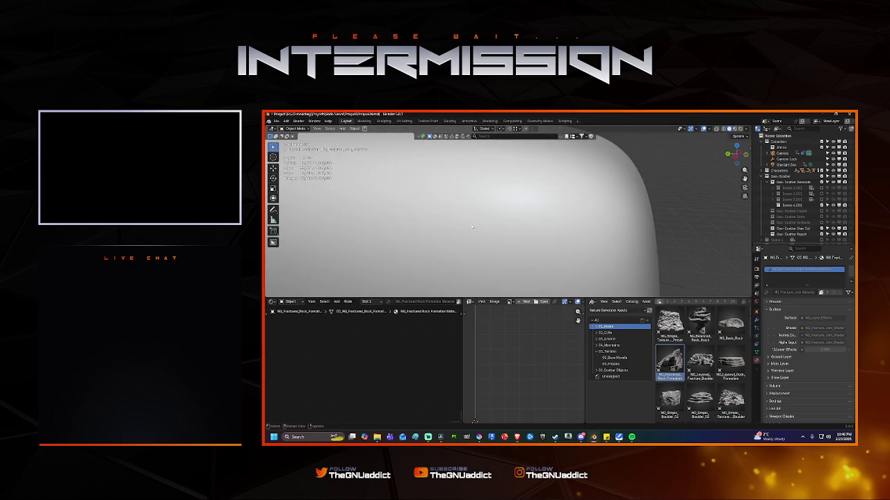
{"action": "key", "text": "KP_Decimal"}
{"action": "mouse_move", "coordinate": [573, 241]}
{"action": "middle_mouse_down"}
{"action": "mouse_move", "coordinate": [591, 251]}
{"action": "mouse_move", "coordinate": [553, 234]}
{"action": "middle_mouse_up"}
Step: Group the fractured rock under an empty and move it, then undo past its placement
{"action": "right_click", "coordinate": [553, 234]}
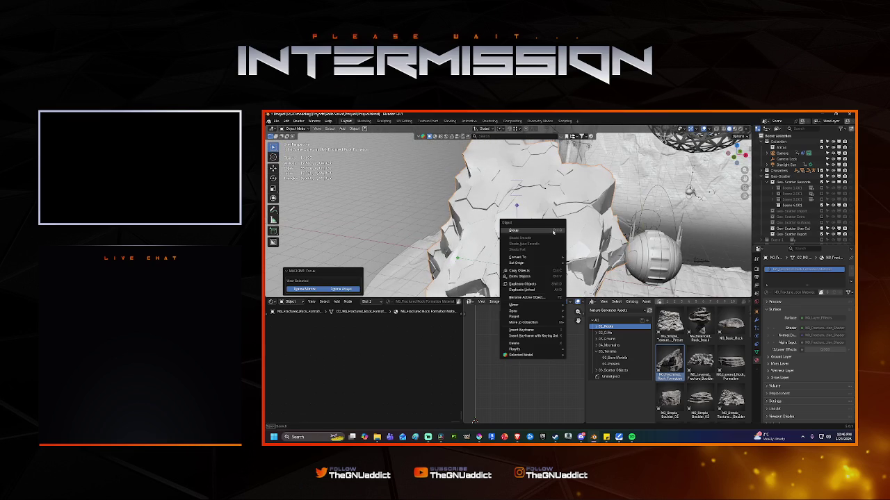
{"action": "left_click", "coordinate": [553, 232]}
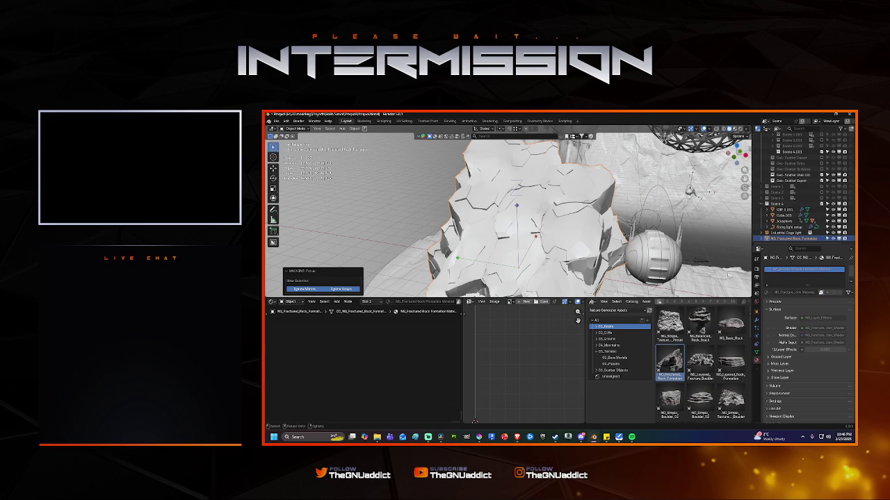
{"action": "key", "text": "g"}
{"action": "left_click", "coordinate": [566, 235]}
{"action": "right_click", "coordinate": [812, 240]}
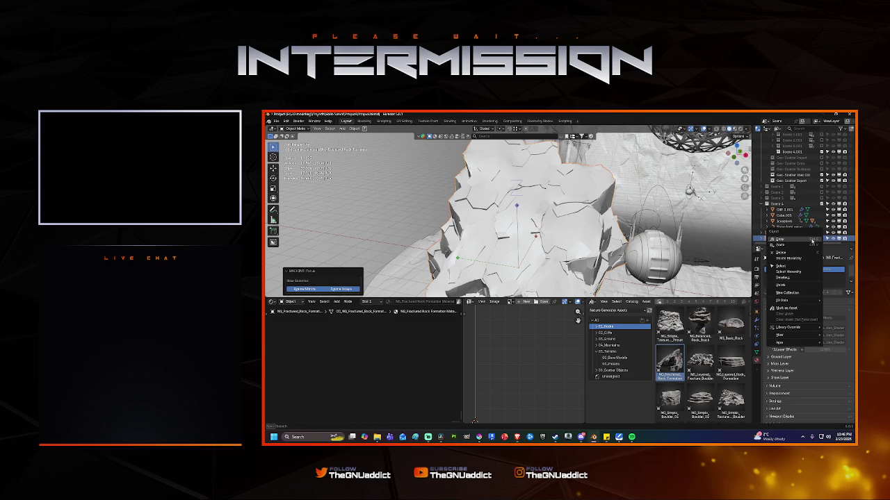
{"action": "left_click", "coordinate": [789, 295]}
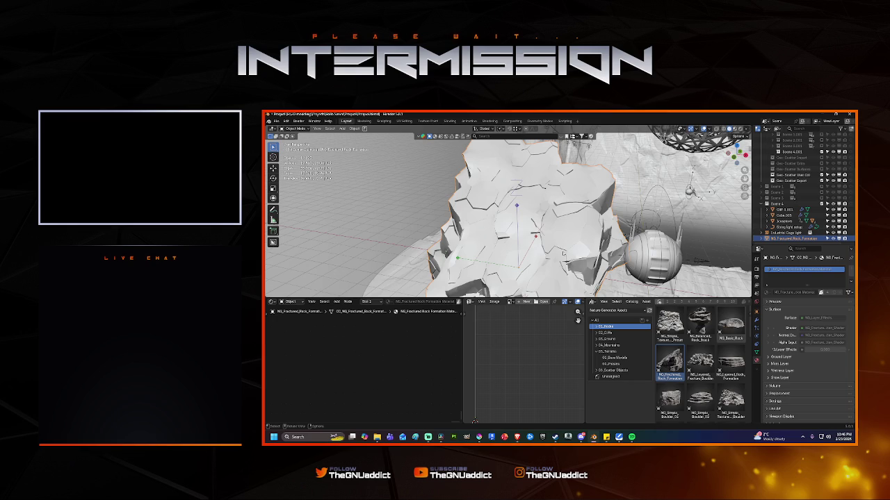
{"action": "key", "text": "ctrl"}
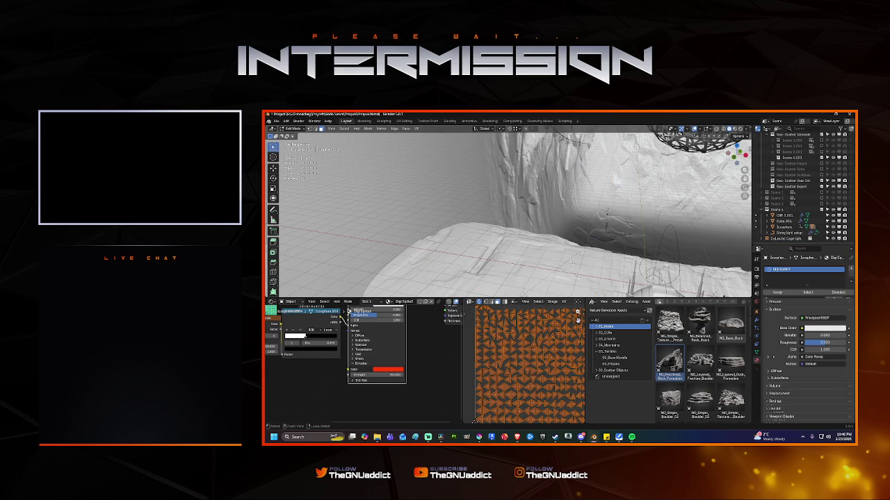
Step: Return to Object Mode and preview the cave in Rendered shading around the glowing sphere
{"action": "key", "text": "Tab"}
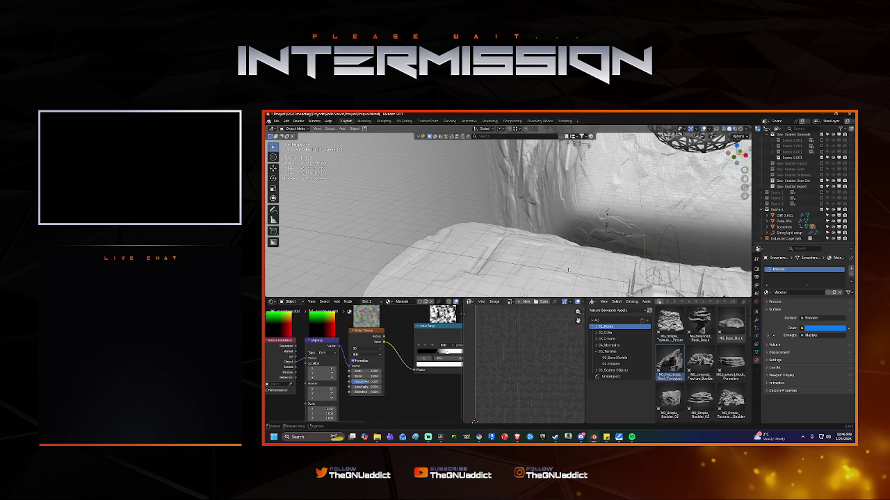
{"action": "middle_click_drag", "start_coordinate": [568, 271], "coordinate": [738, 251]}
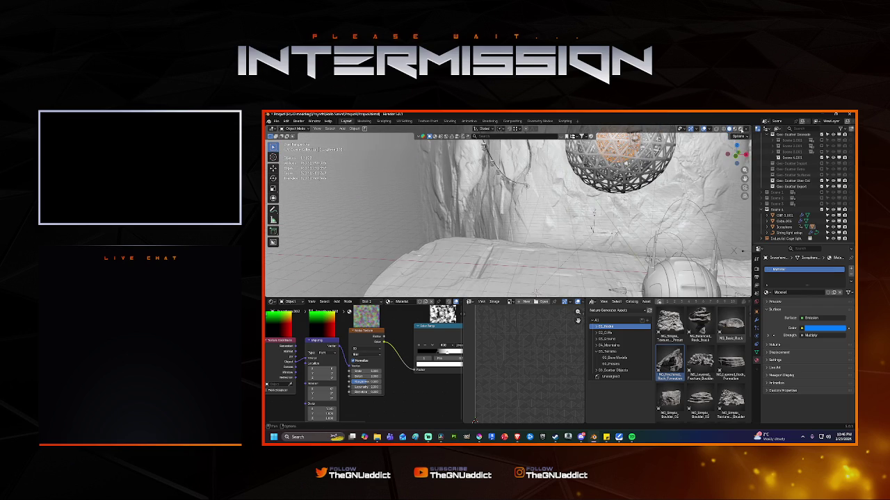
{"action": "key", "text": "z"}
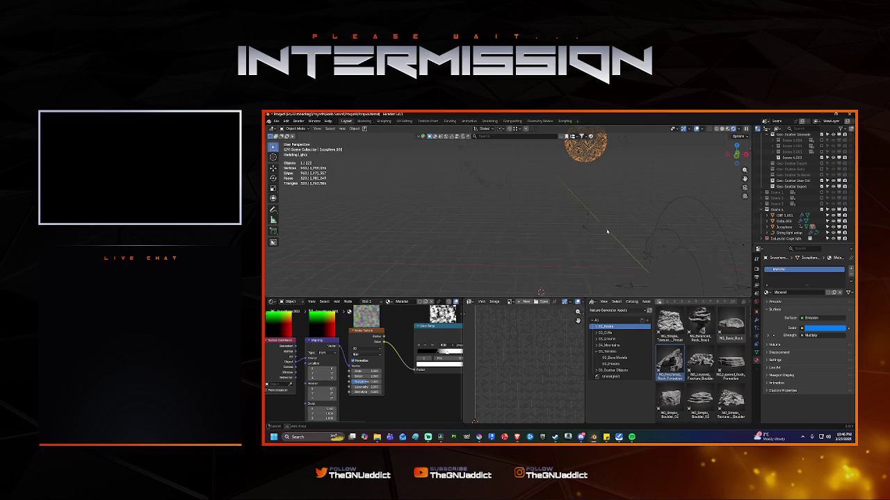
{"action": "middle_click_drag", "start_coordinate": [611, 230], "coordinate": [702, 229]}
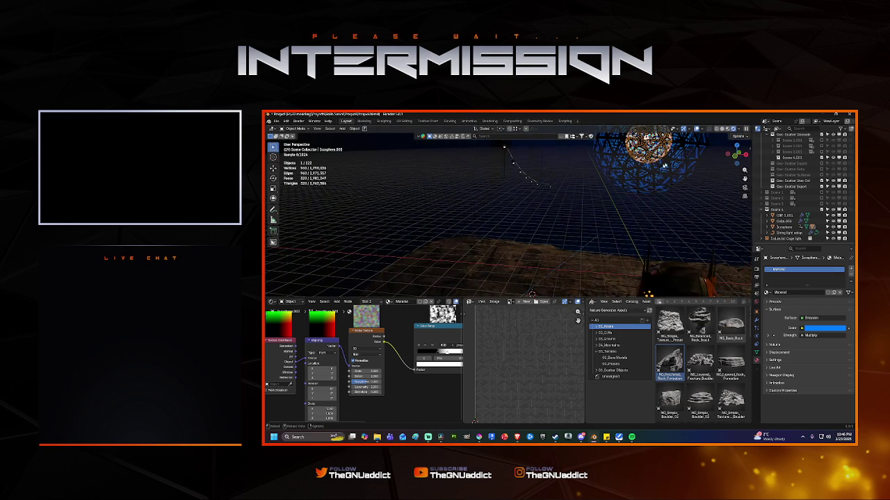
Step: Back in Solid shading, place NG_Fractured_Rock_Formation on the cave floor beside the cage light
{"action": "left_click", "coordinate": [721, 129]}
{"action": "mouse_move", "coordinate": [528, 229]}
{"action": "middle_mouse_down"}
{"action": "mouse_move", "coordinate": [559, 219]}
{"action": "mouse_move", "coordinate": [556, 236]}
{"action": "middle_mouse_up"}
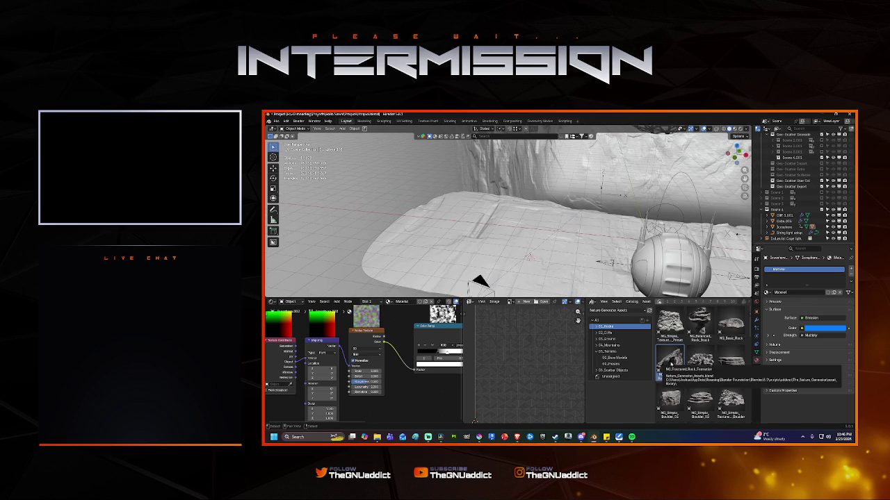
{"action": "left_click_drag", "start_coordinate": [670, 360], "coordinate": [525, 234]}
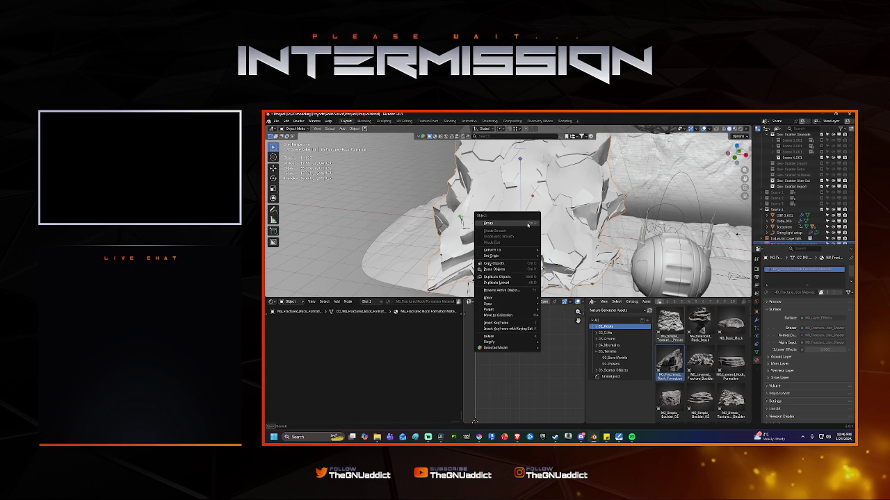
Step: Group the placed fractured rock under a new parent empty
{"action": "right_click", "coordinate": [527, 225]}
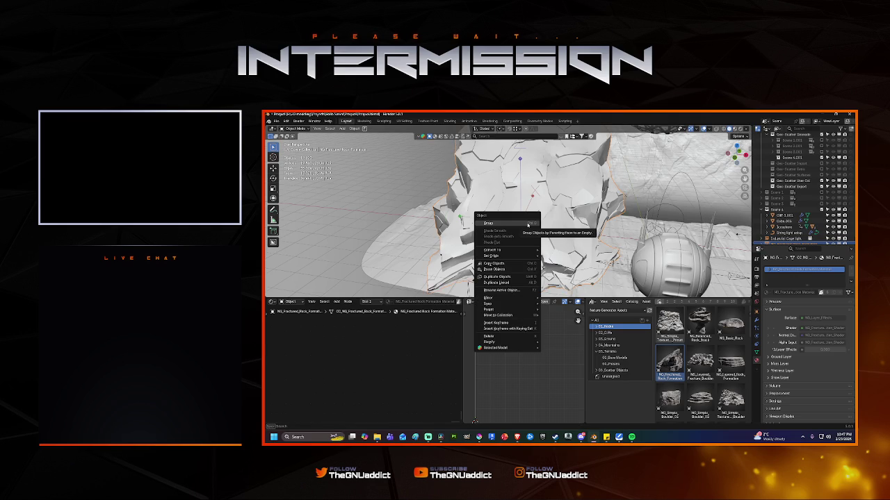
{"action": "left_click", "coordinate": [528, 225]}
{"action": "scroll", "coordinate": [793, 239], "scroll_direction": "down", "scroll_amount": 1}
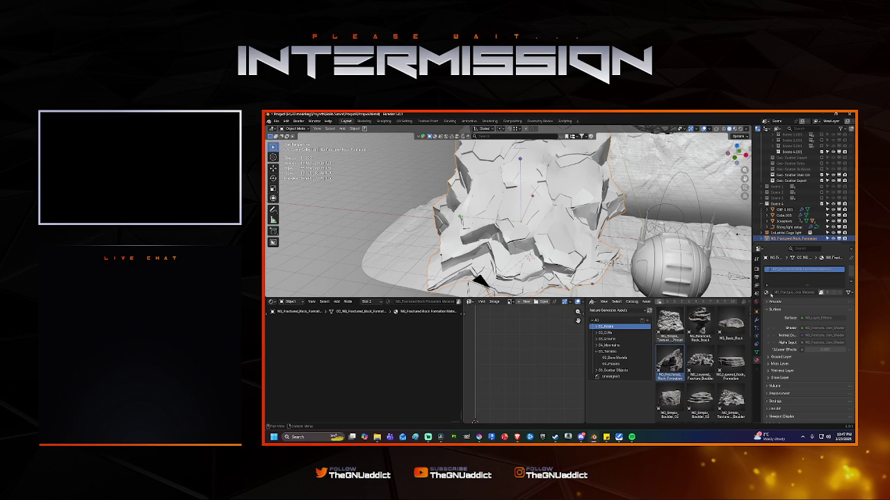
{"action": "scroll", "coordinate": [819, 292], "scroll_direction": "down", "scroll_amount": 1}
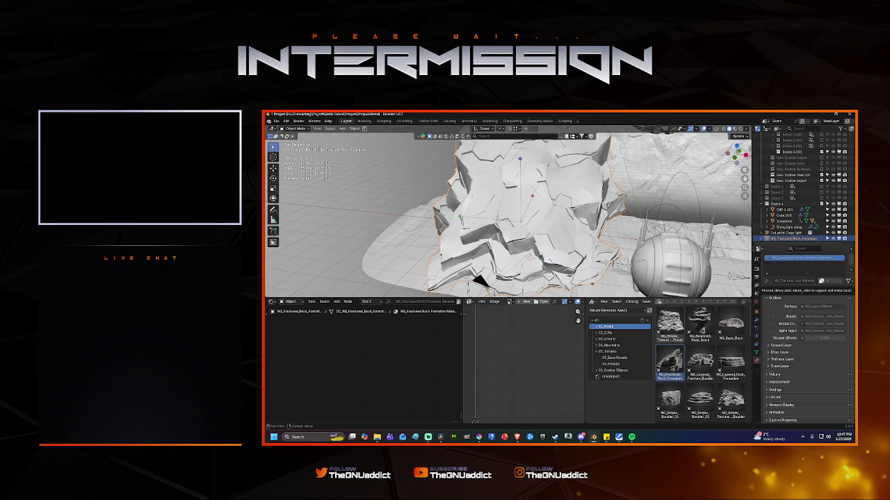
Step: Make a library override of the rock's packed material and expand its outliner entry
{"action": "right_click", "coordinate": [821, 281]}
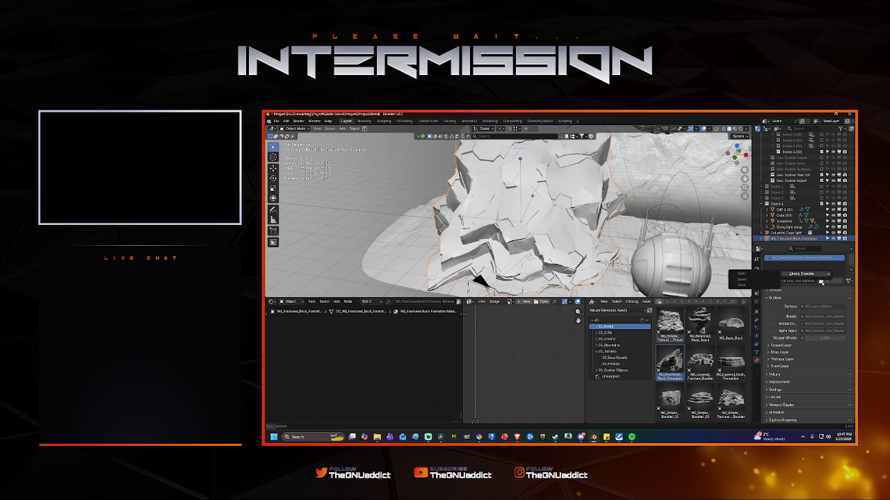
{"action": "left_click", "coordinate": [739, 276]}
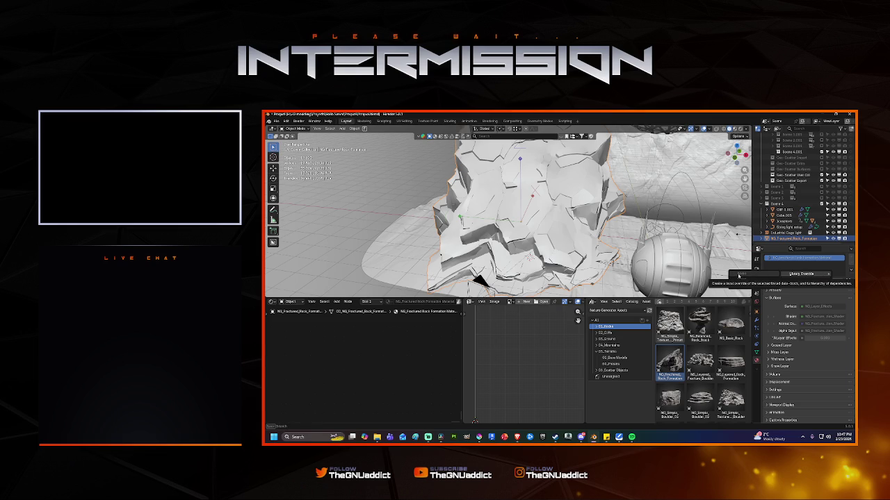
{"action": "left_click", "coordinate": [766, 238]}
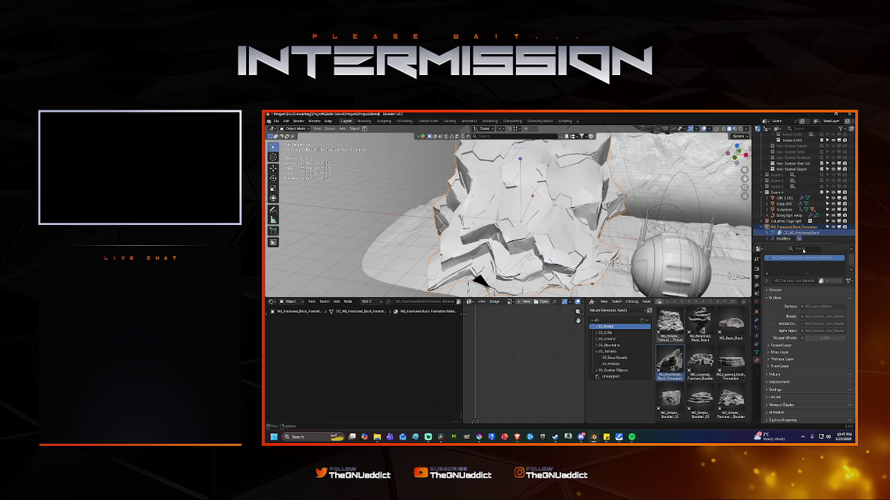
{"action": "right_click", "coordinate": [784, 233]}
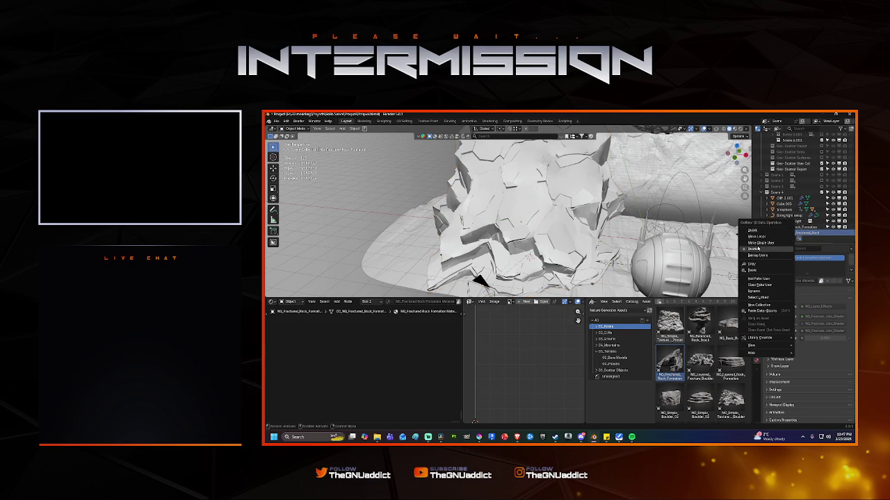
Step: Make the OC_NG_Fractured_Rock object and its group data local
{"action": "left_click", "coordinate": [758, 237]}
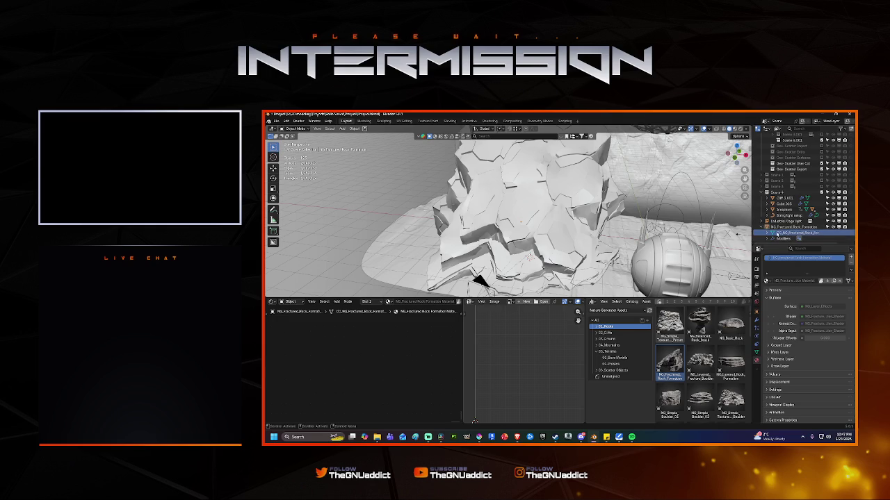
{"action": "left_click", "coordinate": [785, 226]}
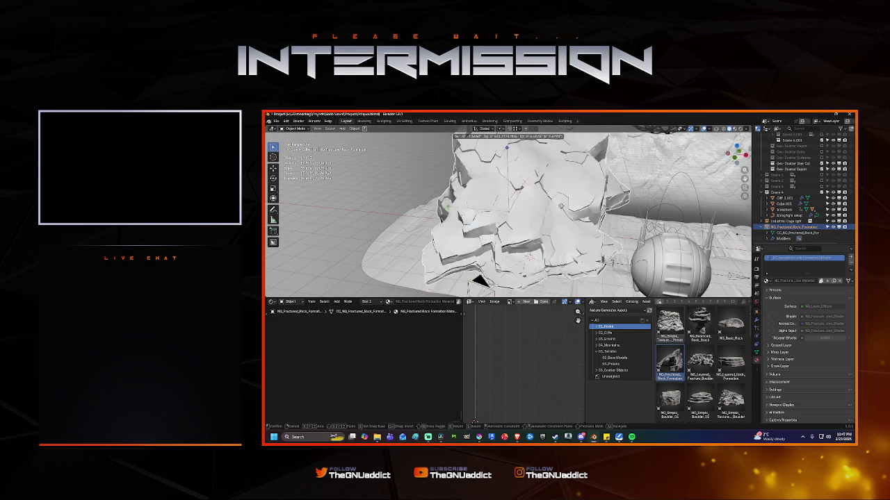
{"action": "middle_click_drag", "start_coordinate": [522, 174], "coordinate": [479, 182]}
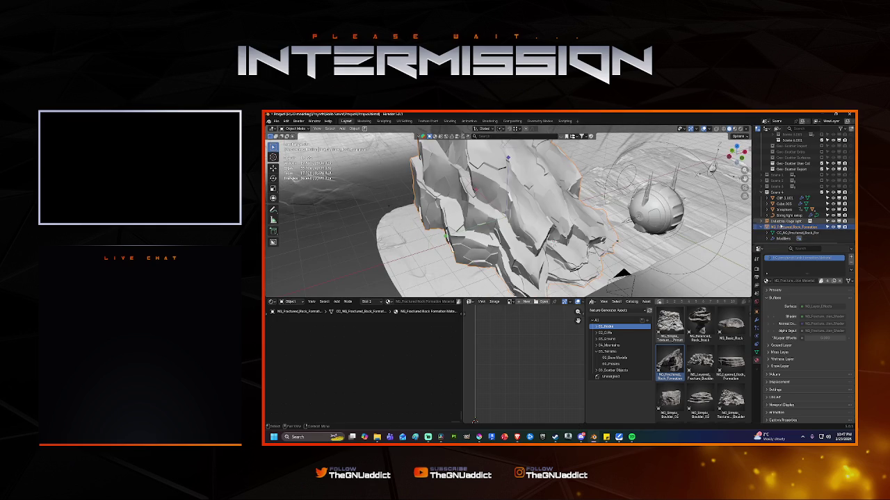
{"action": "right_click", "coordinate": [781, 226]}
{"action": "mouse_move", "coordinate": [754, 227]}
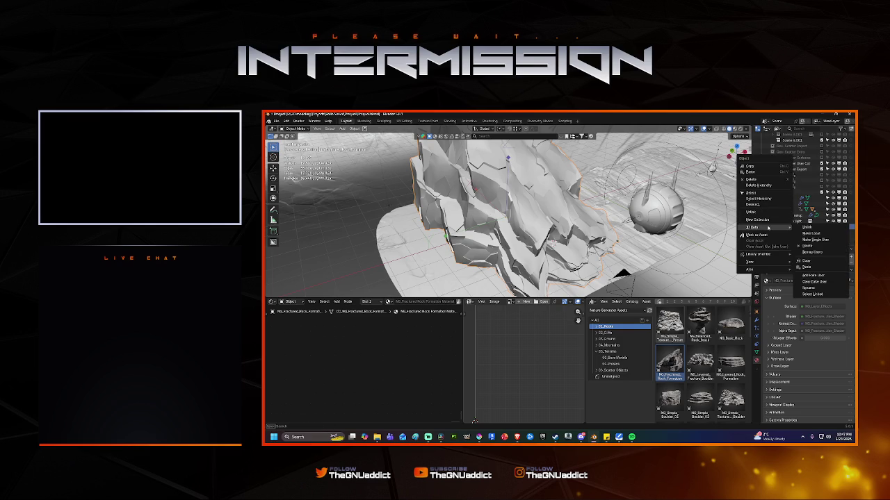
{"action": "left_click", "coordinate": [811, 233]}
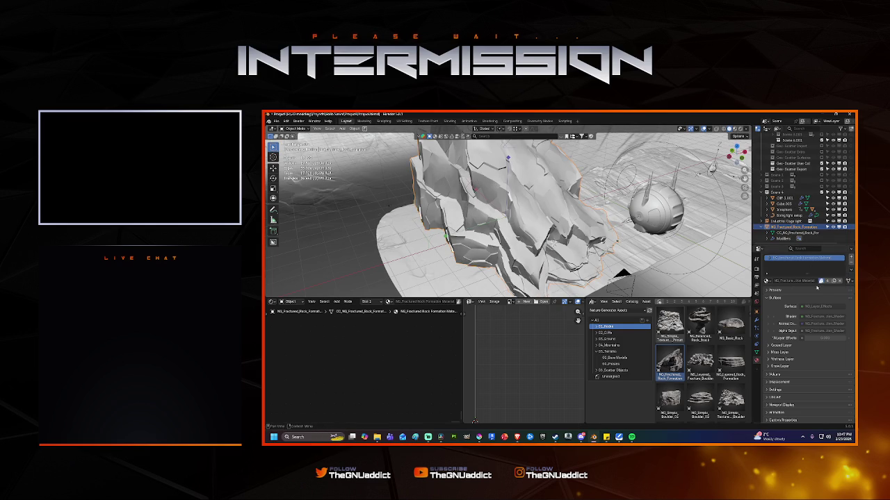
Step: Move the rock to a new spot on the cave floor and collapse the Surface panel
{"action": "key", "text": "g"}
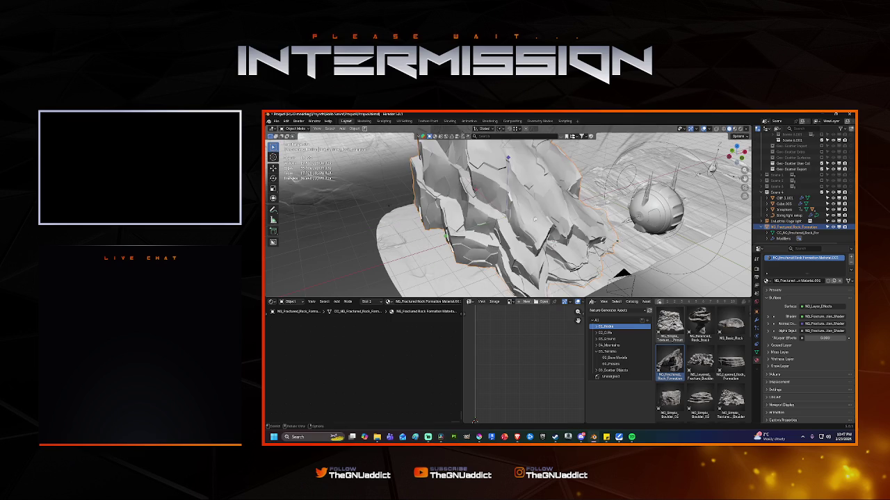
{"action": "middle_click_drag", "start_coordinate": [531, 221], "coordinate": [522, 195]}
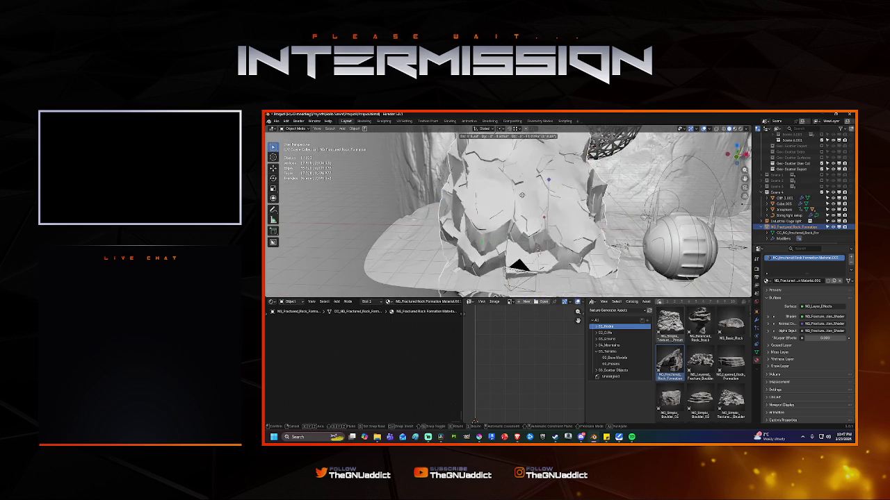
{"action": "left_click", "coordinate": [544, 189]}
{"action": "middle_click_drag", "start_coordinate": [593, 203], "coordinate": [583, 202]}
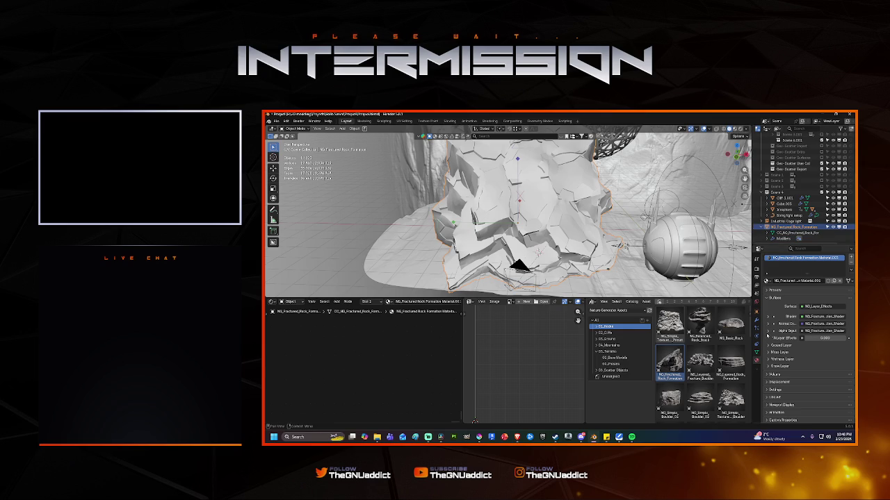
{"action": "left_click", "coordinate": [768, 299]}
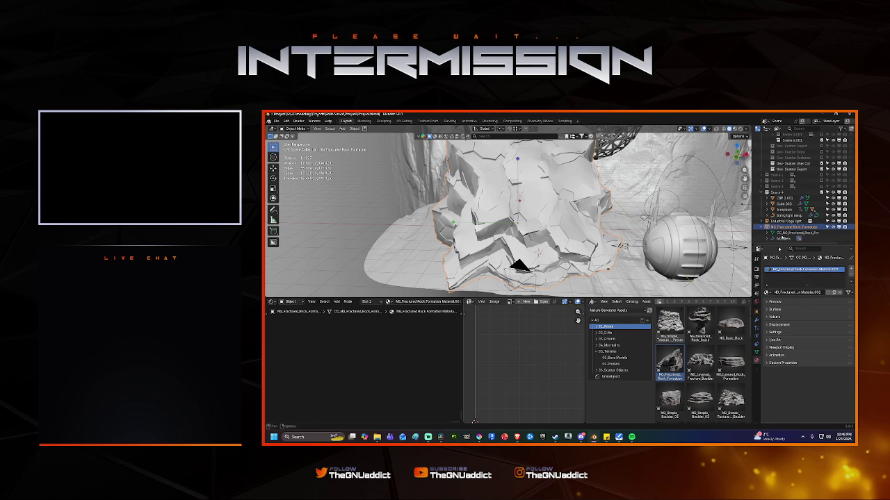
Step: Make the rock single-user, nudge it slightly, then undo back to remove it
{"action": "right_click", "coordinate": [790, 227]}
{"action": "mouse_move", "coordinate": [765, 227]}
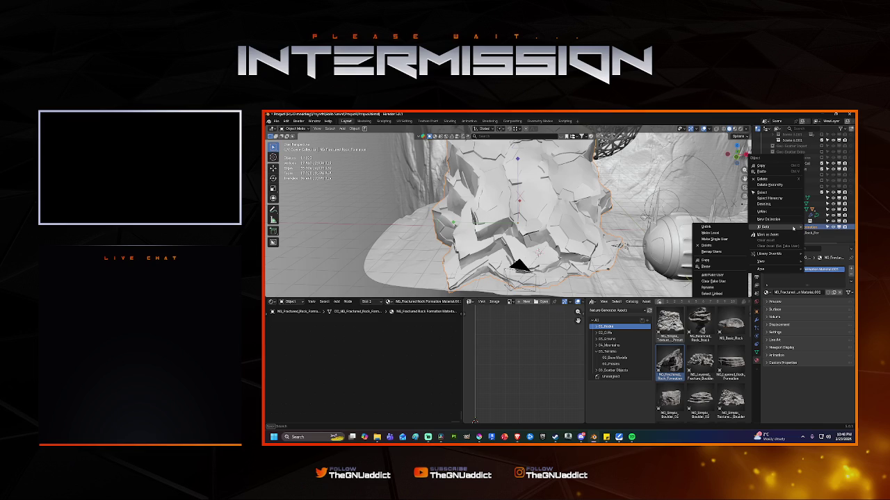
{"action": "left_click", "coordinate": [725, 240]}
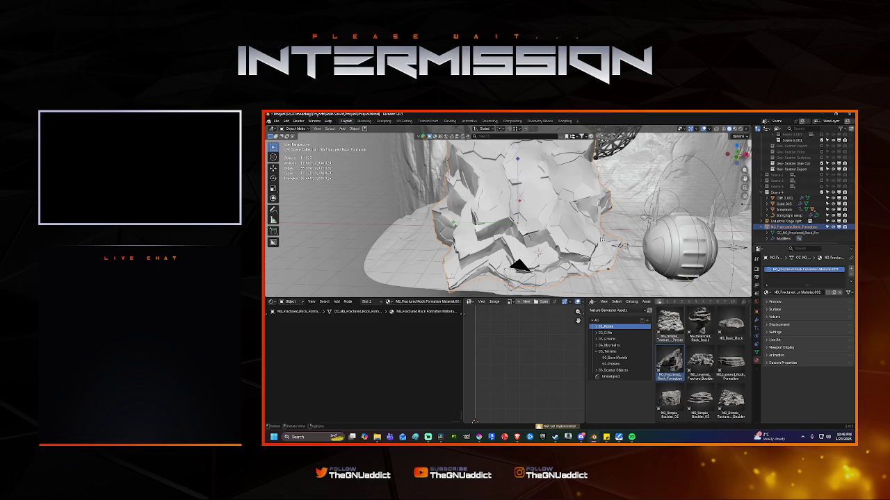
{"action": "key", "text": "g"}
{"action": "left_click", "coordinate": [530, 234]}
{"action": "key", "text": "ctrl"}
{"action": "key", "text": "ctrl+z"}
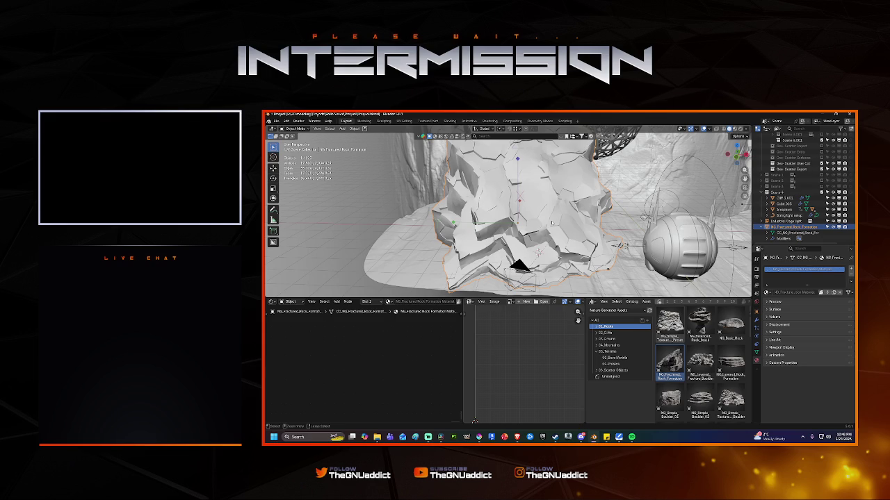
{"action": "key", "text": "ctrl+z"}
{"action": "key", "text": "ctrl+z"}
{"action": "key", "text": "ctrl+z"}
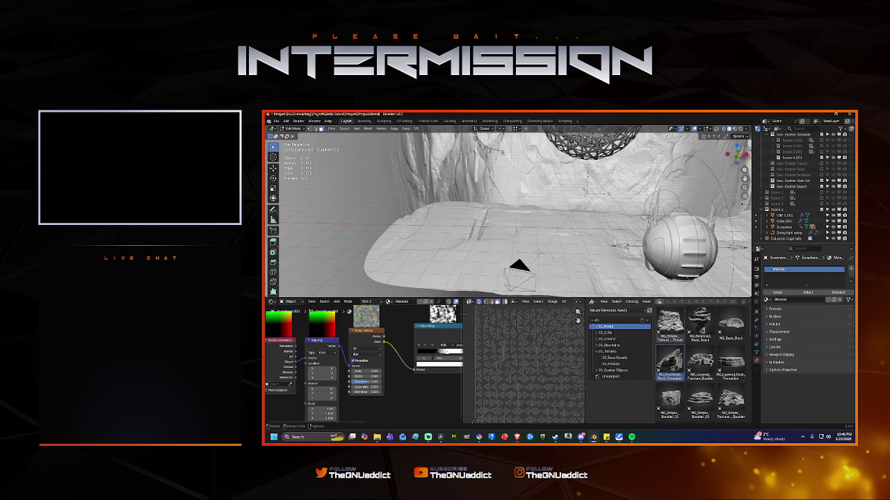
Step: Add the NG_Balanced_Rock_Stack asset to the cave scene
{"action": "key", "text": "ctrl+z"}
{"action": "scroll", "coordinate": [728, 382], "scroll_direction": "down", "scroll_amount": 2}
{"action": "scroll", "coordinate": [728, 383], "scroll_direction": "up", "scroll_amount": 2}
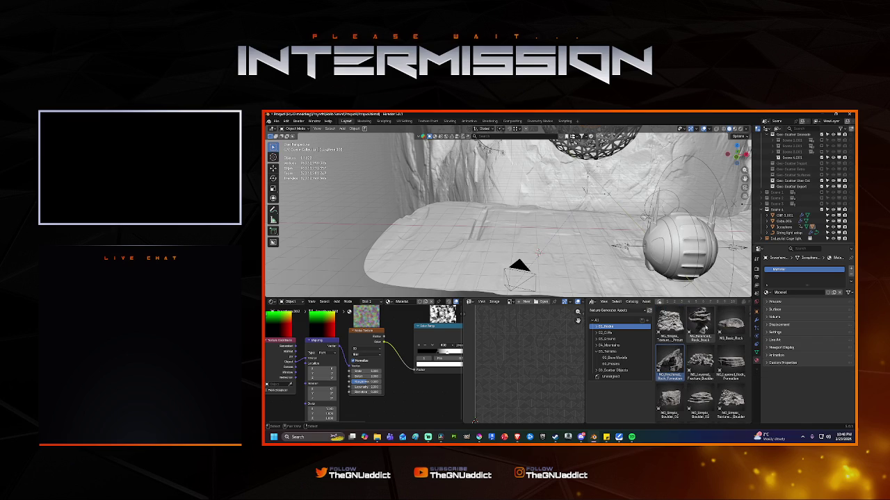
{"action": "left_click_drag", "start_coordinate": [700, 323], "coordinate": [475, 233]}
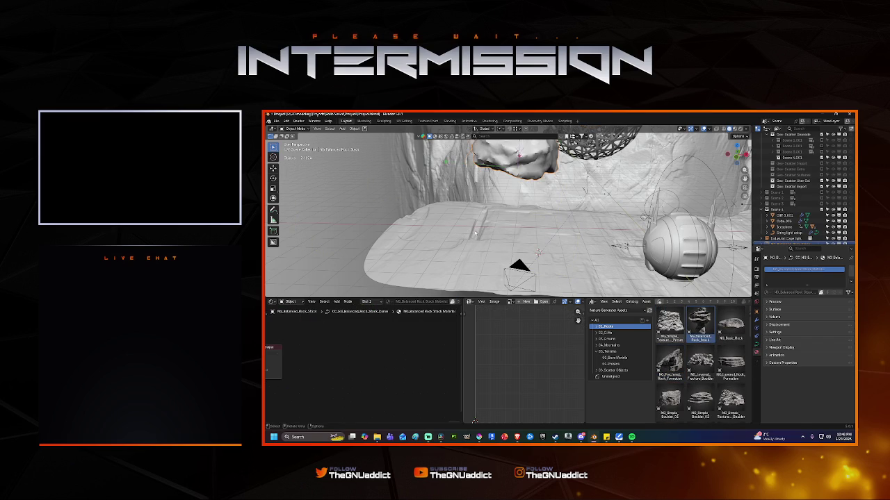
{"action": "middle_click_drag", "start_coordinate": [520, 210], "coordinate": [504, 143]}
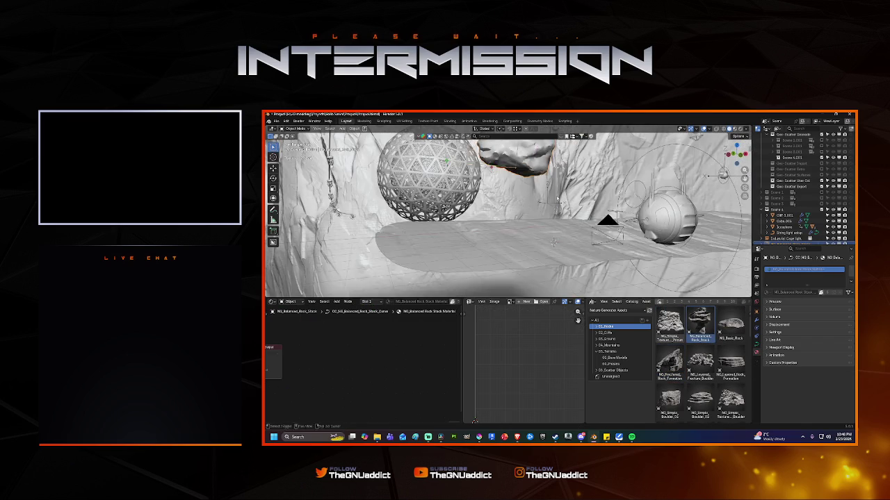
{"action": "scroll", "coordinate": [791, 229], "scroll_direction": "down", "scroll_amount": 1}
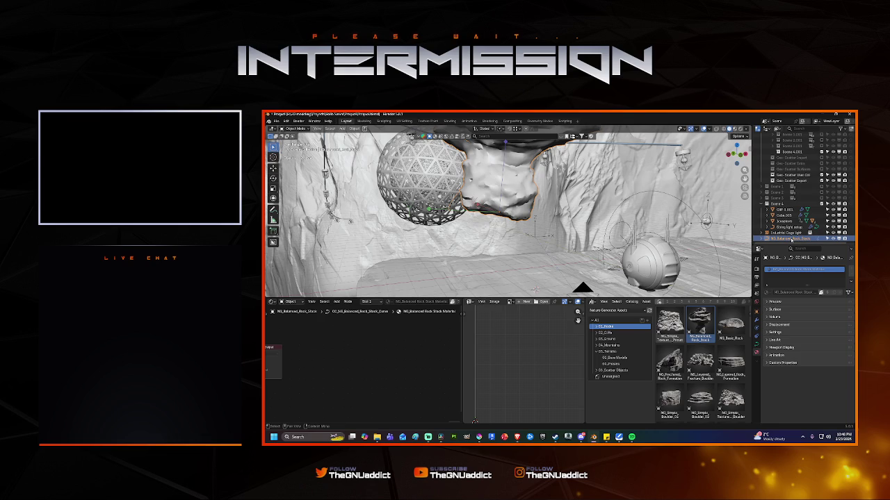
Step: Unlink the rock stack, then undo and redo to bring it back
{"action": "right_click", "coordinate": [791, 239]}
{"action": "mouse_move", "coordinate": [764, 239]}
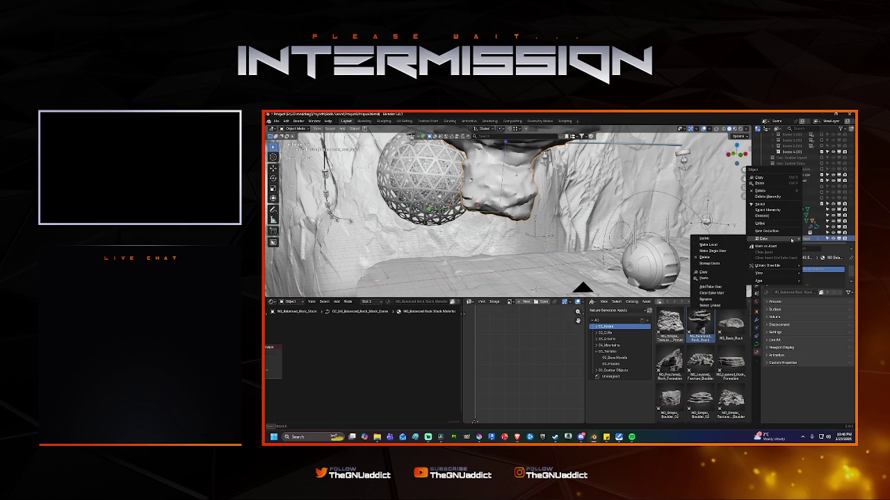
{"action": "left_click", "coordinate": [704, 238]}
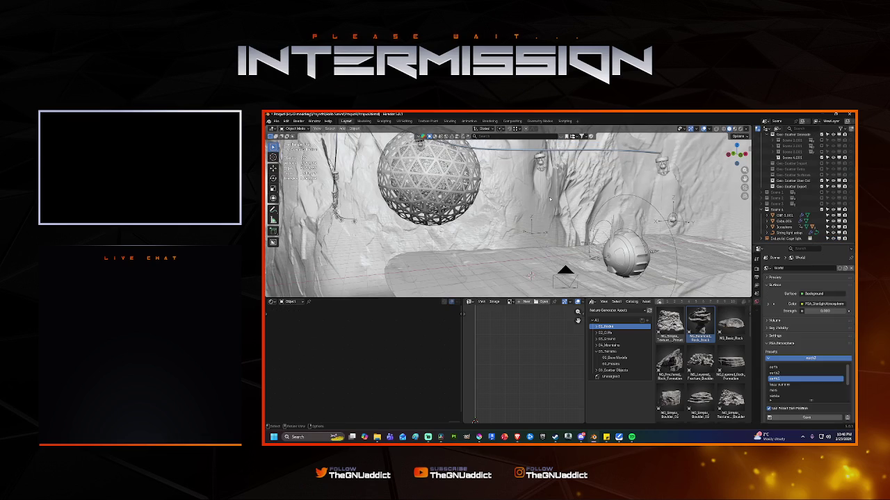
{"action": "key", "text": "ctrl+z"}
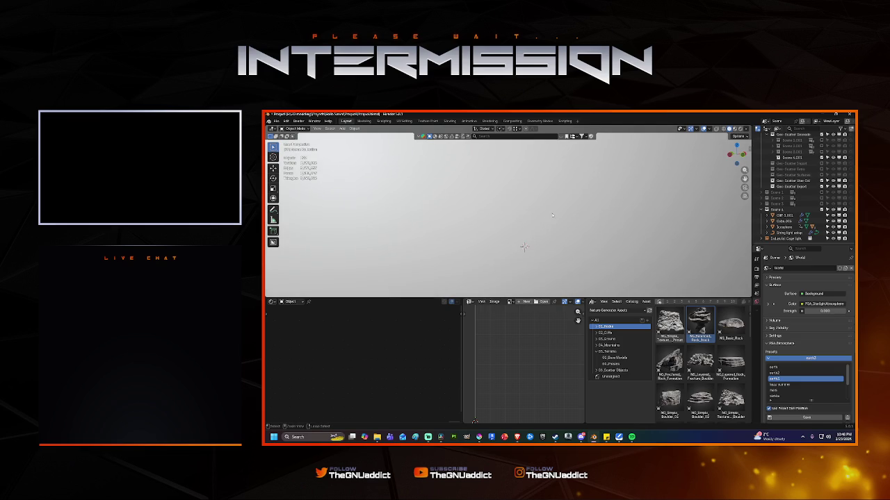
{"action": "key", "text": "ctrl+z"}
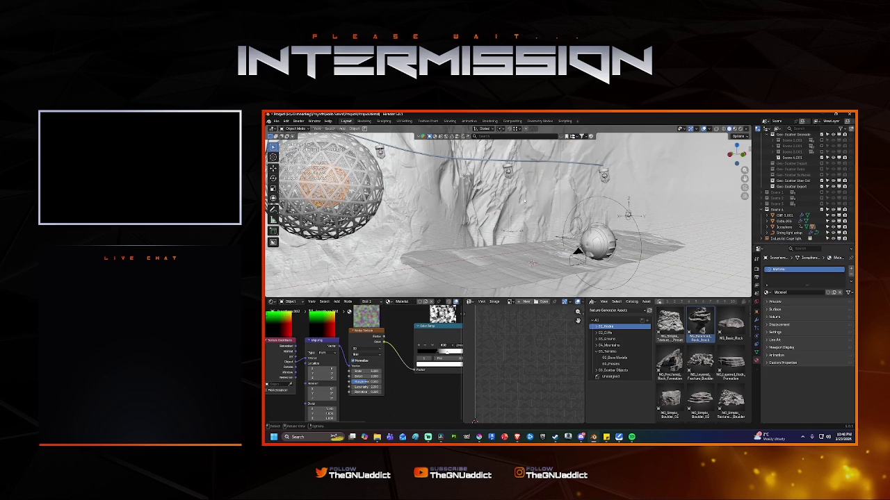
{"action": "key", "text": "ctrl+shift+z"}
{"action": "right_click", "coordinate": [484, 203]}
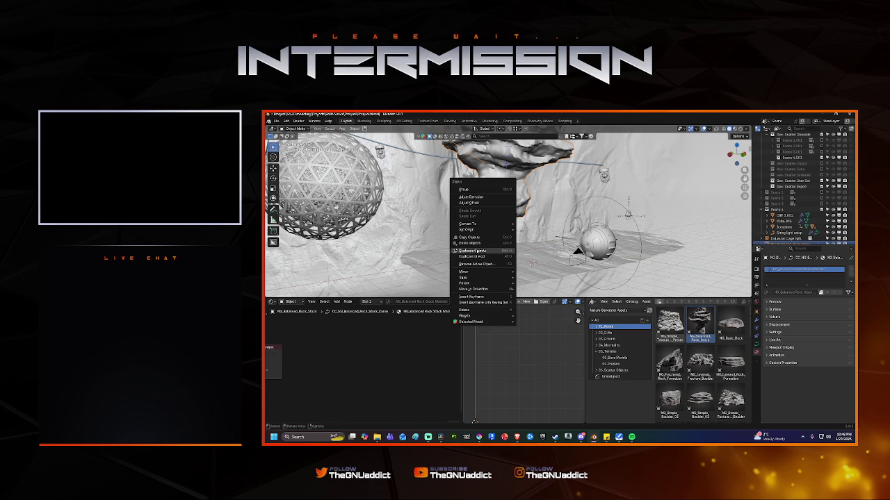
{"action": "key", "text": "Escape"}
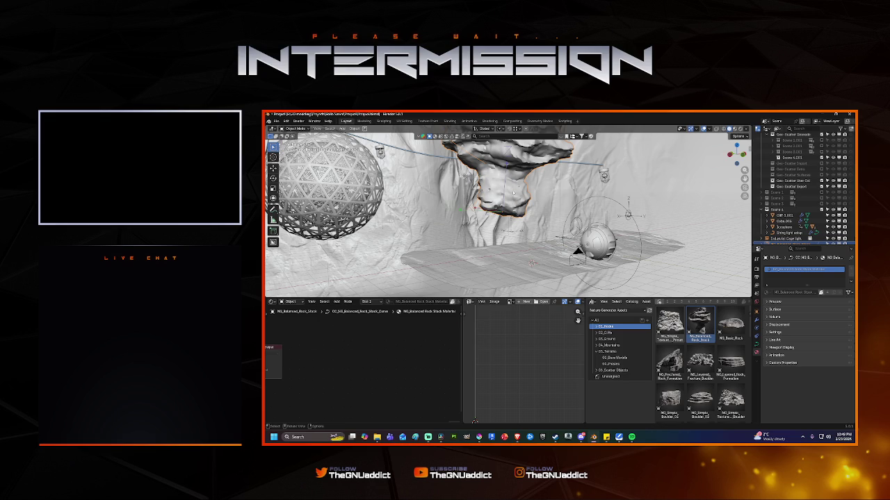
Step: Convert the rock stack to a mesh and reposition it
{"action": "right_click", "coordinate": [518, 199]}
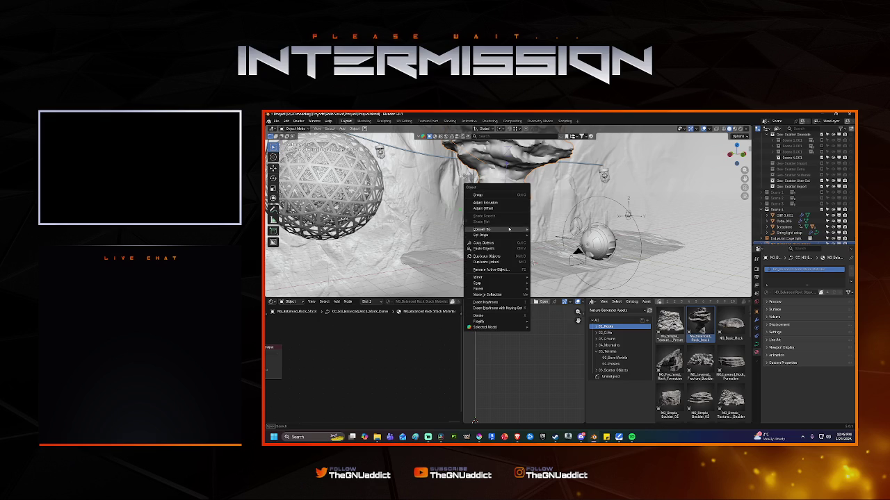
{"action": "mouse_move", "coordinate": [486, 229]}
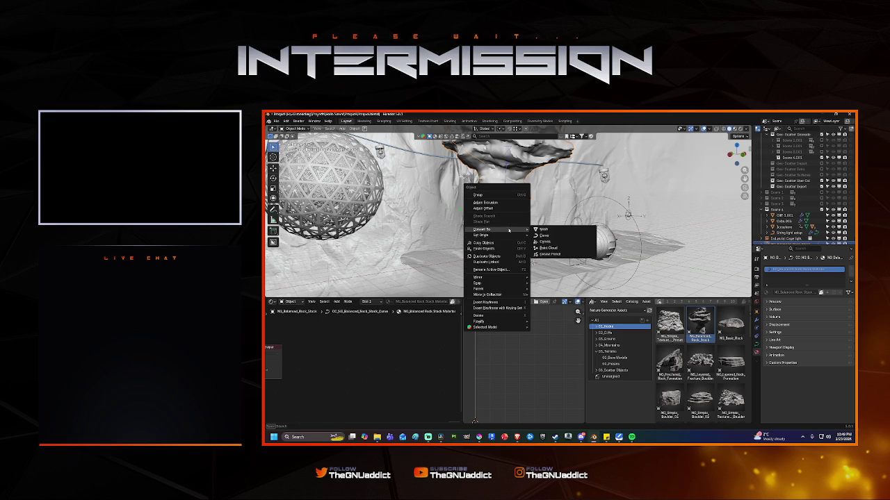
{"action": "left_click", "coordinate": [543, 229]}
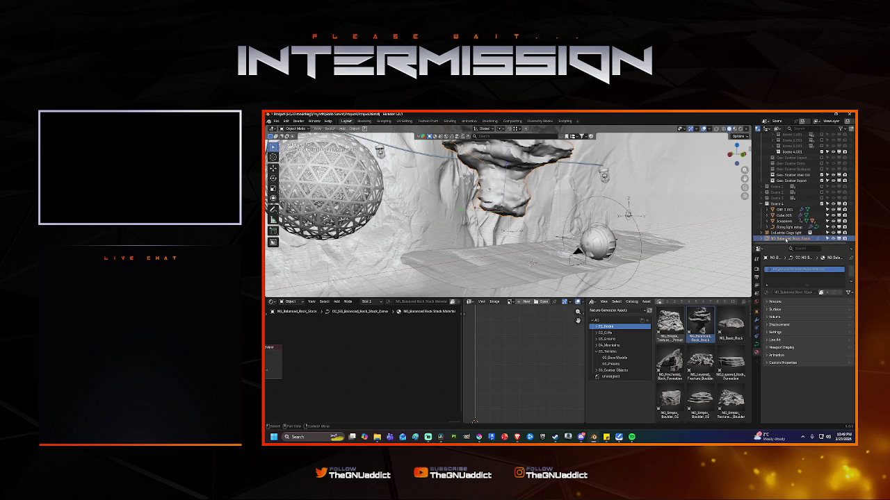
{"action": "right_click", "coordinate": [786, 239]}
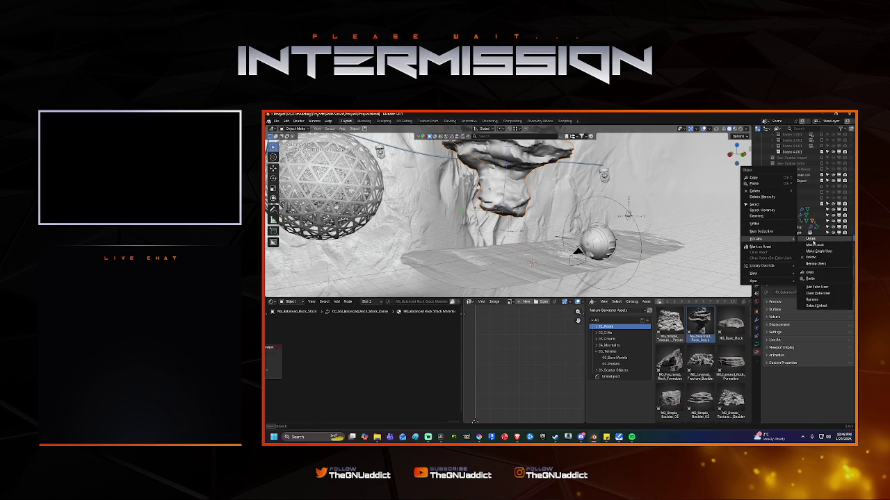
{"action": "left_click", "coordinate": [813, 245]}
{"action": "key", "text": "g"}
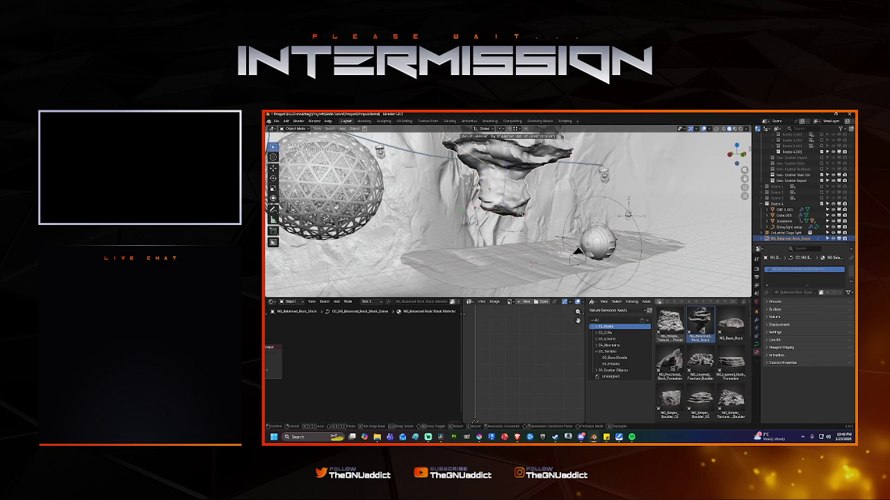
{"action": "left_click", "coordinate": [839, 294]}
Step: Give the rock stack's contents their own single-user data copy
{"action": "left_click", "coordinate": [766, 239]}
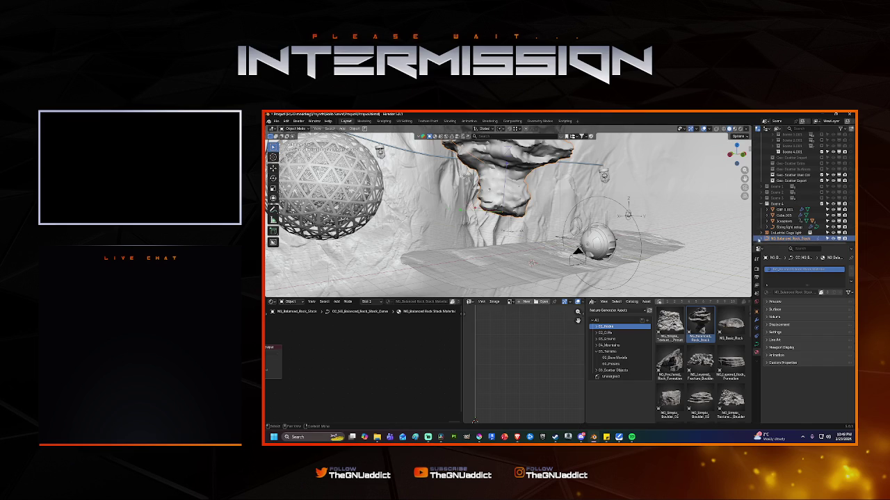
{"action": "scroll", "coordinate": [798, 237], "scroll_direction": "down", "scroll_amount": 1}
{"action": "right_click", "coordinate": [799, 237]}
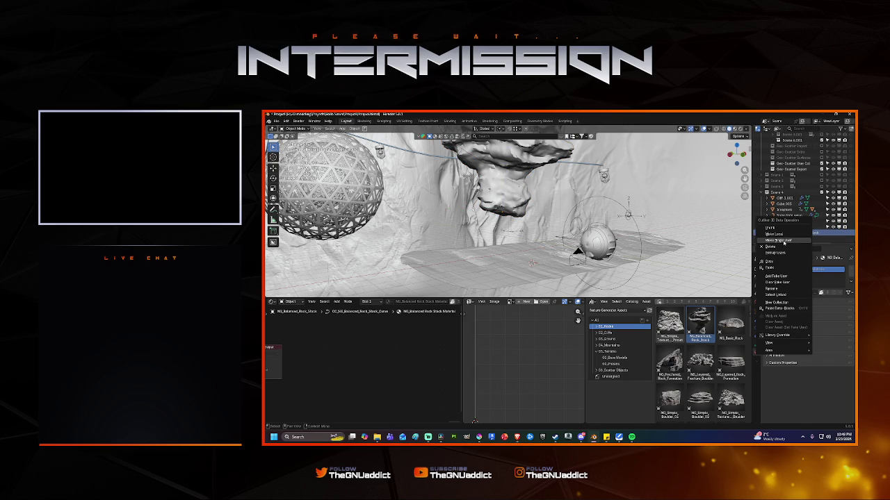
{"action": "left_click", "coordinate": [783, 235]}
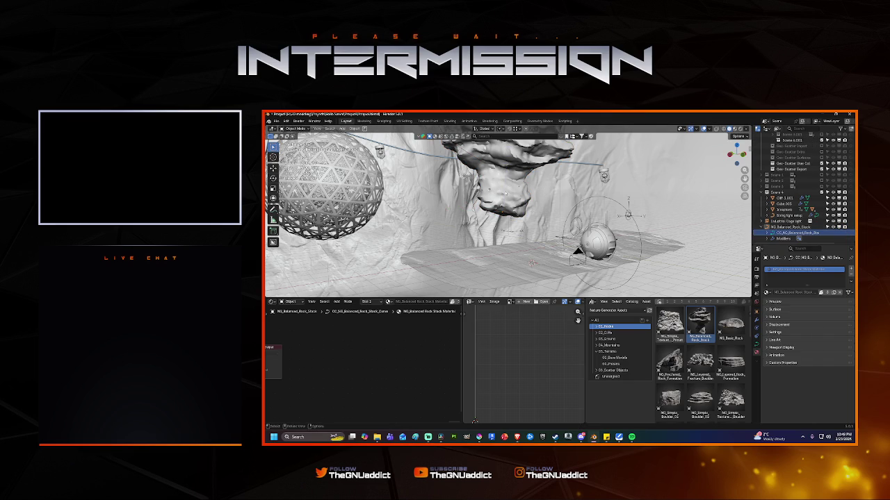
Step: Move the rock stack lower among the lanterns, then hide and reveal it
{"action": "left_click", "coordinate": [532, 201]}
{"action": "key", "text": "g"}
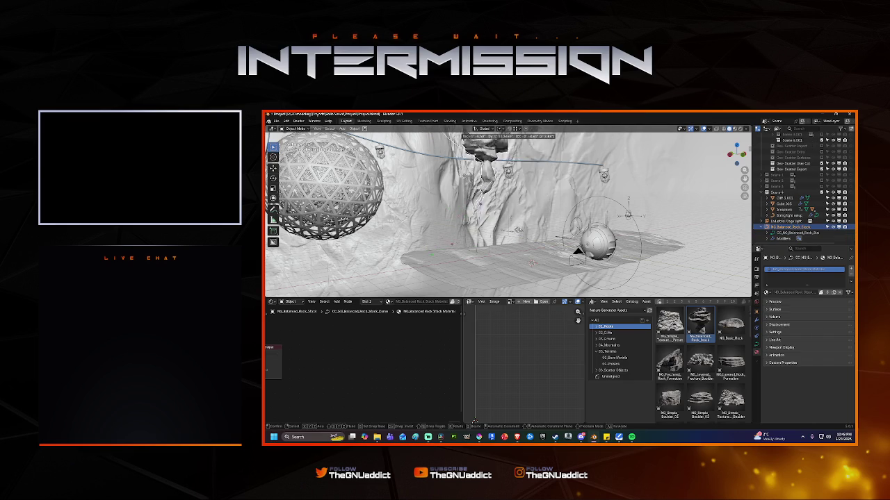
{"action": "left_click", "coordinate": [577, 251]}
{"action": "middle_click_drag", "start_coordinate": [577, 251], "coordinate": [467, 261]}
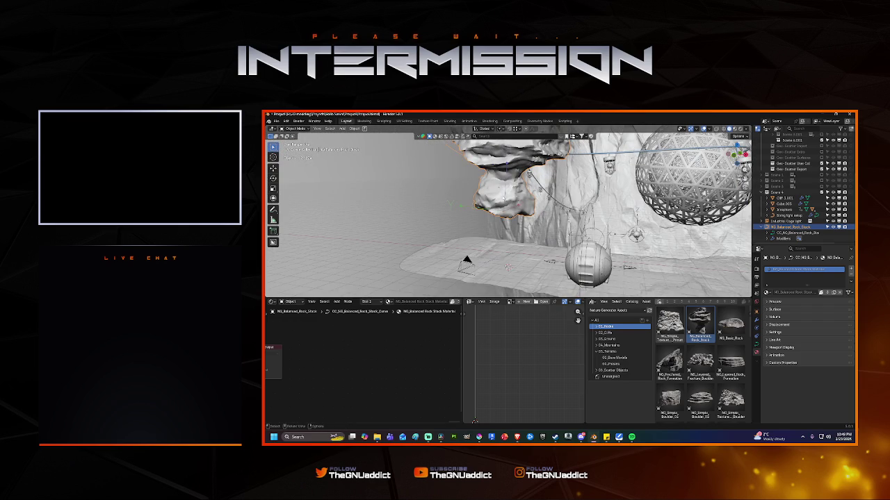
{"action": "key", "text": "h"}
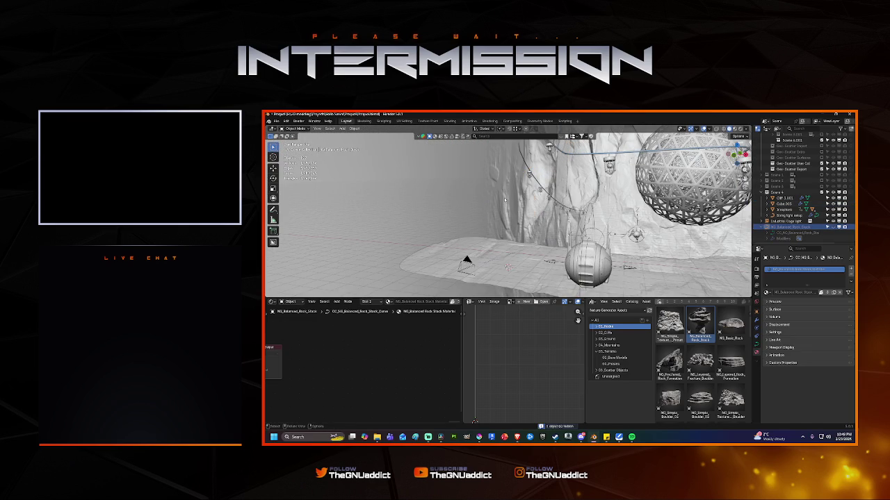
{"action": "key", "text": "alt+h"}
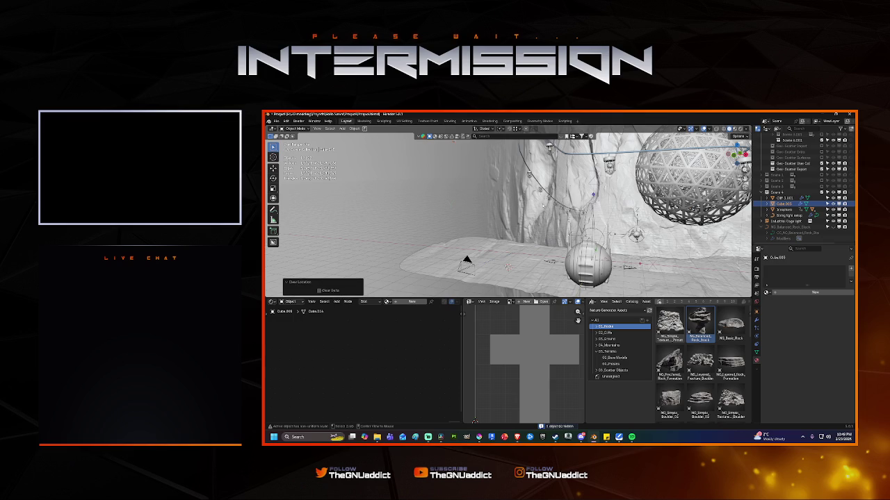
Step: Save the file and zoom in on the cave wall and sphere
{"action": "key", "text": "ctrl+s"}
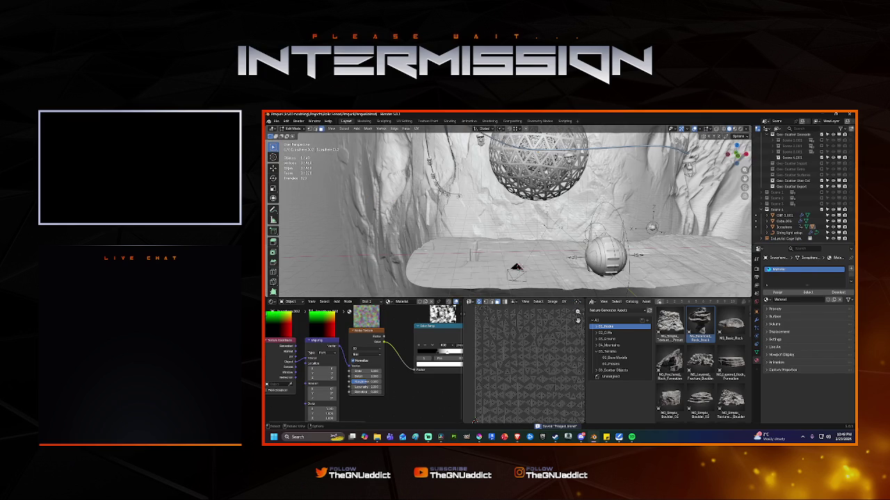
{"action": "middle_click_drag", "start_coordinate": [514, 222], "coordinate": [536, 209]}
{"action": "scroll", "coordinate": [542, 208], "scroll_direction": "down", "scroll_amount": 3}
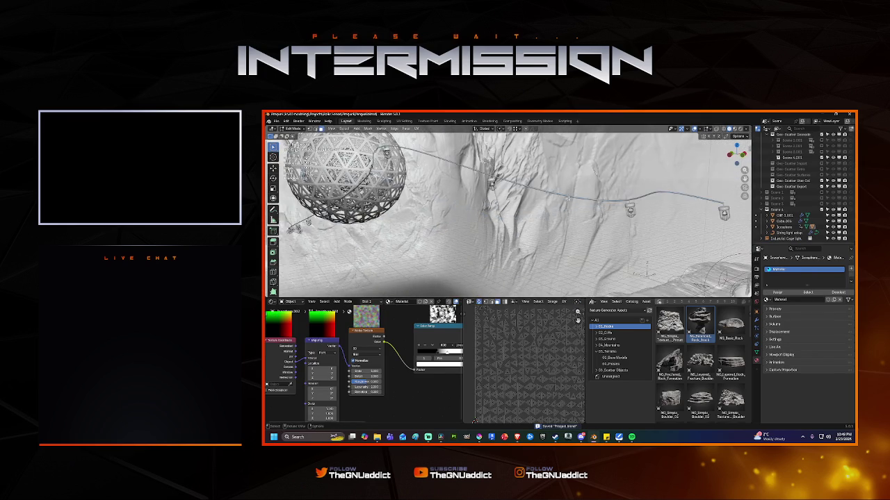
{"action": "scroll", "coordinate": [556, 207], "scroll_direction": "down", "scroll_amount": 3}
{"action": "scroll", "coordinate": [591, 206], "scroll_direction": "down", "scroll_amount": 3}
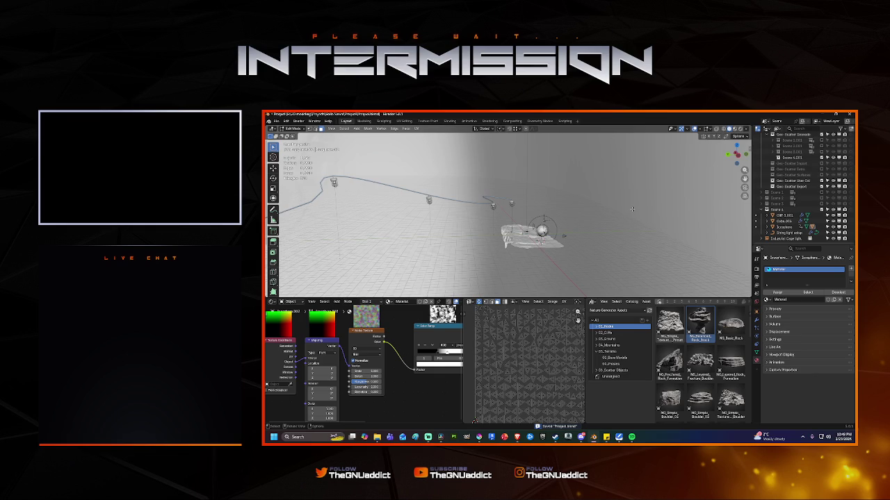
Step: Look through the scene camera and zoom so its frame fills the viewport
{"action": "middle_click_drag", "start_coordinate": [632, 209], "coordinate": [528, 203]}
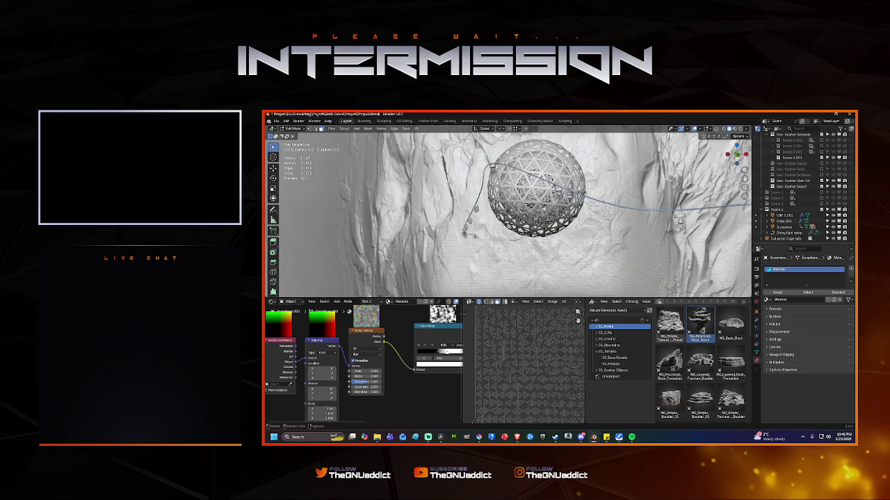
{"action": "right_click", "coordinate": [539, 217]}
{"action": "key", "text": "Escape"}
{"action": "middle_click_drag", "start_coordinate": [541, 218], "coordinate": [532, 216]}
{"action": "key", "text": "KP_0"}
{"action": "scroll", "coordinate": [504, 242], "scroll_direction": "up", "scroll_amount": 2}
{"action": "scroll", "coordinate": [511, 257], "scroll_direction": "up", "scroll_amount": 2}
{"action": "scroll", "coordinate": [521, 281], "scroll_direction": "down", "scroll_amount": 1}
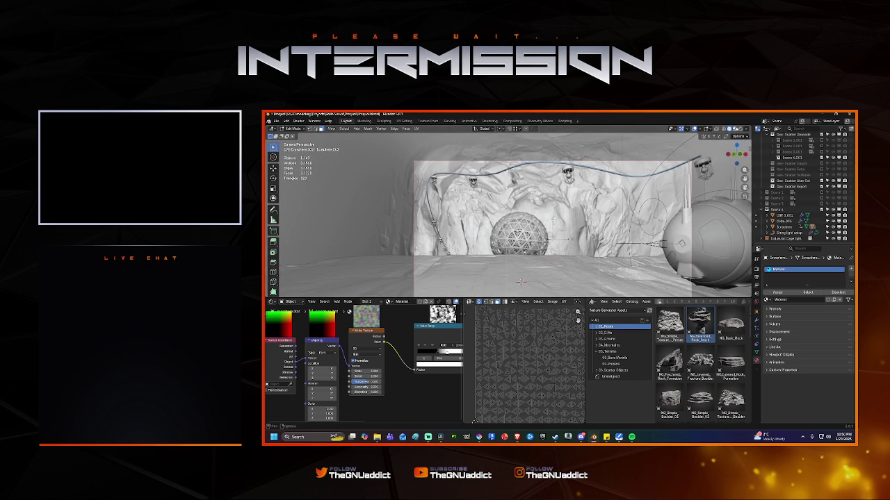
Step: Check the lantern up close in Rendered shading with a larger 3D view, then return to Solid camera view
{"action": "key", "text": "z"}
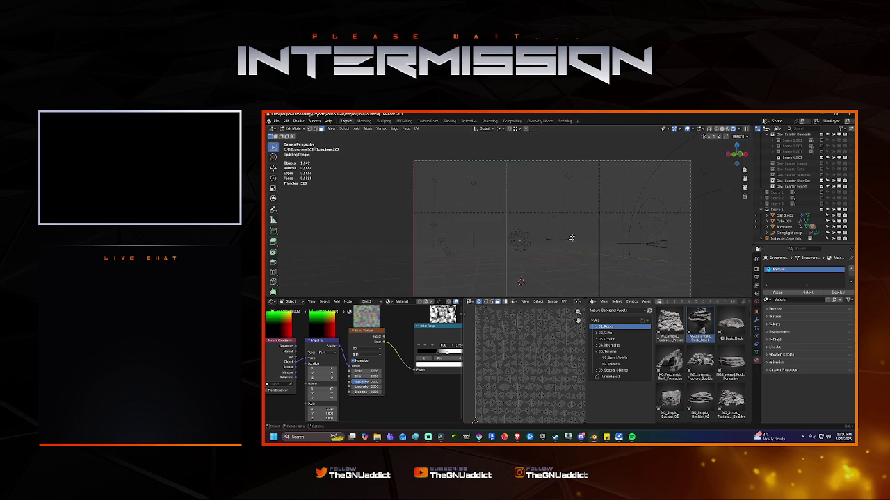
{"action": "left_click_drag", "start_coordinate": [567, 297], "coordinate": [567, 376]}
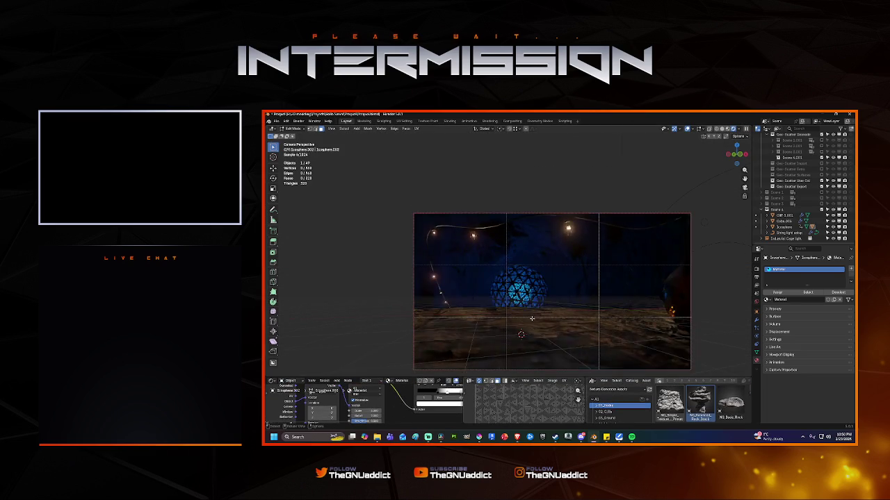
{"action": "scroll", "coordinate": [555, 282], "scroll_direction": "up", "scroll_amount": 1}
{"action": "scroll", "coordinate": [555, 282], "scroll_direction": "up", "scroll_amount": 1}
{"action": "scroll", "coordinate": [555, 281], "scroll_direction": "up", "scroll_amount": 1}
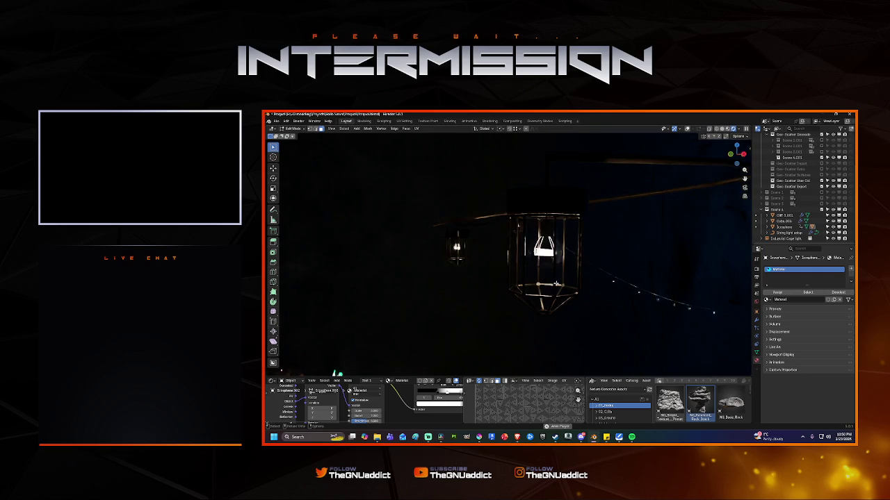
{"action": "left_click", "coordinate": [723, 129]}
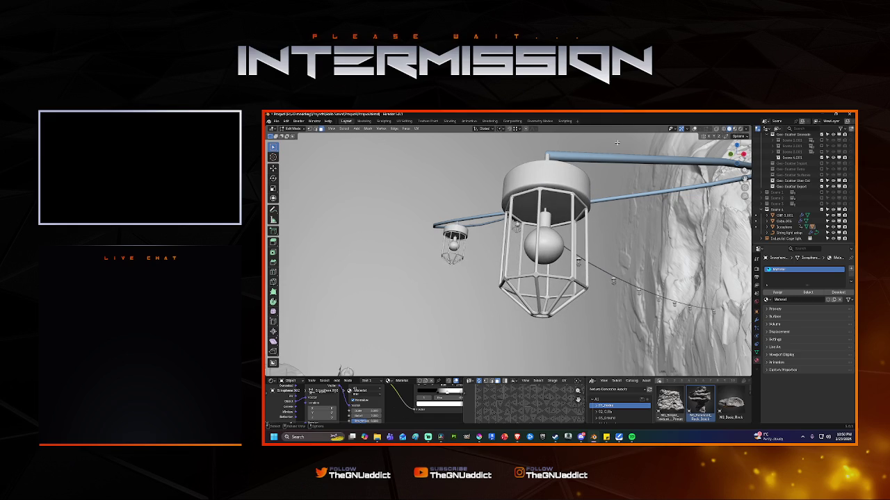
{"action": "key", "text": "KP_0"}
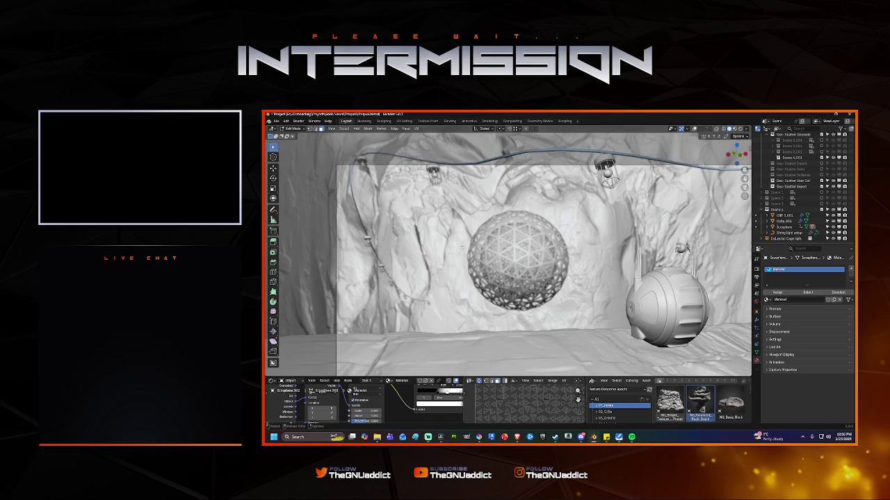
Step: Select String light setup in Object Mode and show its nodes in a Geometry Node Editor below
{"action": "key", "text": "ctrl+Tab"}
{"action": "left_click", "coordinate": [612, 207]}
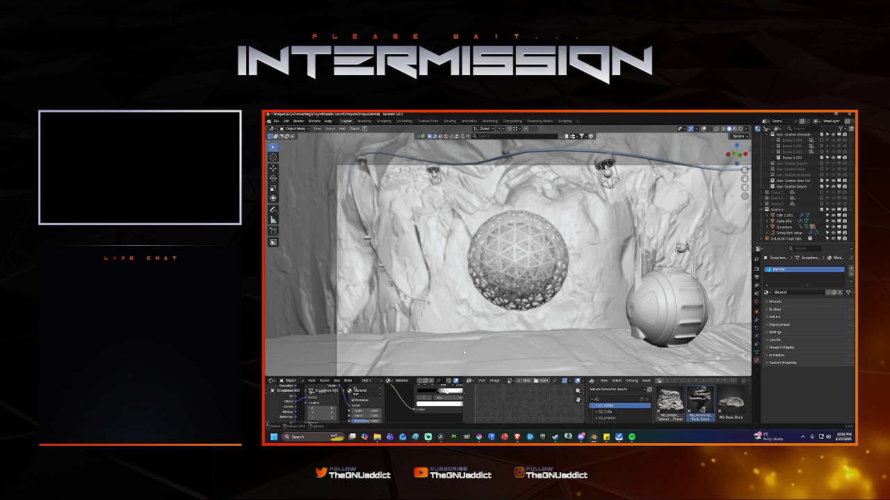
{"action": "left_click", "coordinate": [613, 161]}
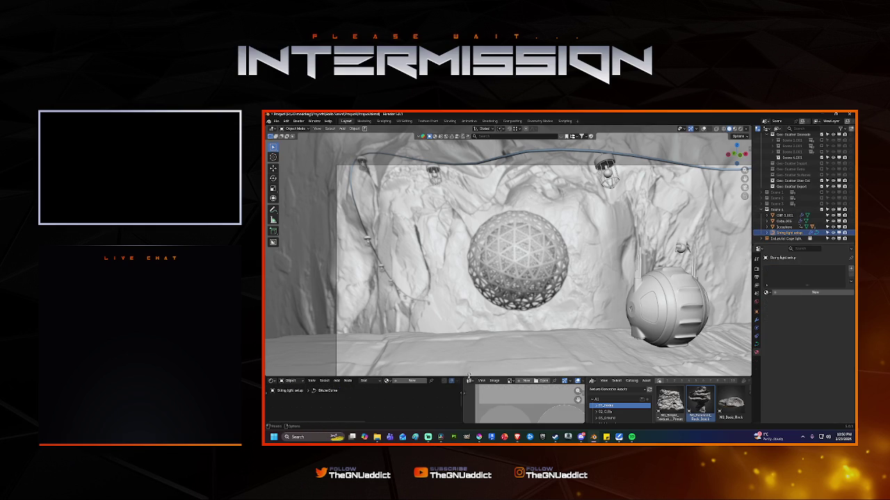
{"action": "left_click_drag", "start_coordinate": [468, 376], "coordinate": [468, 265]}
{"action": "left_click", "coordinate": [470, 268]}
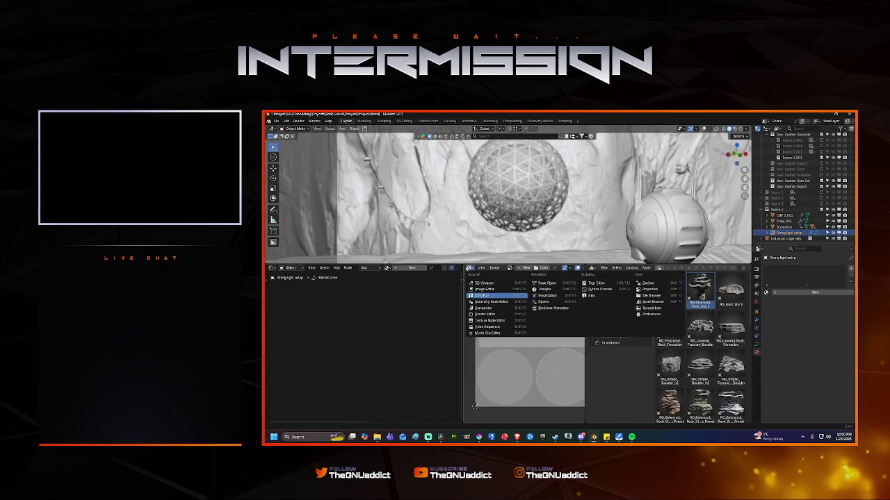
{"action": "left_click", "coordinate": [485, 302]}
{"action": "key", "text": "Home"}
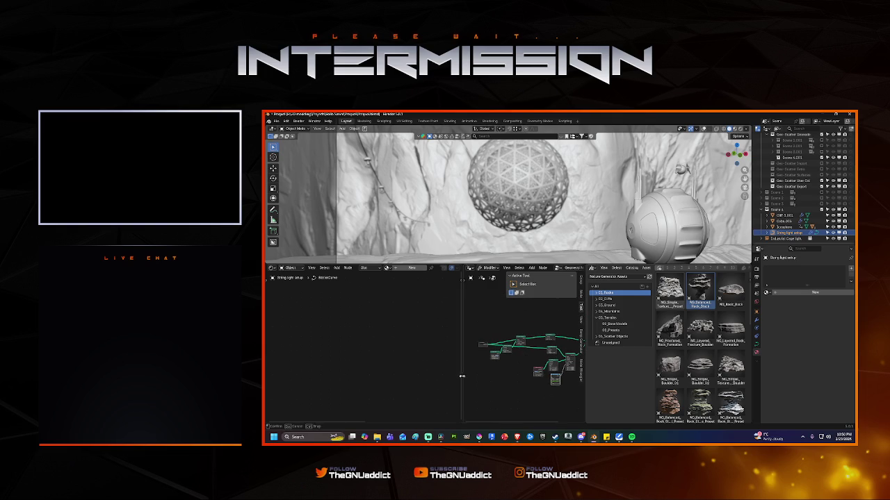
Step: Rearrange the string-light nodes, moving the small node beside Realize Instances
{"action": "left_click_drag", "start_coordinate": [462, 376], "coordinate": [370, 376]}
{"action": "scroll", "coordinate": [417, 353], "scroll_direction": "up", "scroll_amount": 2}
{"action": "scroll", "coordinate": [417, 353], "scroll_direction": "up", "scroll_amount": 2}
{"action": "scroll", "coordinate": [417, 353], "scroll_direction": "up", "scroll_amount": 2}
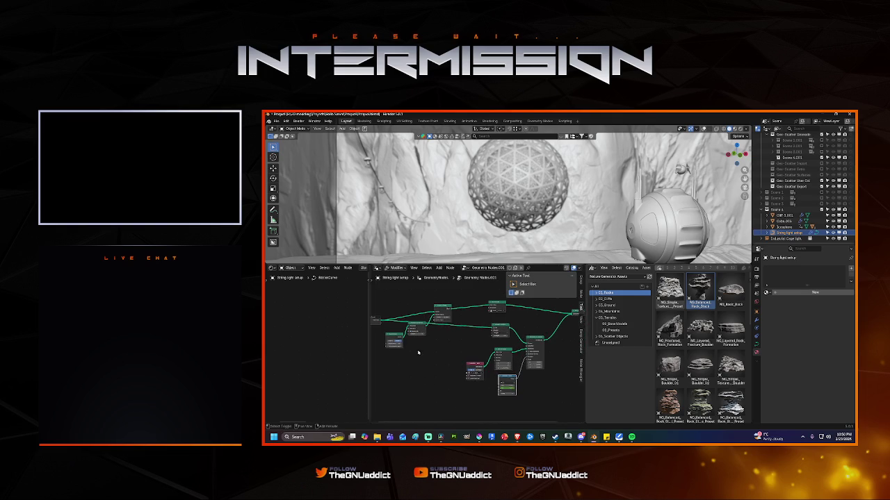
{"action": "scroll", "coordinate": [417, 353], "scroll_direction": "up", "scroll_amount": 2}
{"action": "left_click", "coordinate": [483, 293]}
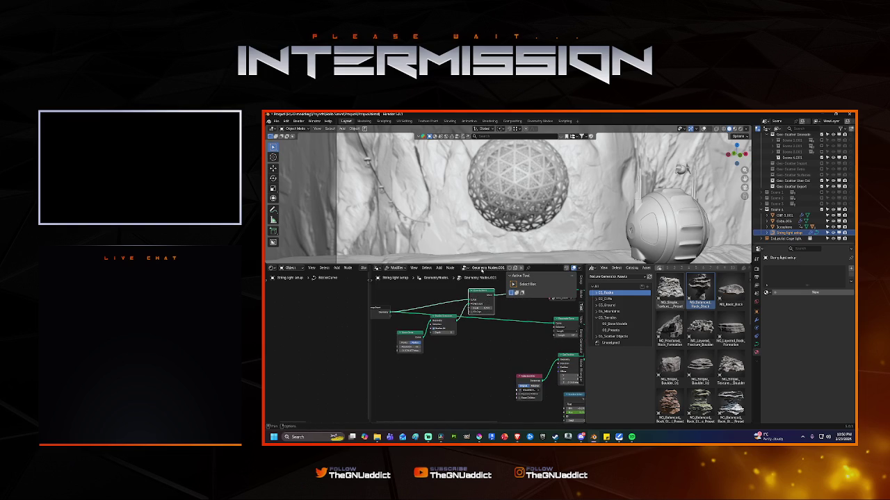
{"action": "left_click_drag", "start_coordinate": [484, 291], "coordinate": [487, 278]}
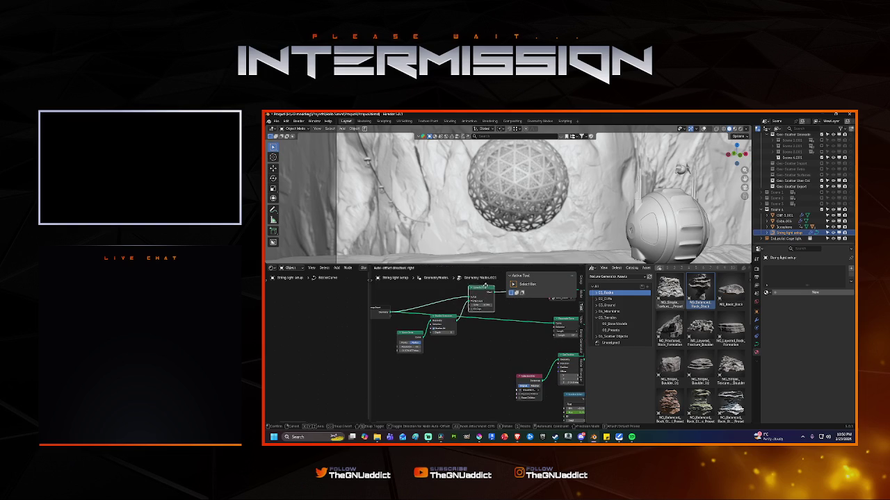
{"action": "mouse_move", "coordinate": [450, 337]}
{"action": "left_mouse_down"}
{"action": "mouse_move", "coordinate": [405, 347]}
{"action": "mouse_move", "coordinate": [414, 306]}
{"action": "left_mouse_up"}
{"action": "middle_click_drag", "start_coordinate": [414, 307], "coordinate": [431, 332]}
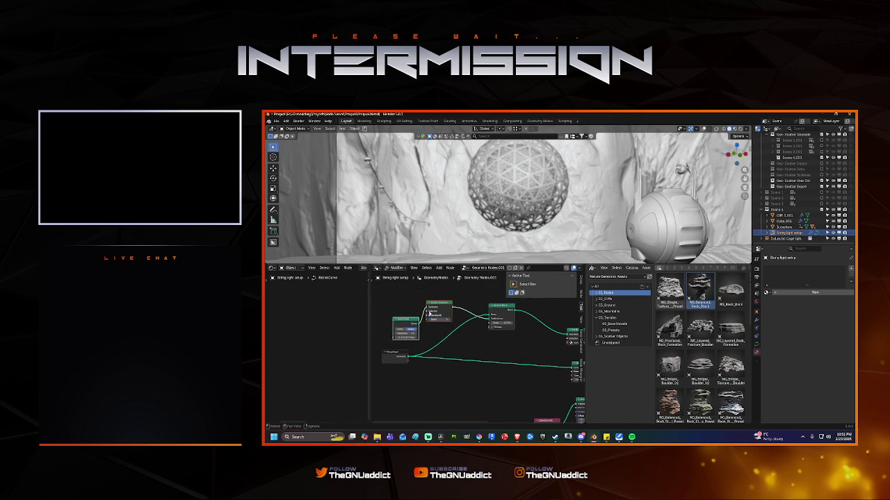
{"action": "mouse_move", "coordinate": [410, 319]}
{"action": "left_mouse_down"}
{"action": "mouse_move", "coordinate": [409, 306]}
{"action": "mouse_move", "coordinate": [436, 300]}
{"action": "left_mouse_up"}
{"action": "left_click", "coordinate": [435, 302]}
Step: Tidy the lower-right nodes, placing the red node beside the green node
{"action": "middle_click_drag", "start_coordinate": [436, 302], "coordinate": [408, 309]}
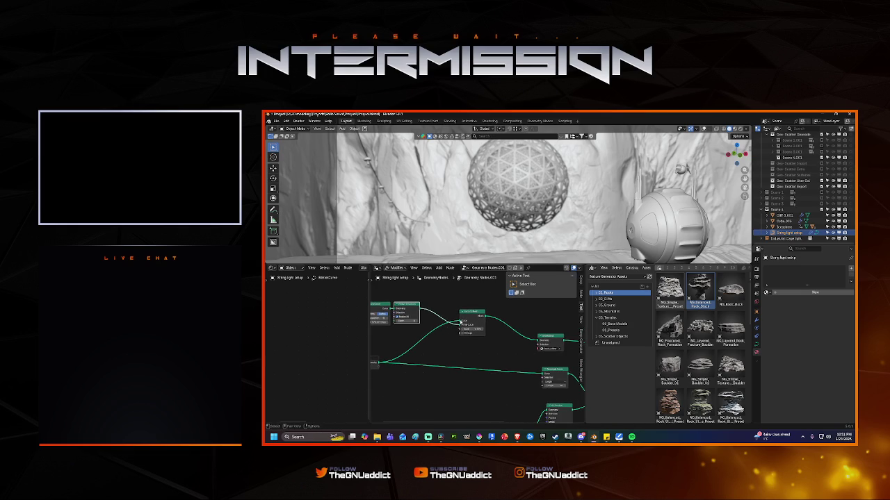
{"action": "middle_click_drag", "start_coordinate": [447, 344], "coordinate": [371, 288]}
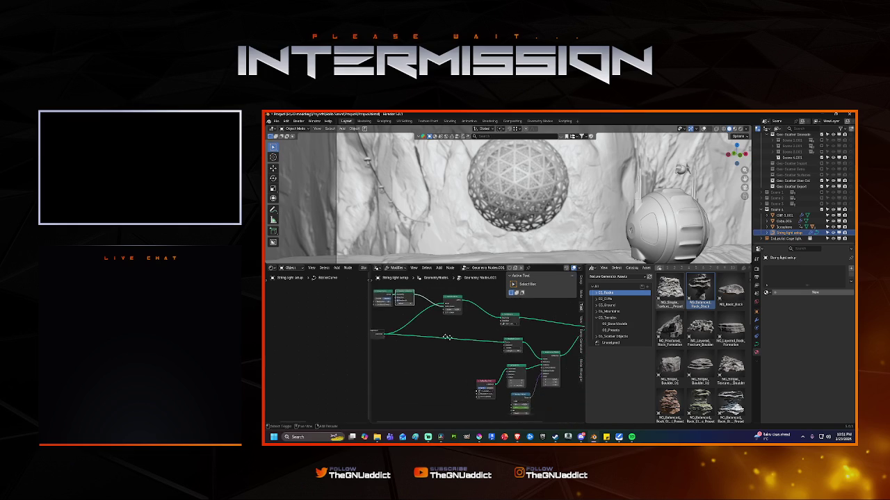
{"action": "mouse_move", "coordinate": [452, 363]}
{"action": "left_mouse_down"}
{"action": "mouse_move", "coordinate": [457, 346]}
{"action": "mouse_move", "coordinate": [440, 345]}
{"action": "mouse_move", "coordinate": [470, 345]}
{"action": "mouse_move", "coordinate": [472, 297]}
{"action": "left_mouse_up"}
{"action": "left_click", "coordinate": [484, 321]}
{"action": "left_click_drag", "start_coordinate": [484, 374], "coordinate": [465, 370]}
{"action": "key", "text": "Home"}
{"action": "left_click_drag", "start_coordinate": [524, 327], "coordinate": [547, 327]}
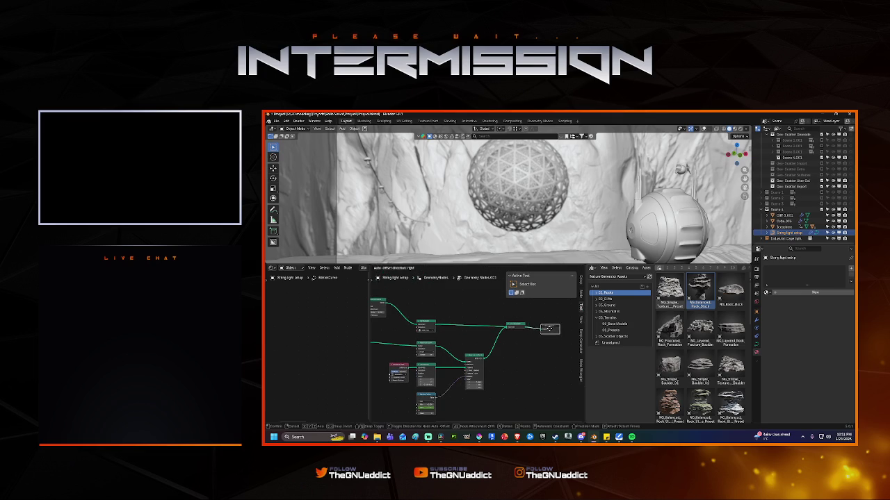
{"action": "left_click", "coordinate": [512, 354]}
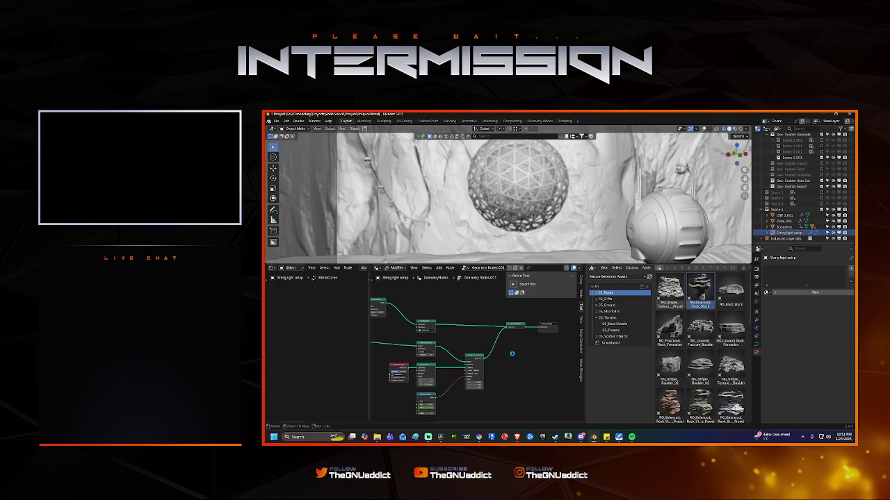
Step: Save the file and bring the cable with hanging lamps into view
{"action": "key", "text": "ctrl+s"}
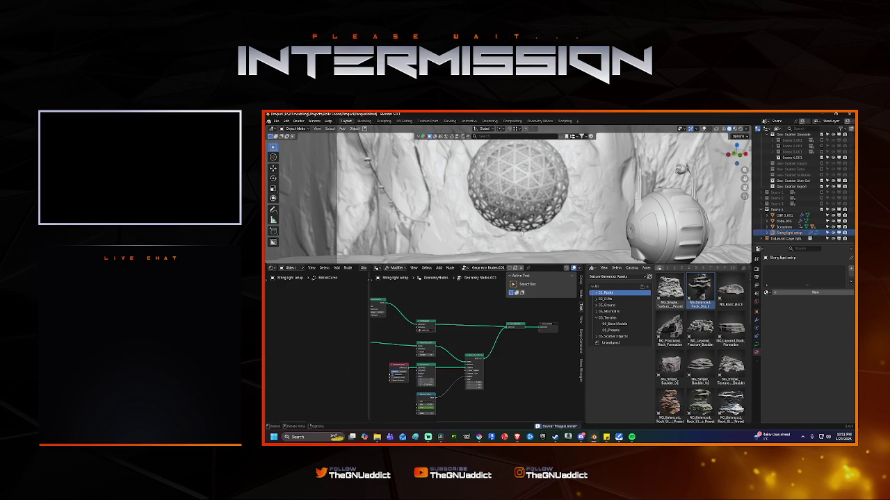
{"action": "mouse_move", "coordinate": [512, 208]}
{"action": "middle_mouse_down"}
{"action": "mouse_move", "coordinate": [496, 202]}
{"action": "mouse_move", "coordinate": [512, 240]}
{"action": "mouse_move", "coordinate": [549, 229]}
{"action": "middle_mouse_up"}
{"action": "scroll", "coordinate": [569, 223], "scroll_direction": "down", "scroll_amount": 5}
{"action": "middle_click_drag", "start_coordinate": [609, 223], "coordinate": [542, 207]}
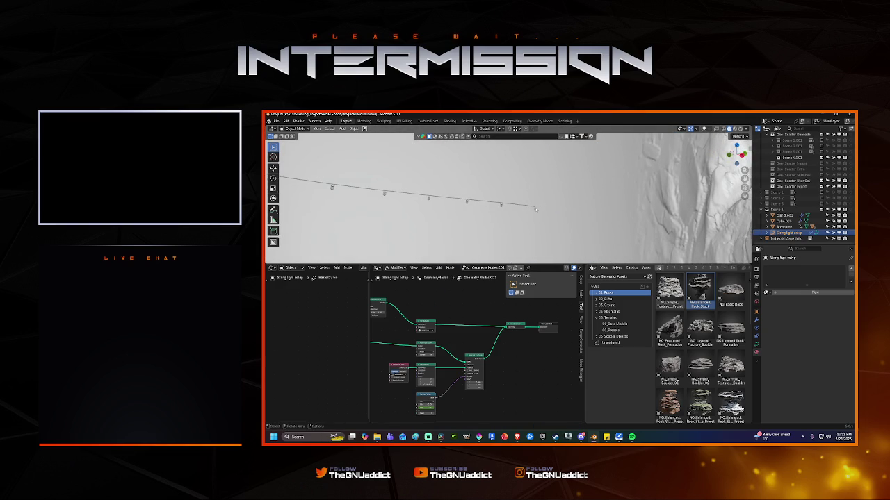
Step: Extrude new curve points along the cave wall above the sphere and scale them down
{"action": "key", "text": "ctrl+Tab"}
{"action": "mouse_move", "coordinate": [576, 210]}
{"action": "middle_mouse_down"}
{"action": "mouse_move", "coordinate": [519, 213]}
{"action": "mouse_move", "coordinate": [556, 202]}
{"action": "middle_mouse_up"}
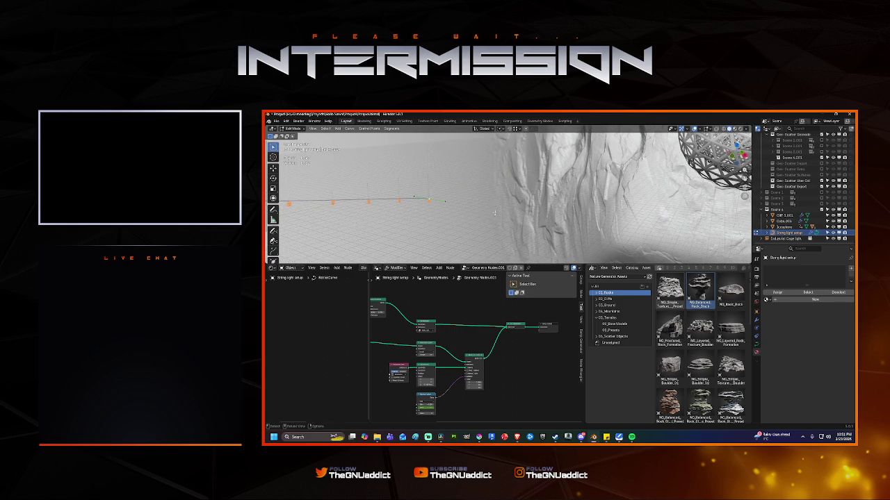
{"action": "key", "text": "g"}
{"action": "left_click", "coordinate": [729, 206]}
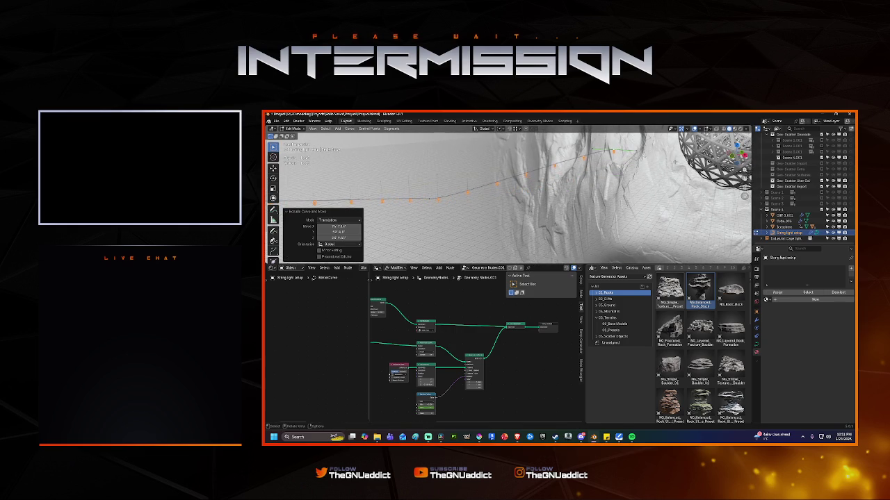
{"action": "mouse_move", "coordinate": [728, 206]}
{"action": "middle_mouse_down"}
{"action": "mouse_move", "coordinate": [613, 189]}
{"action": "mouse_move", "coordinate": [556, 150]}
{"action": "mouse_move", "coordinate": [577, 167]}
{"action": "mouse_move", "coordinate": [528, 163]}
{"action": "middle_mouse_up"}
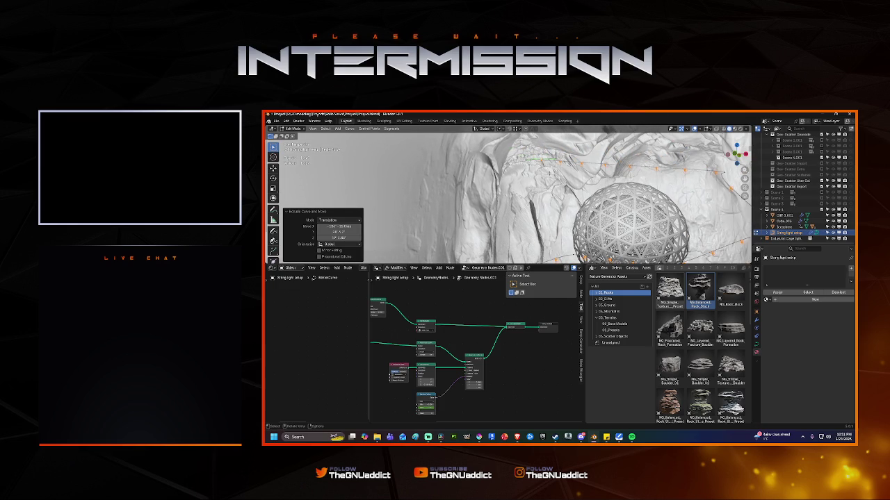
{"action": "key", "text": "s"}
{"action": "left_click", "coordinate": [556, 170]}
Step: Review the Curve Circle and Curve to Mesh nodes in the string-light tree
{"action": "middle_click_drag", "start_coordinate": [456, 318], "coordinate": [491, 335]}
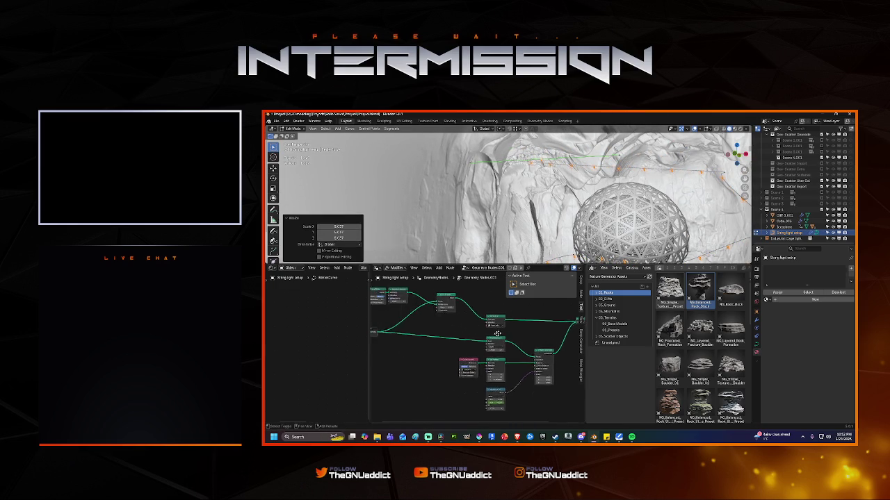
{"action": "scroll", "coordinate": [491, 336], "scroll_direction": "up", "scroll_amount": 2}
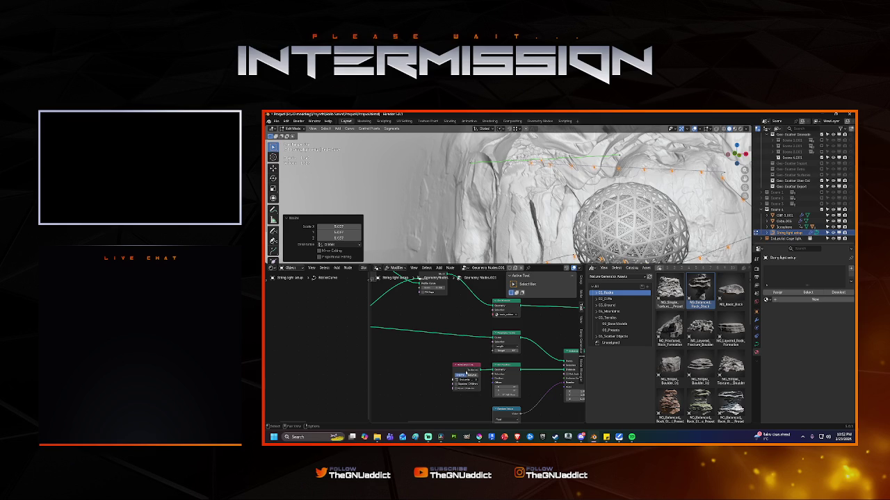
{"action": "middle_click_drag", "start_coordinate": [469, 371], "coordinate": [469, 342]}
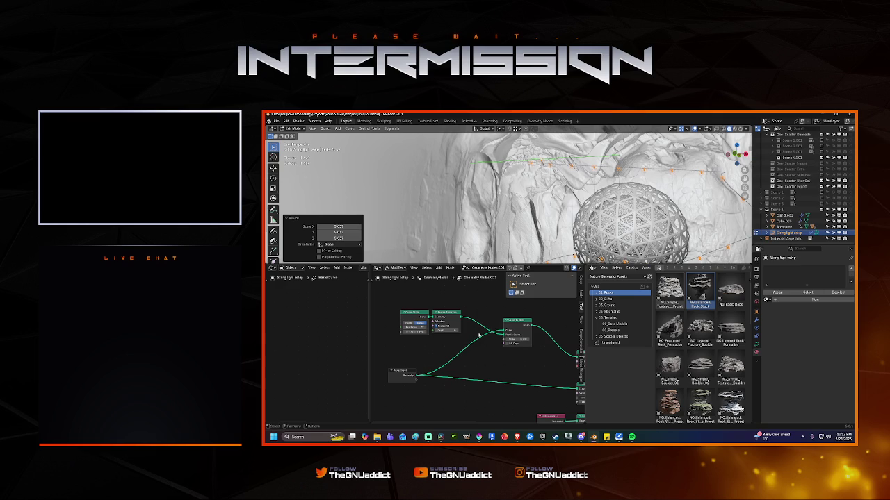
{"action": "mouse_move", "coordinate": [528, 339]}
{"action": "middle_mouse_down"}
{"action": "mouse_move", "coordinate": [480, 355]}
{"action": "mouse_move", "coordinate": [412, 324]}
{"action": "middle_mouse_up"}
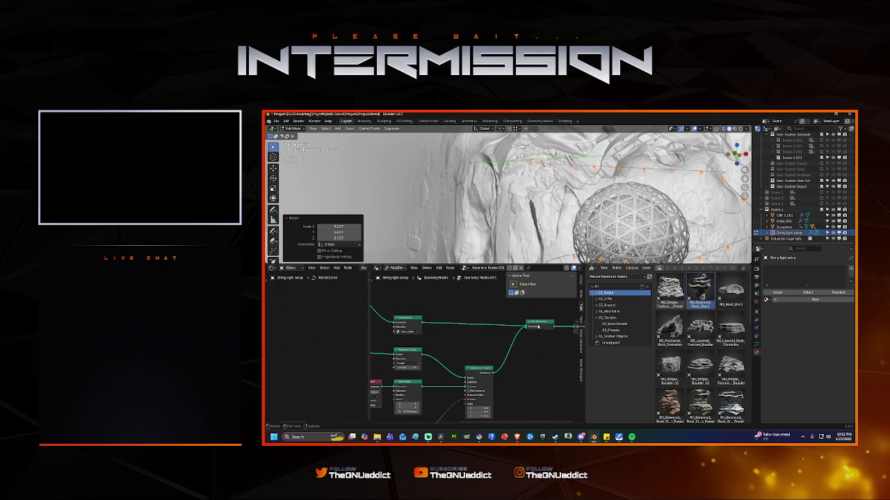
{"action": "scroll", "coordinate": [541, 326], "scroll_direction": "down", "scroll_amount": 1}
{"action": "mouse_move", "coordinate": [541, 327]}
{"action": "middle_mouse_down"}
{"action": "mouse_move", "coordinate": [495, 353]}
{"action": "mouse_move", "coordinate": [470, 384]}
{"action": "middle_mouse_up"}
{"action": "scroll", "coordinate": [495, 353], "scroll_direction": "up", "scroll_amount": 1}
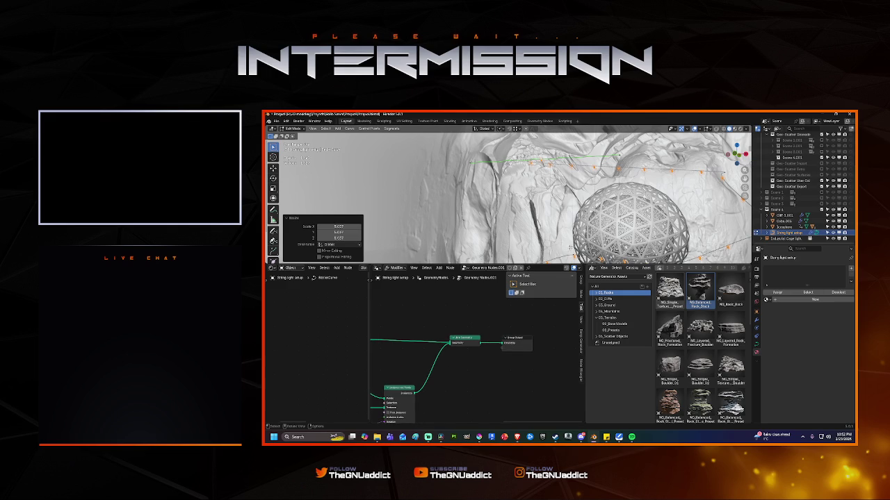
{"action": "middle_click_drag", "start_coordinate": [596, 216], "coordinate": [585, 222]}
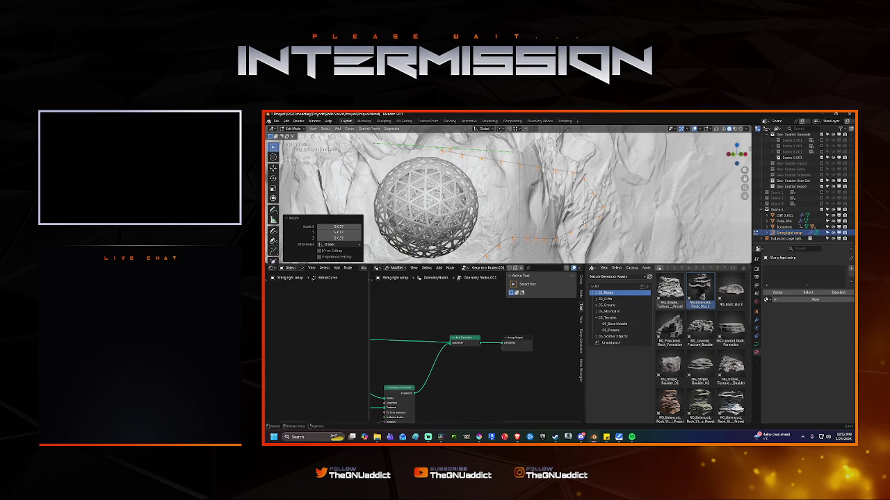
Step: Look through the scene camera at the string-light curve and start animation playback
{"action": "key", "text": "KP_0"}
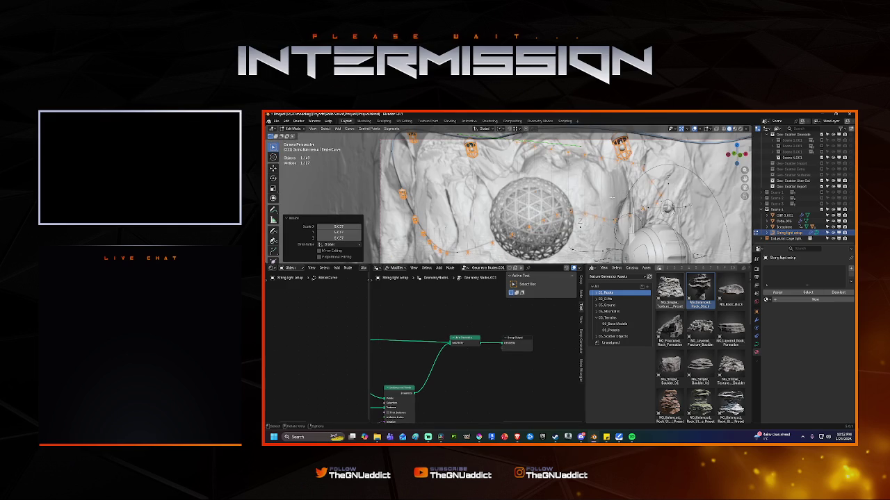
{"action": "middle_click_drag", "start_coordinate": [618, 195], "coordinate": [617, 201], "text": "shift"}
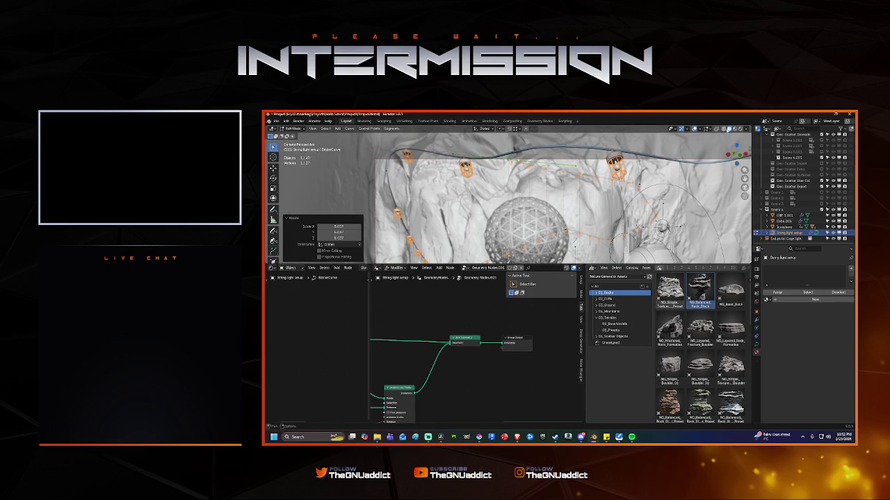
{"action": "key", "text": "space"}
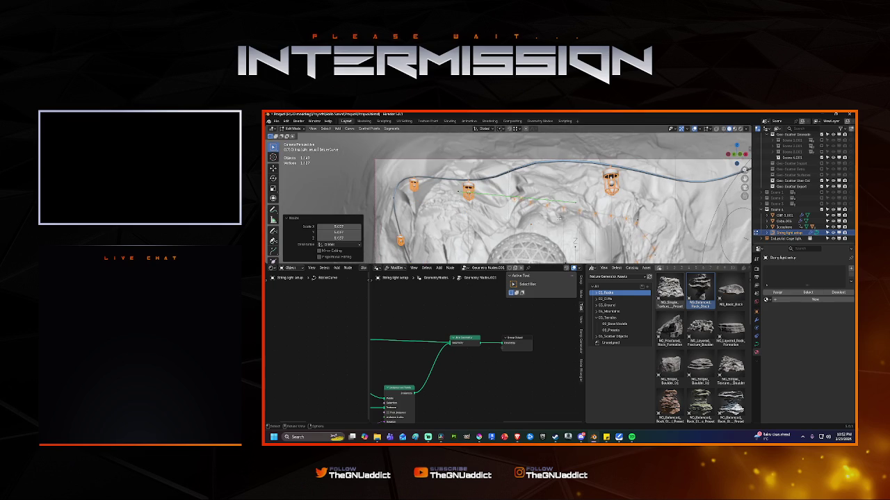
Step: Enlarge the 3D viewport over the lower editors and switch it to Rendered shading
{"action": "left_click_drag", "start_coordinate": [550, 264], "coordinate": [545, 399]}
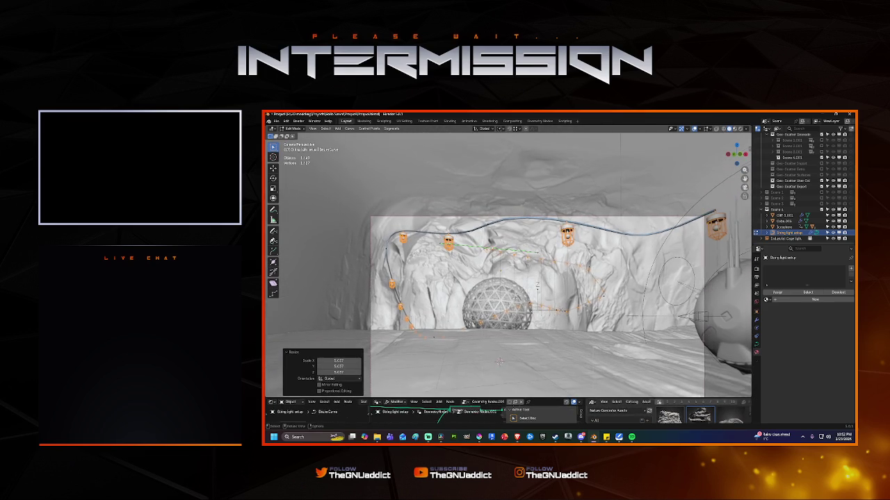
{"action": "key", "text": "shift"}
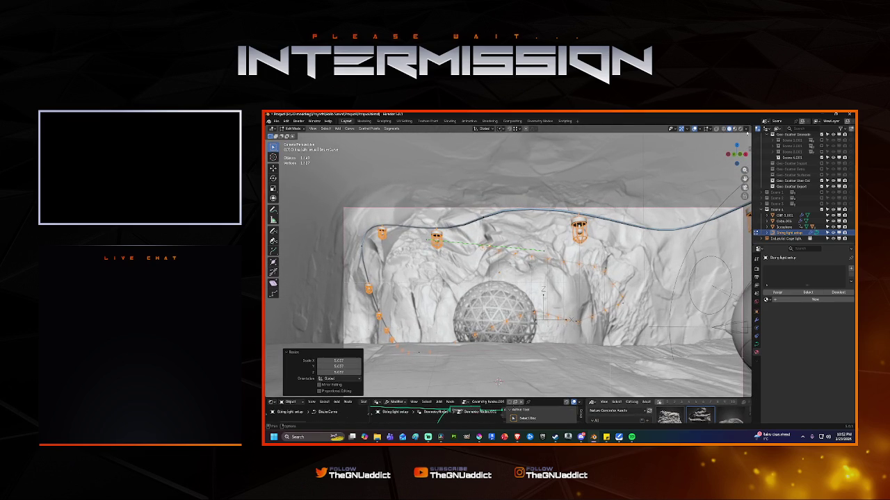
{"action": "left_click", "coordinate": [739, 130]}
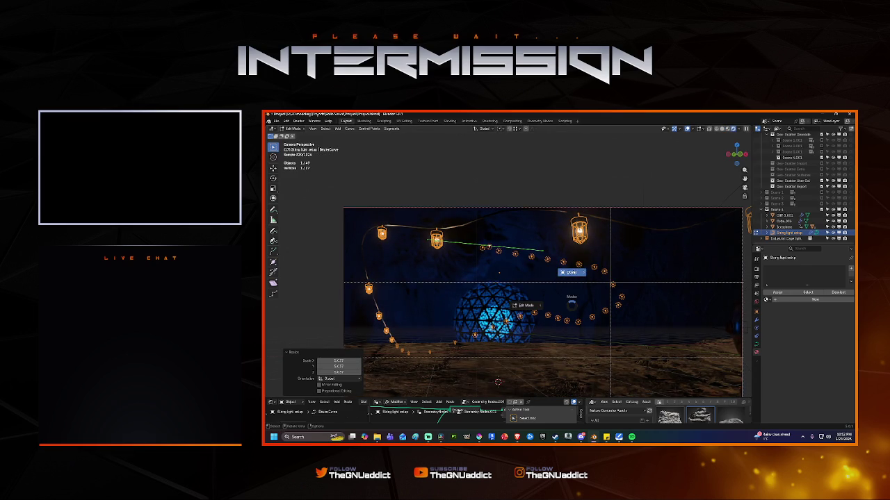
Step: Return the String light setup curve to Object Mode, switch to Solid shading, and orbit out of camera view
{"action": "left_click", "coordinate": [529, 305]}
{"action": "left_click", "coordinate": [690, 158]}
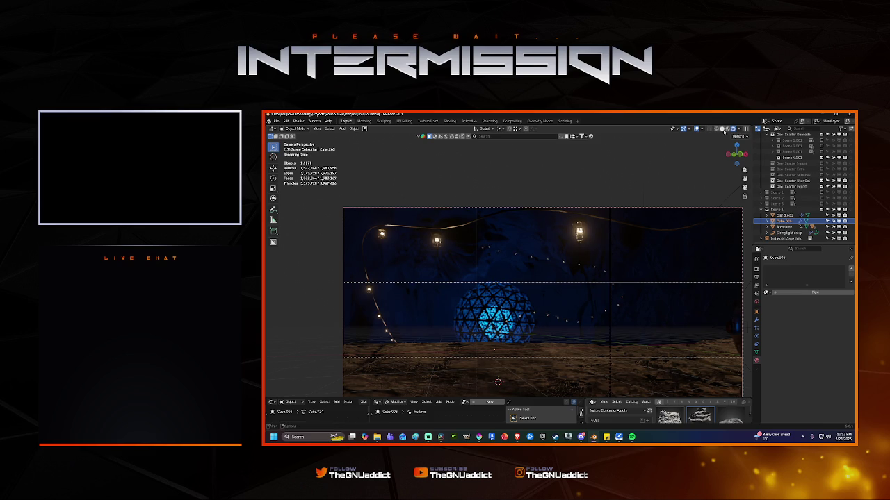
{"action": "left_click", "coordinate": [721, 128]}
{"action": "middle_click_drag", "start_coordinate": [587, 262], "coordinate": [538, 263]}
Step: Frame the selected rock and show its transform values in the sidebar's Item tab
{"action": "key", "text": "KP_Decimal"}
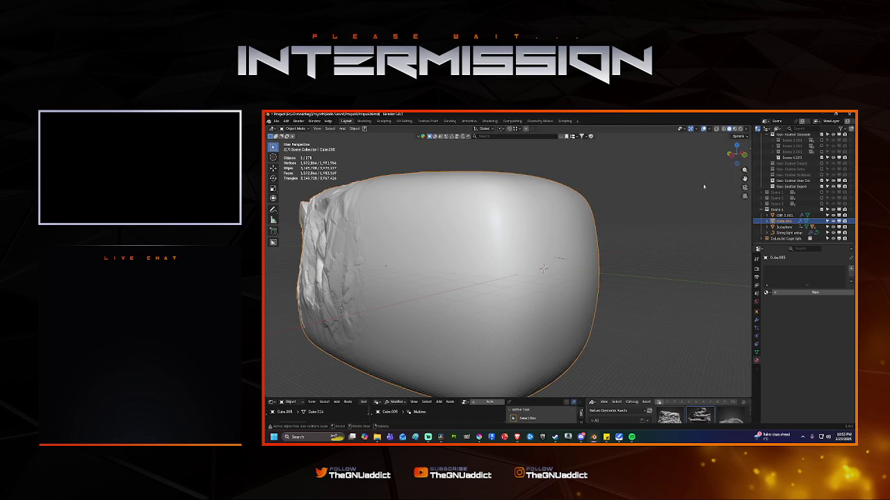
{"action": "key", "text": "n"}
{"action": "left_click", "coordinate": [746, 148]}
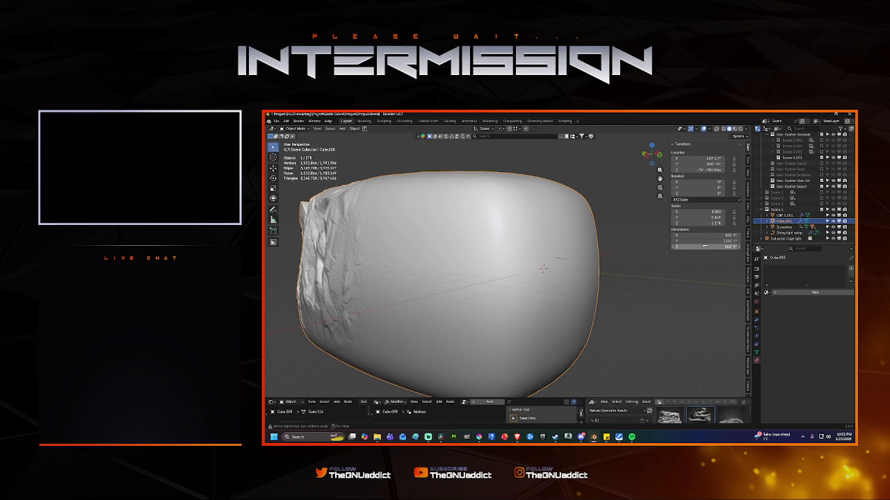
{"action": "mouse_move", "coordinate": [528, 264]}
{"action": "middle_mouse_down"}
{"action": "mouse_move", "coordinate": [554, 255]}
{"action": "mouse_move", "coordinate": [592, 207]}
{"action": "middle_mouse_up"}
Step: Select the lattice Icosphere, cancel a trial scale, and centre the view on it
{"action": "left_click", "coordinate": [589, 205]}
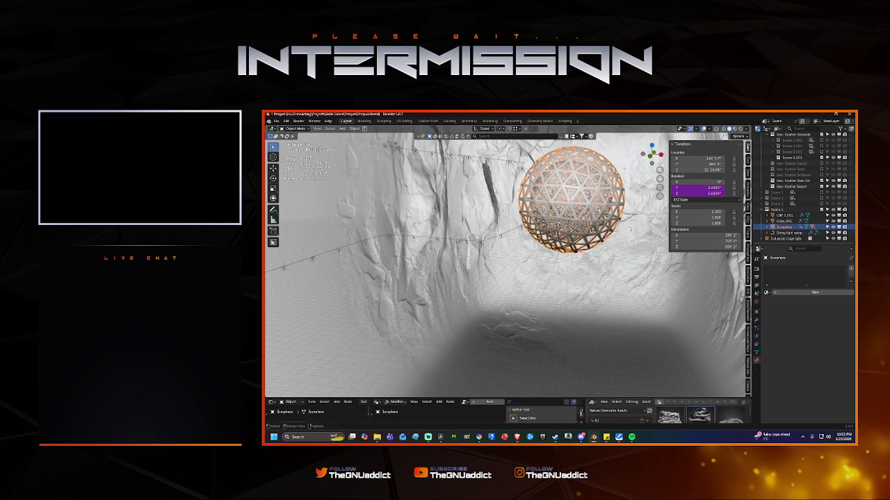
{"action": "key", "text": "Tab"}
{"action": "key", "text": "Tab"}
{"action": "left_click", "coordinate": [615, 210]}
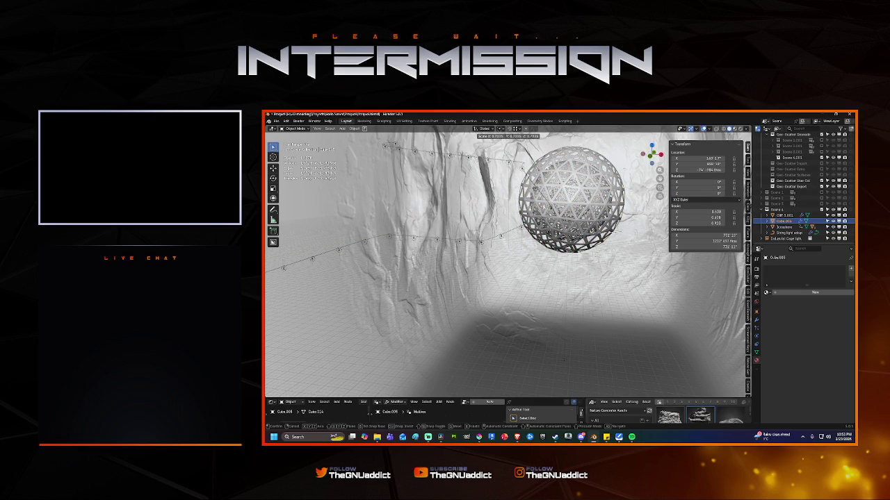
{"action": "left_click", "coordinate": [615, 210]}
{"action": "key", "text": "s"}
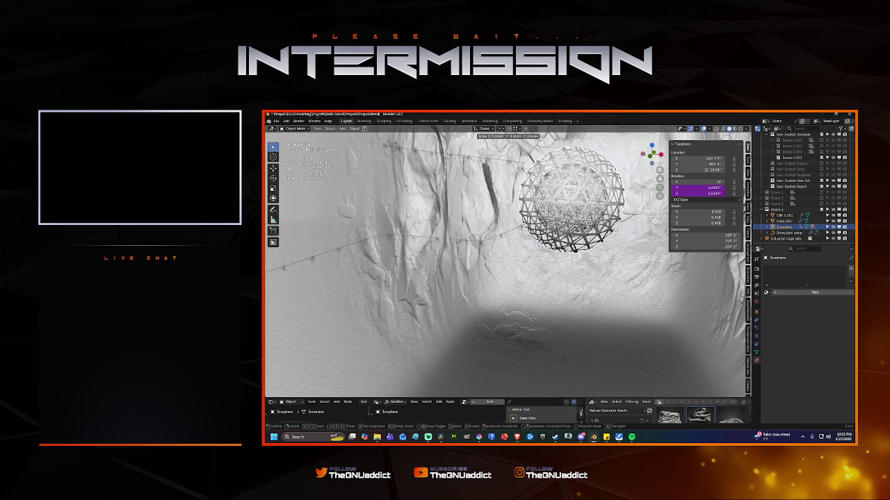
{"action": "key", "text": "Escape"}
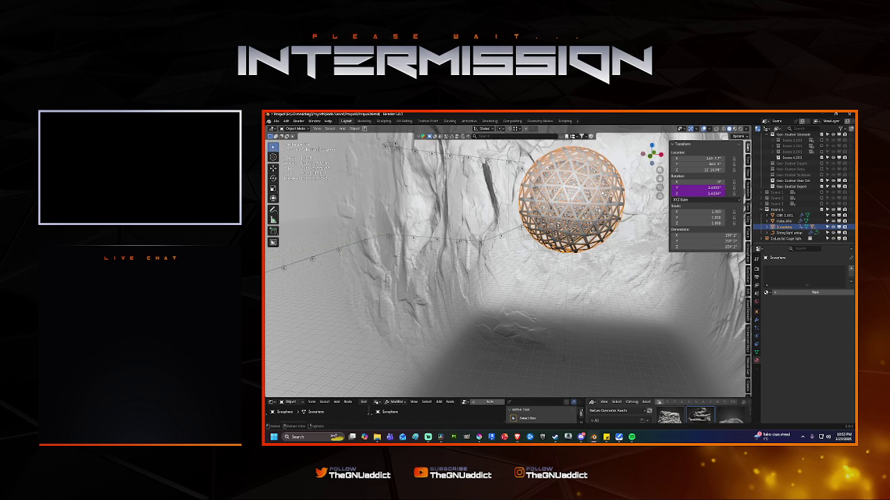
{"action": "key", "text": "KP_Decimal"}
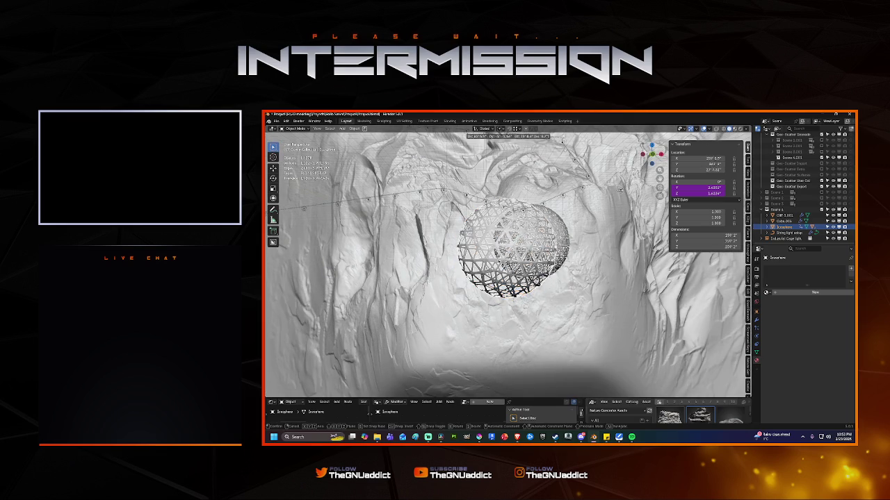
{"action": "left_click", "coordinate": [562, 141]}
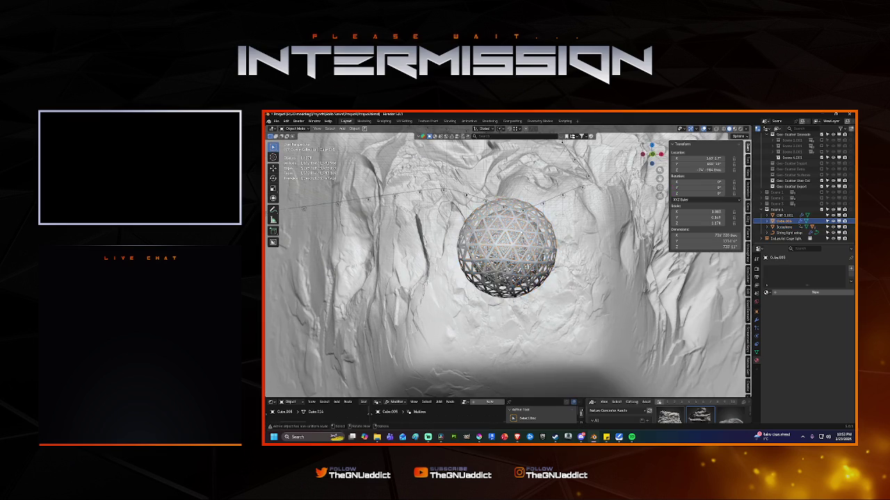
Step: Select the inner Icosphere.001 inside the lattice and cancel a trial duplicate
{"action": "key", "text": "KP_Decimal"}
{"action": "scroll", "coordinate": [538, 240], "scroll_direction": "down", "scroll_amount": 5}
{"action": "scroll", "coordinate": [539, 239], "scroll_direction": "down", "scroll_amount": 3}
{"action": "left_click", "coordinate": [575, 243]}
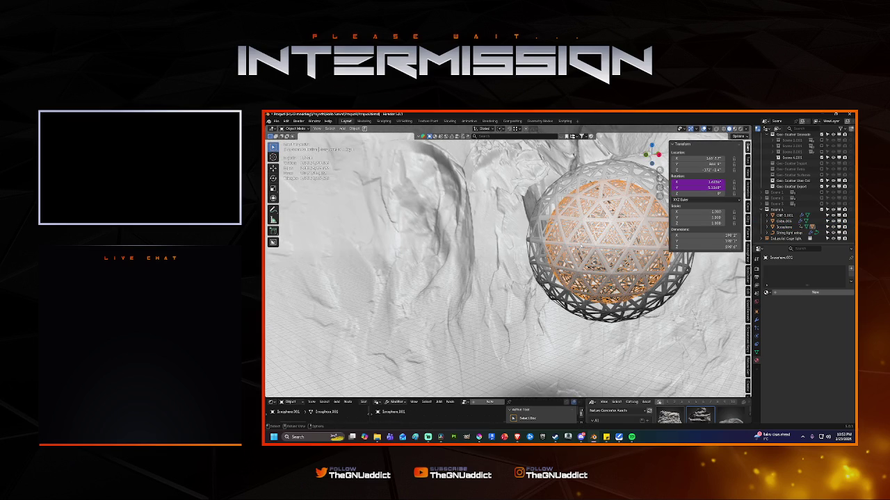
{"action": "key", "text": "shift+d"}
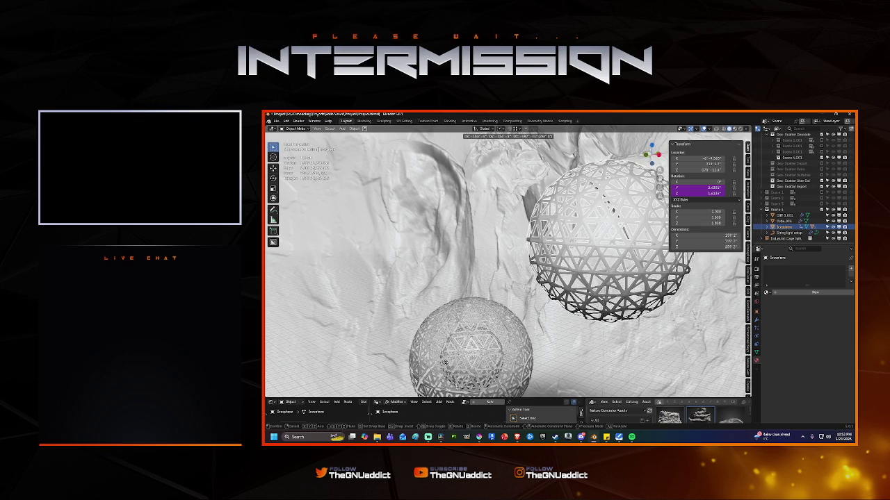
{"action": "key", "text": "Escape"}
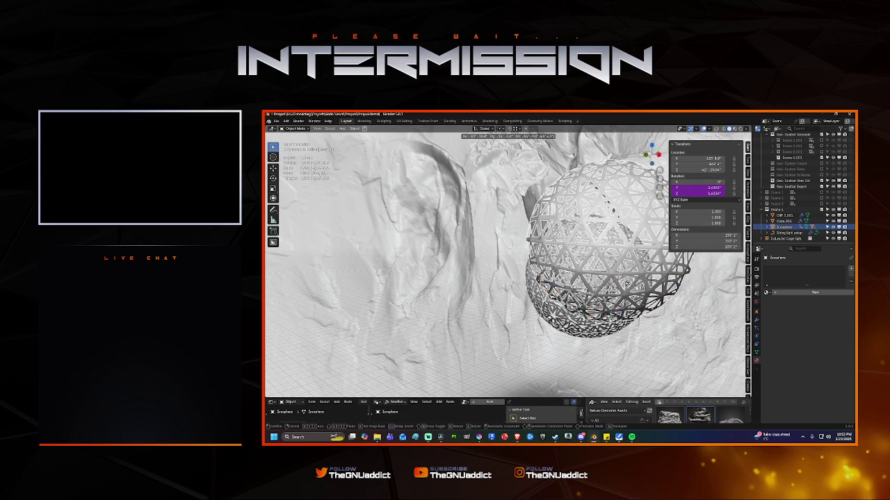
Step: Fly the view around the nested lattice spheres, then return to the original view
{"action": "key", "text": "shift"}
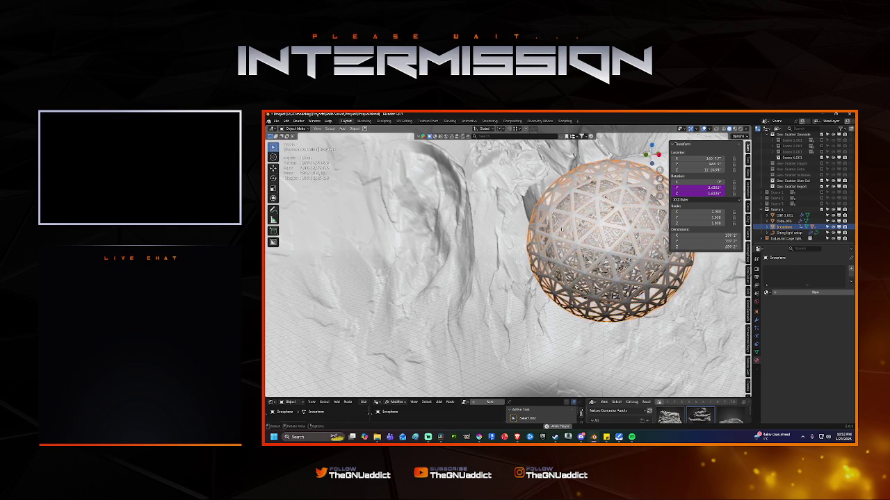
{"action": "key", "text": "shift+grave"}
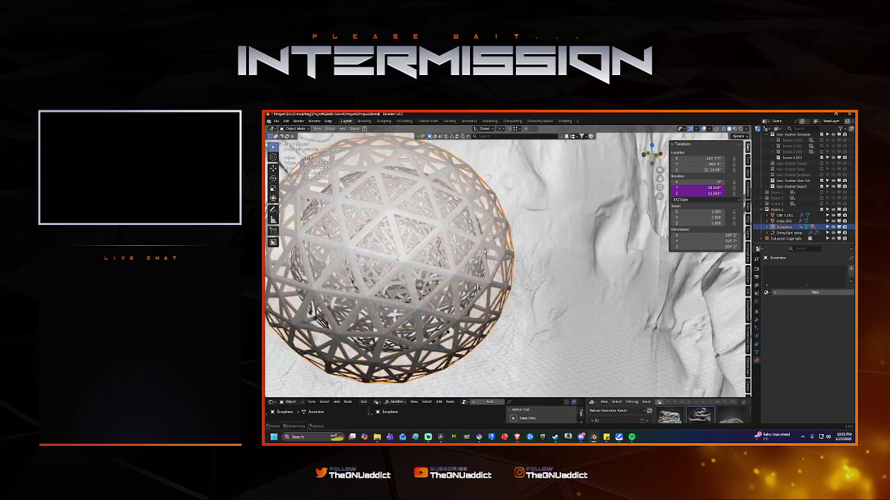
{"action": "key", "text": "Return"}
{"action": "key", "text": "shift+grave"}
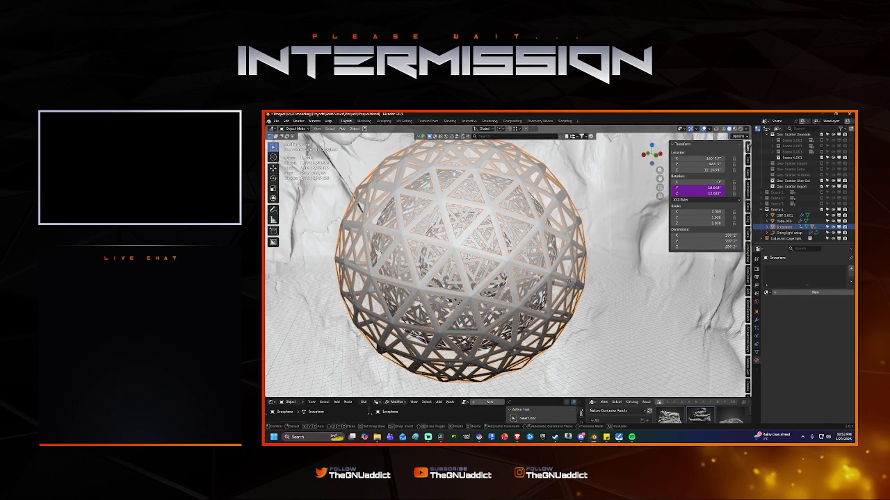
{"action": "key", "text": "Escape"}
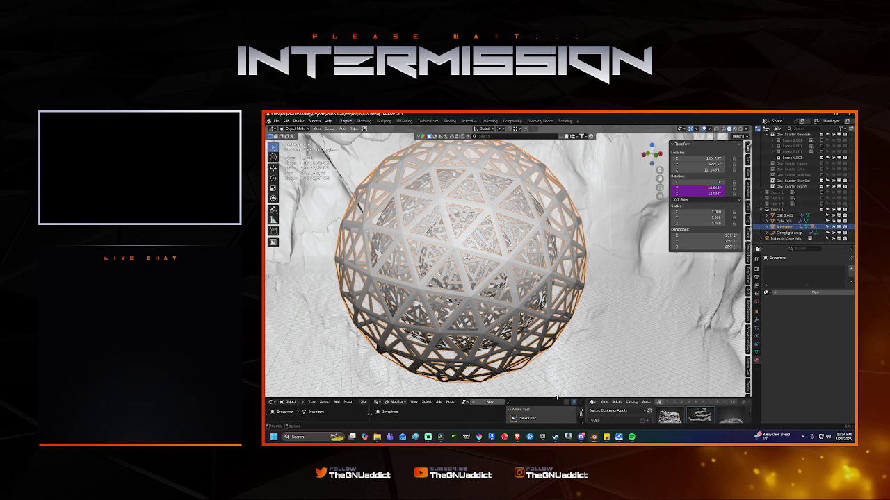
Step: Resize the bottom editors taller and re-centre the lattice sphere in view
{"action": "mouse_move", "coordinate": [558, 398]}
{"action": "left_mouse_down"}
{"action": "mouse_move", "coordinate": [561, 335]}
{"action": "mouse_move", "coordinate": [561, 381]}
{"action": "left_mouse_up"}
{"action": "scroll", "coordinate": [486, 243], "scroll_direction": "down", "scroll_amount": 3}
{"action": "middle_click_drag", "start_coordinate": [486, 243], "coordinate": [549, 236]}
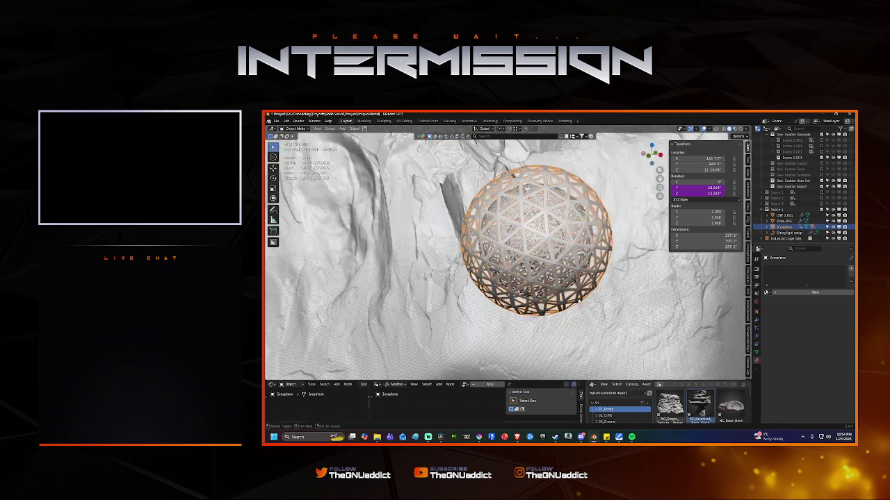
{"action": "scroll", "coordinate": [534, 239], "scroll_direction": "up", "scroll_amount": 3}
{"action": "middle_click_drag", "start_coordinate": [528, 278], "coordinate": [562, 334]}
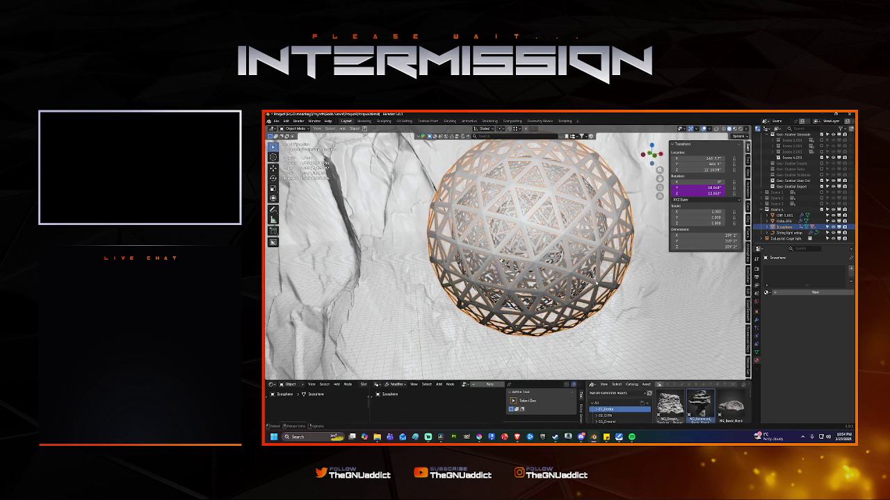
{"action": "right_click", "coordinate": [580, 285]}
{"action": "mouse_move", "coordinate": [569, 311]}
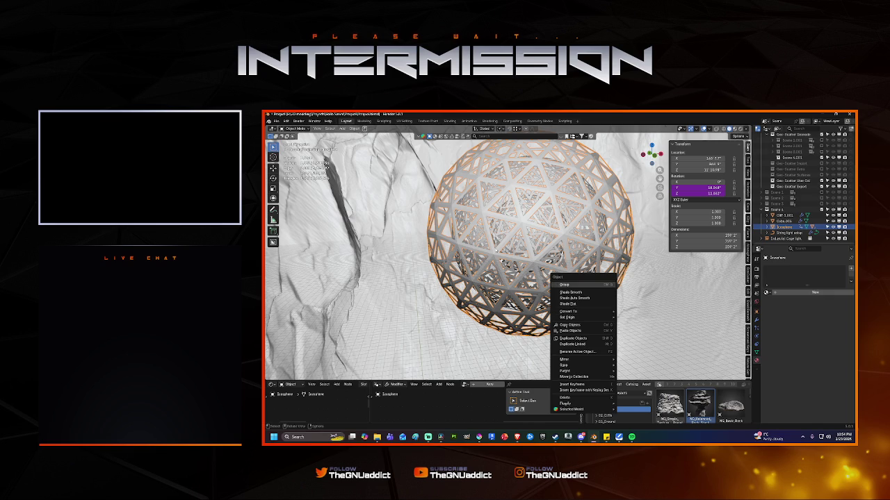
Step: Save Project.blend and zoom in on the geodesic lattice sphere
{"action": "key", "text": "Escape"}
{"action": "key", "text": "ctrl+s"}
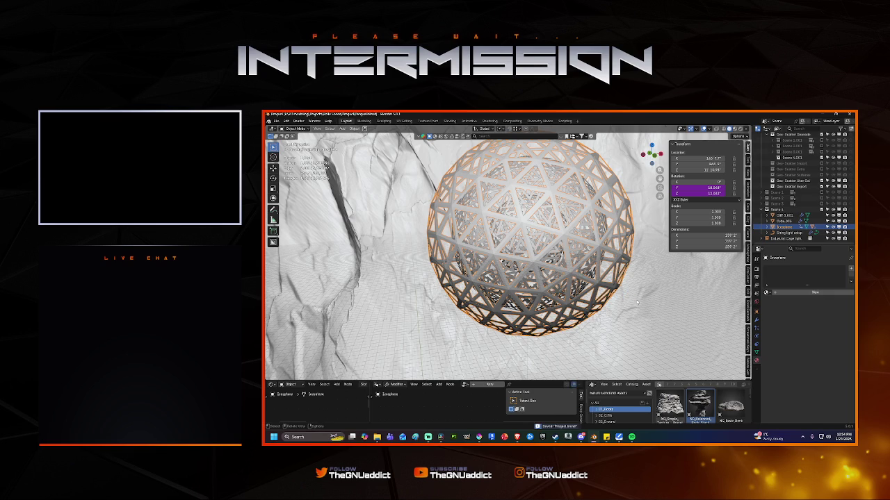
{"action": "mouse_move", "coordinate": [621, 292]}
{"action": "middle_mouse_down"}
{"action": "mouse_move", "coordinate": [590, 308]}
{"action": "mouse_move", "coordinate": [586, 296]}
{"action": "middle_mouse_up"}
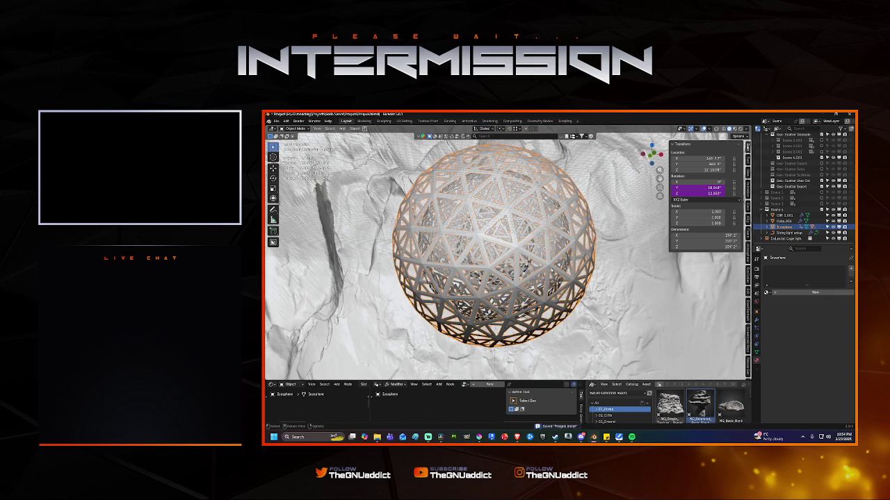
{"action": "middle_click_drag", "start_coordinate": [614, 264], "coordinate": [606, 279]}
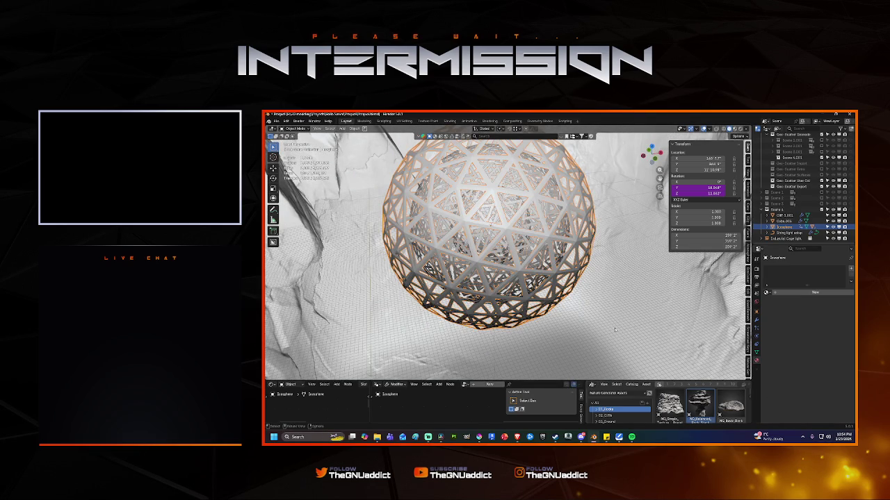
{"action": "mouse_move", "coordinate": [588, 299]}
{"action": "middle_mouse_down"}
{"action": "mouse_move", "coordinate": [576, 285]}
{"action": "mouse_move", "coordinate": [525, 270]}
{"action": "mouse_move", "coordinate": [531, 264]}
{"action": "mouse_move", "coordinate": [509, 266]}
{"action": "mouse_move", "coordinate": [606, 230]}
{"action": "middle_mouse_up"}
{"action": "scroll", "coordinate": [588, 292], "scroll_direction": "up", "scroll_amount": 3}
{"action": "scroll", "coordinate": [532, 265], "scroll_direction": "up", "scroll_amount": 3}
{"action": "scroll", "coordinate": [539, 259], "scroll_direction": "up", "scroll_amount": 2}
Step: Select Icosphere.001 and the other nested spheres while orbiting the lattice
{"action": "left_click", "coordinate": [530, 277]}
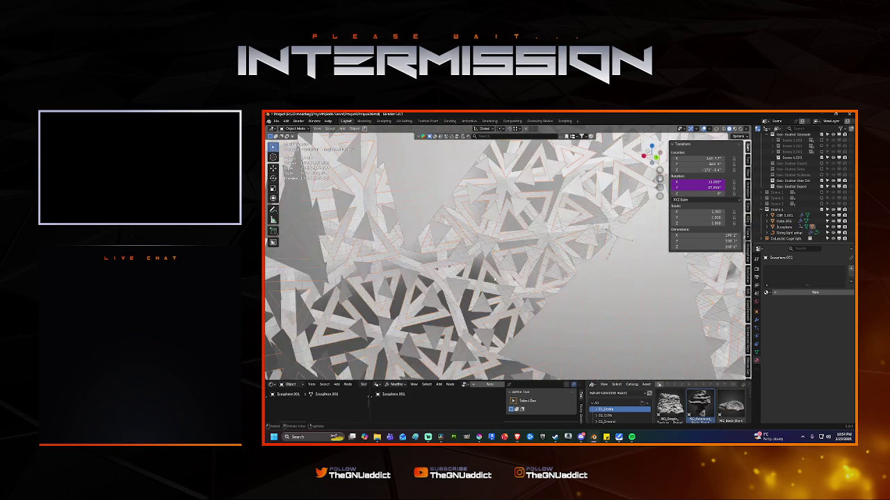
{"action": "left_click", "coordinate": [512, 271]}
{"action": "middle_click_drag", "start_coordinate": [511, 272], "coordinate": [587, 277]}
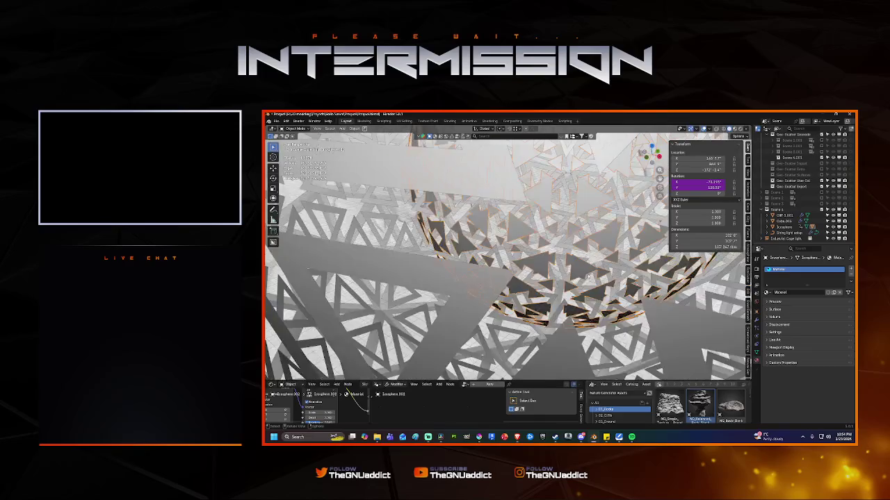
{"action": "scroll", "coordinate": [587, 277], "scroll_direction": "down", "scroll_amount": 2}
{"action": "mouse_move", "coordinate": [575, 314]}
{"action": "middle_mouse_down"}
{"action": "mouse_move", "coordinate": [572, 263]}
{"action": "mouse_move", "coordinate": [628, 290]}
{"action": "middle_mouse_up"}
{"action": "left_click", "coordinate": [606, 277]}
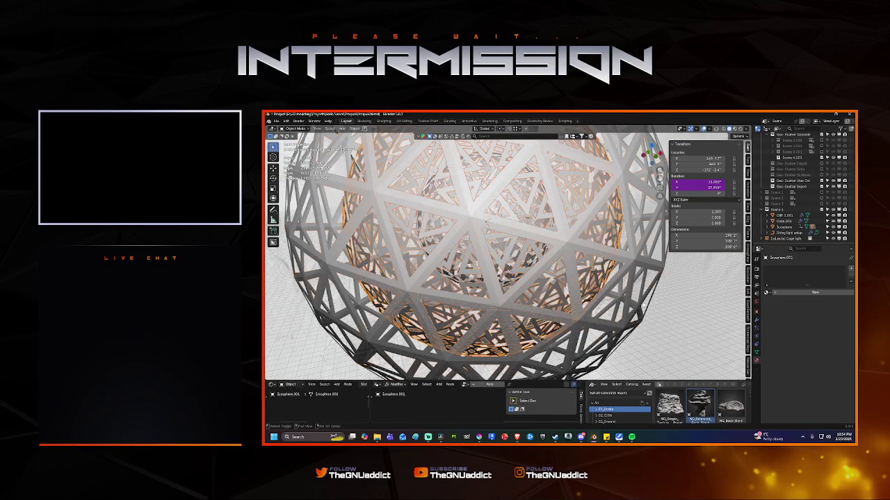
Step: Select the outer Icosphere, then Icosphere.002, viewing deep into the lattice struts
{"action": "left_click", "coordinate": [487, 221]}
{"action": "middle_click_drag", "start_coordinate": [487, 221], "coordinate": [549, 249]}
{"action": "scroll", "coordinate": [612, 276], "scroll_direction": "up", "scroll_amount": 3}
{"action": "scroll", "coordinate": [613, 275], "scroll_direction": "up", "scroll_amount": 3}
{"action": "mouse_move", "coordinate": [612, 276]}
{"action": "middle_mouse_down"}
{"action": "mouse_move", "coordinate": [557, 269]}
{"action": "mouse_move", "coordinate": [612, 274]}
{"action": "middle_mouse_up"}
{"action": "left_click", "coordinate": [636, 279]}
{"action": "scroll", "coordinate": [545, 274], "scroll_direction": "down", "scroll_amount": 5}
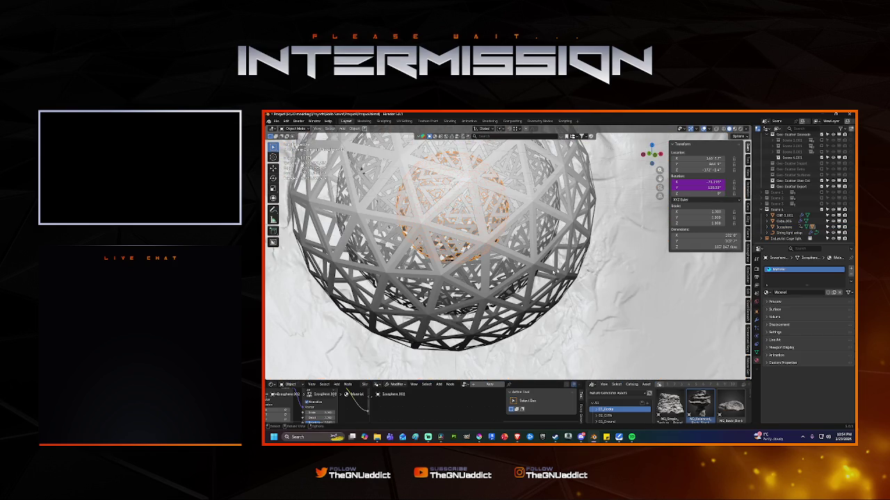
Step: Move the outer geodesic sphere to a new position in the cave
{"action": "left_click", "coordinate": [553, 271]}
{"action": "key", "text": "g"}
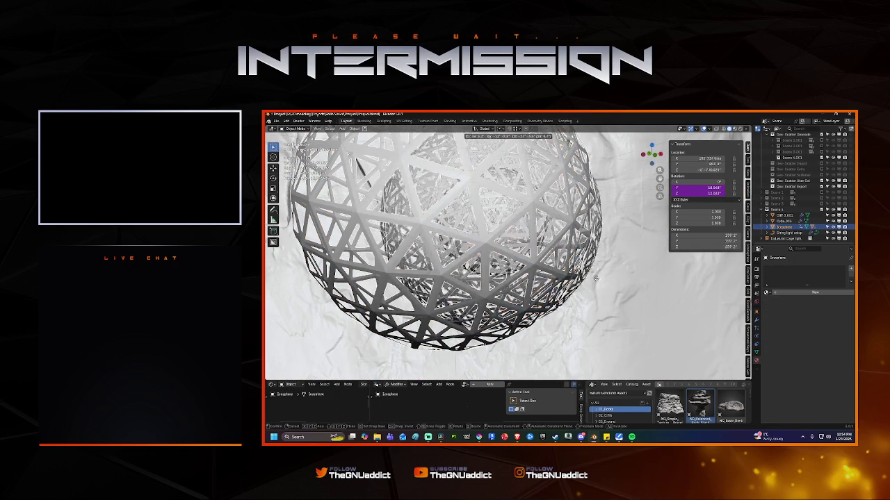
{"action": "left_click", "coordinate": [595, 281]}
{"action": "scroll", "coordinate": [595, 280], "scroll_direction": "down", "scroll_amount": 5}
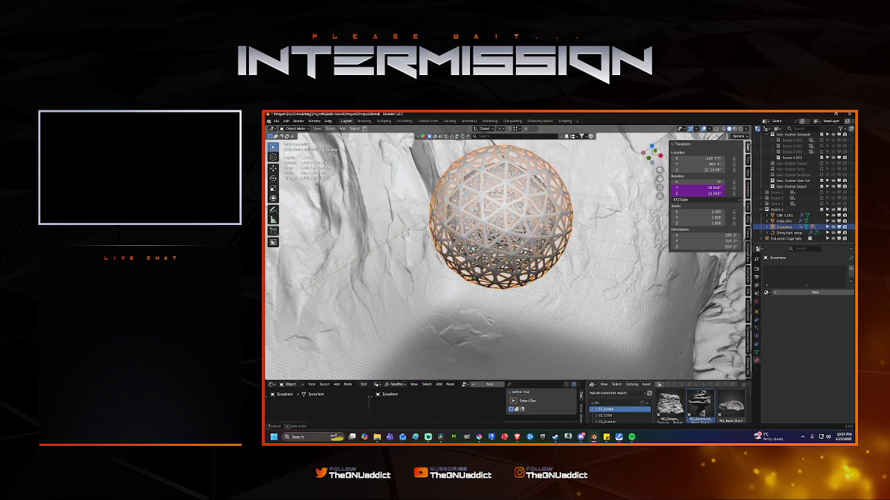
{"action": "scroll", "coordinate": [560, 265], "scroll_direction": "up", "scroll_amount": 3}
{"action": "key", "text": "g"}
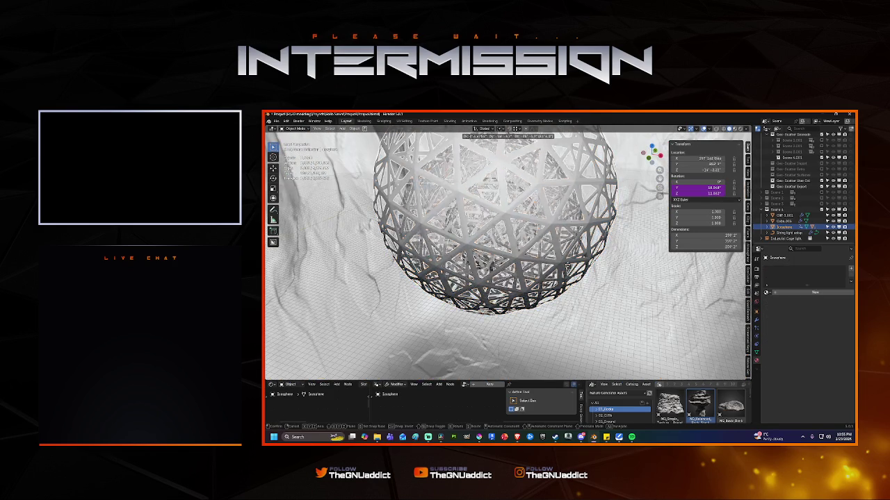